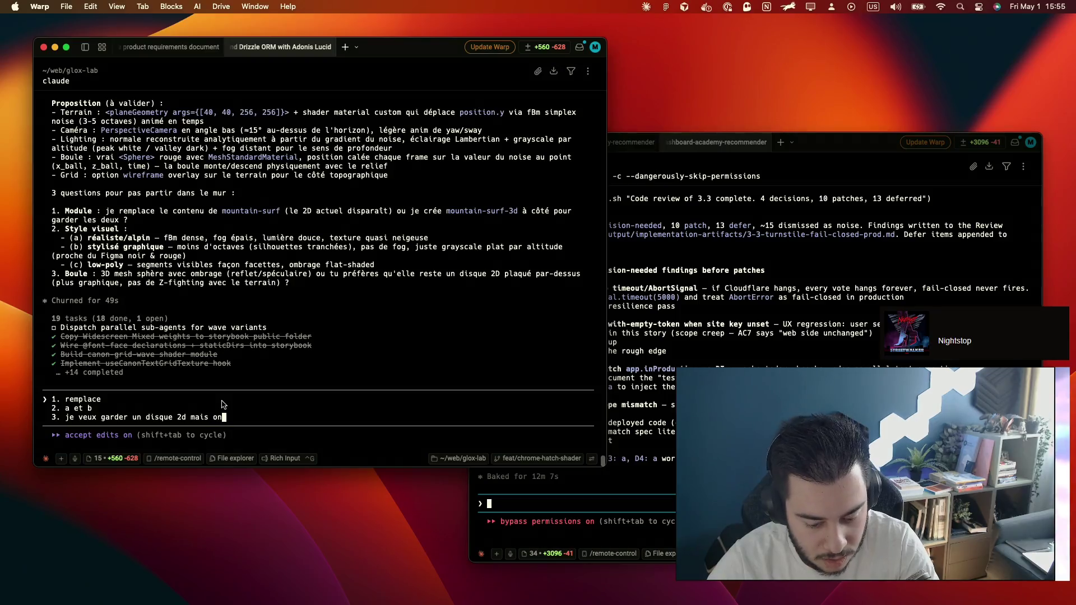
pyautogui.write('clure un a')
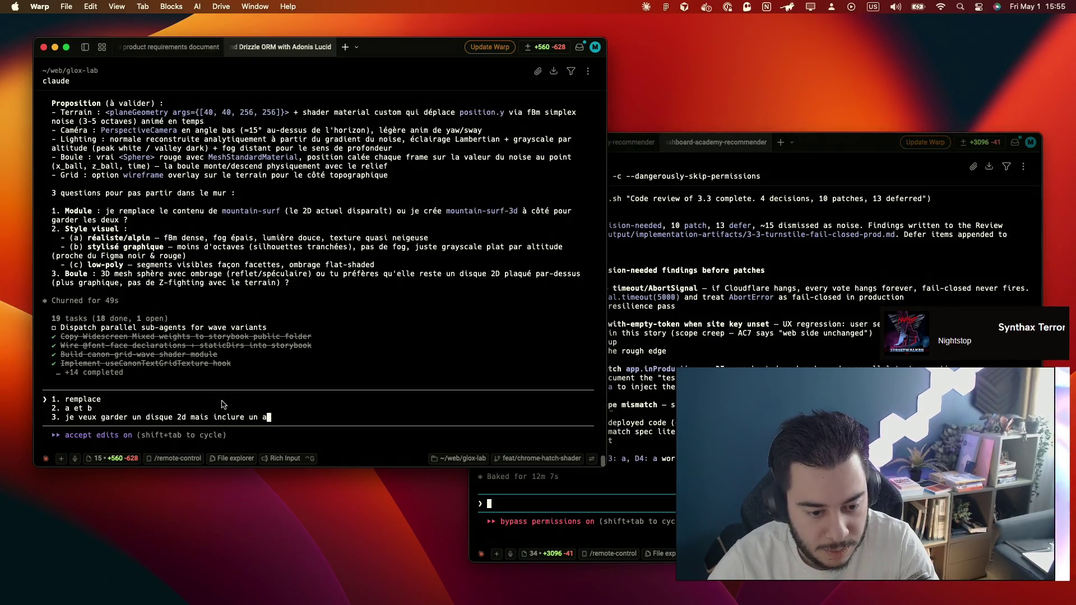
pyautogui.write('spect dé')
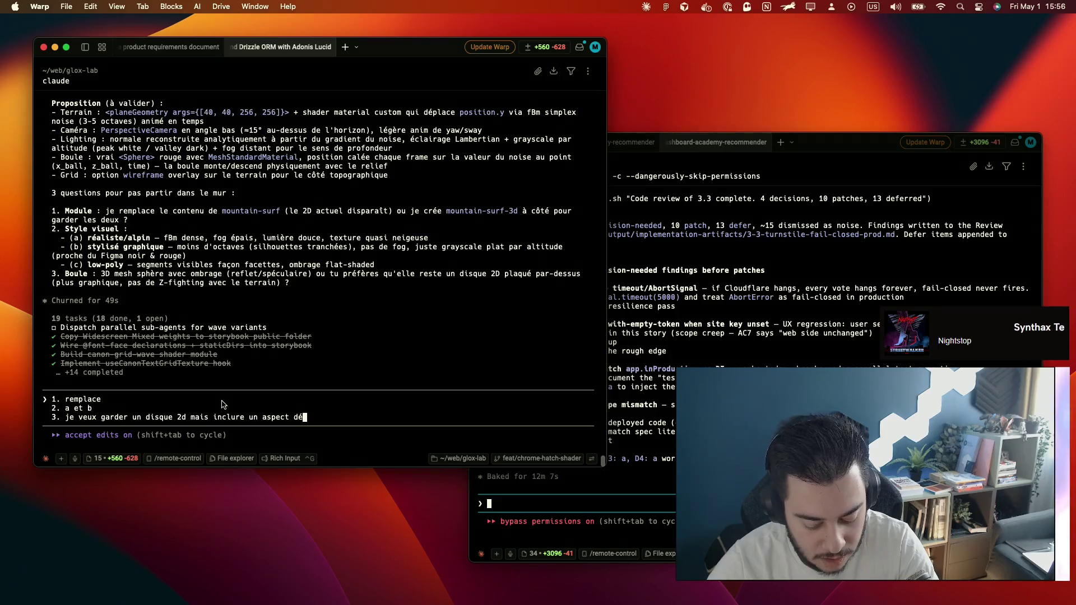
pyautogui.write('gradé en plus')
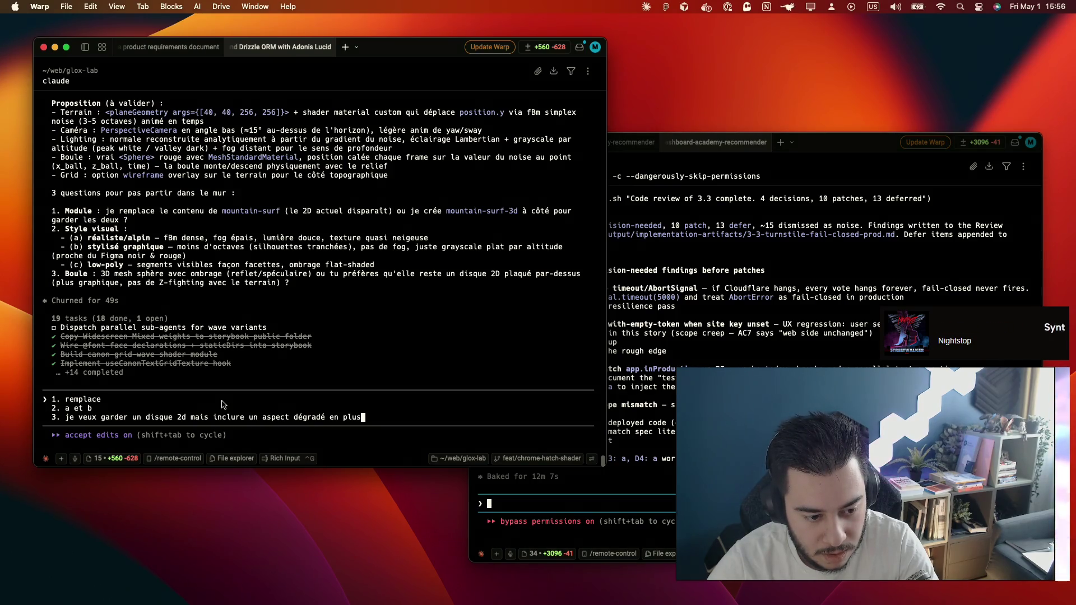
# Finish the second answer about combining styles a and b, send the three answers, and switch to the browser
pyautogui.press('Up')
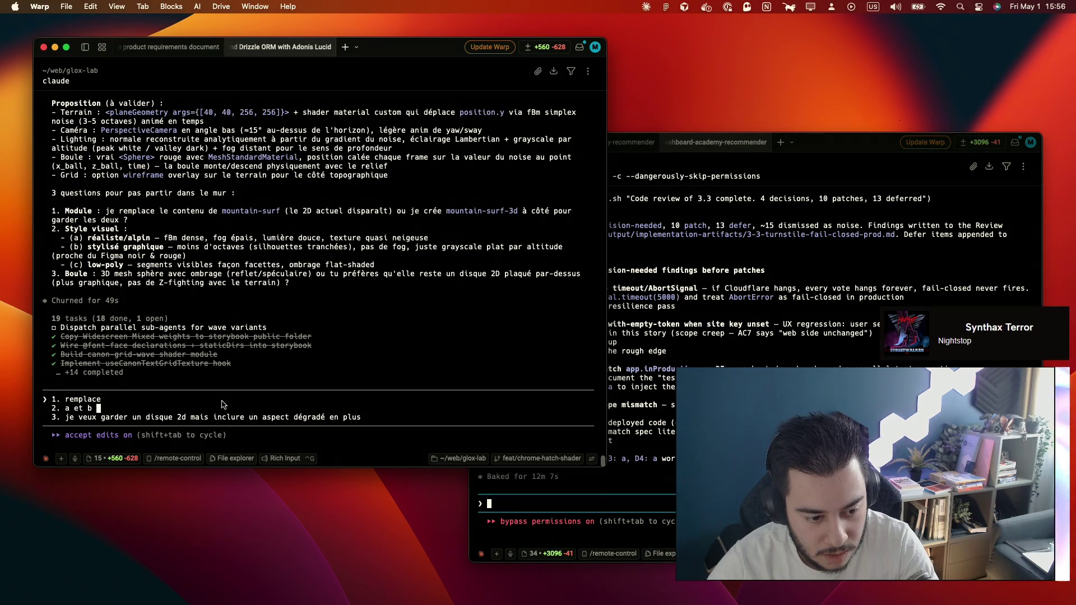
pyautogui.press('BackSpace')
pyautogui.write(', il faut que j')
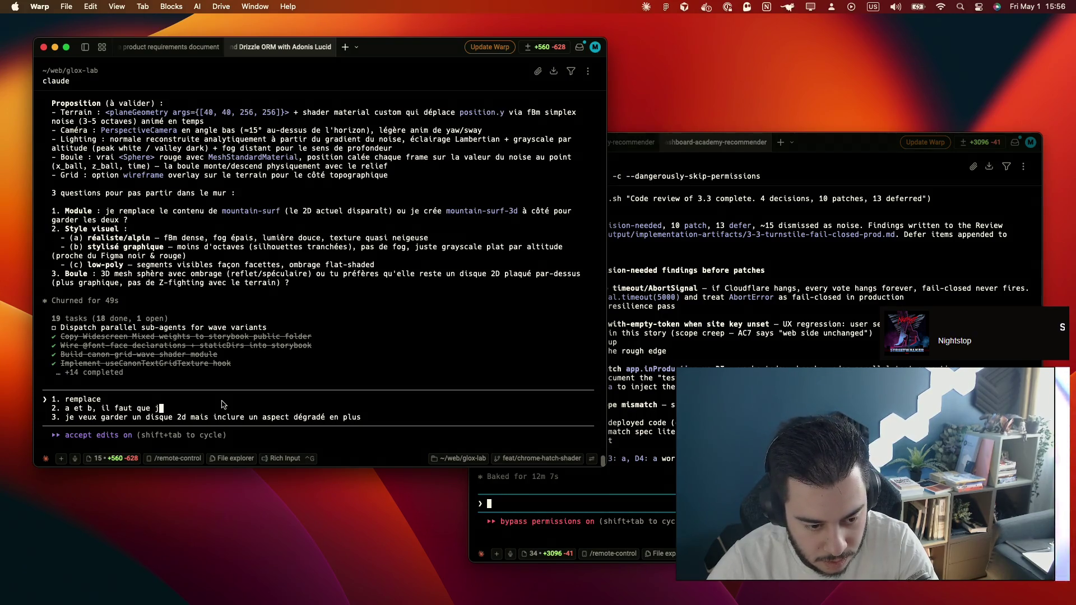
pyautogui.press('BackSpace')
pyautogui.write('la')
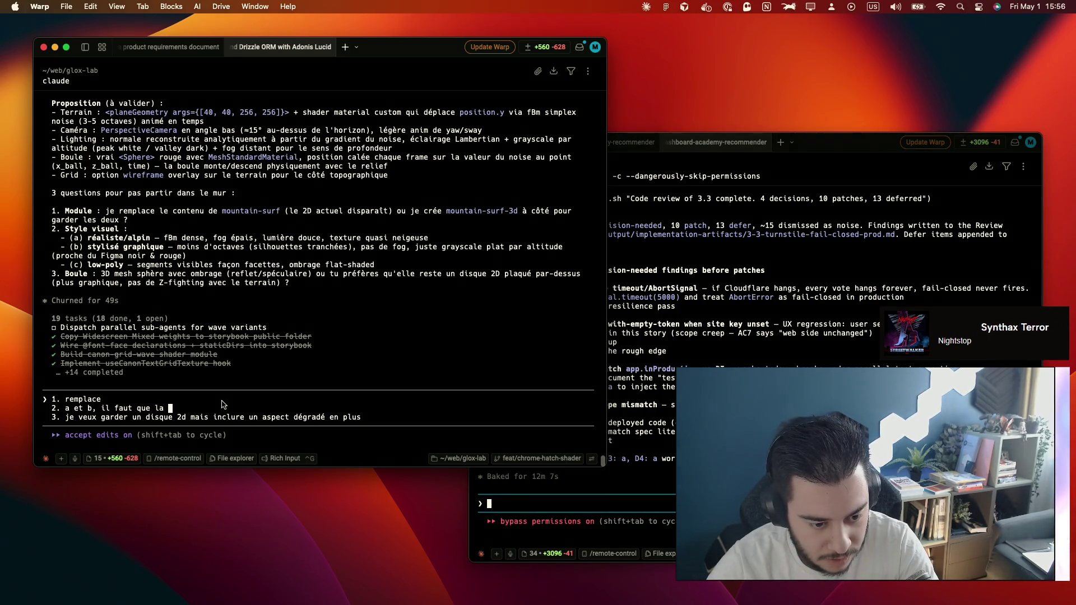
pyautogui.write(' forme soit "man')
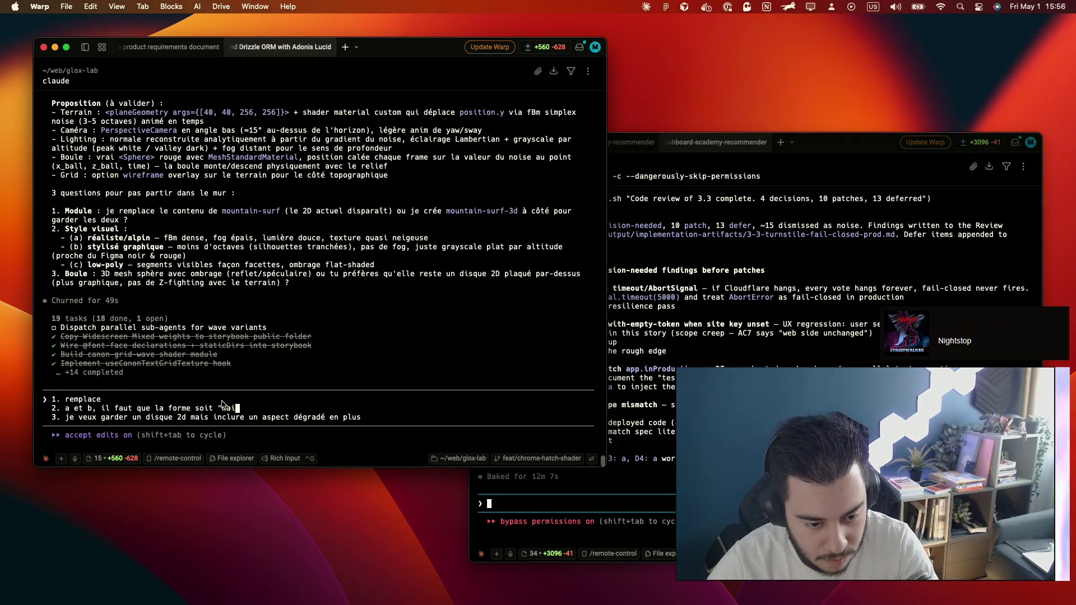
pyautogui.write('gée" comme une c')
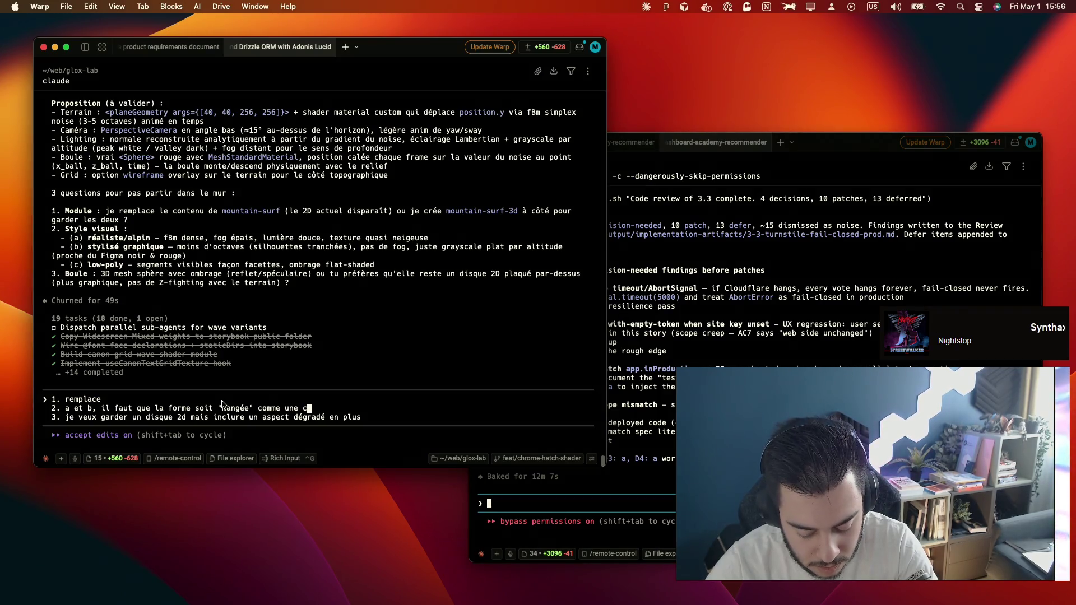
pyautogui.press('BackSpace')
pyautogui.write('vague qui passe devant un ')
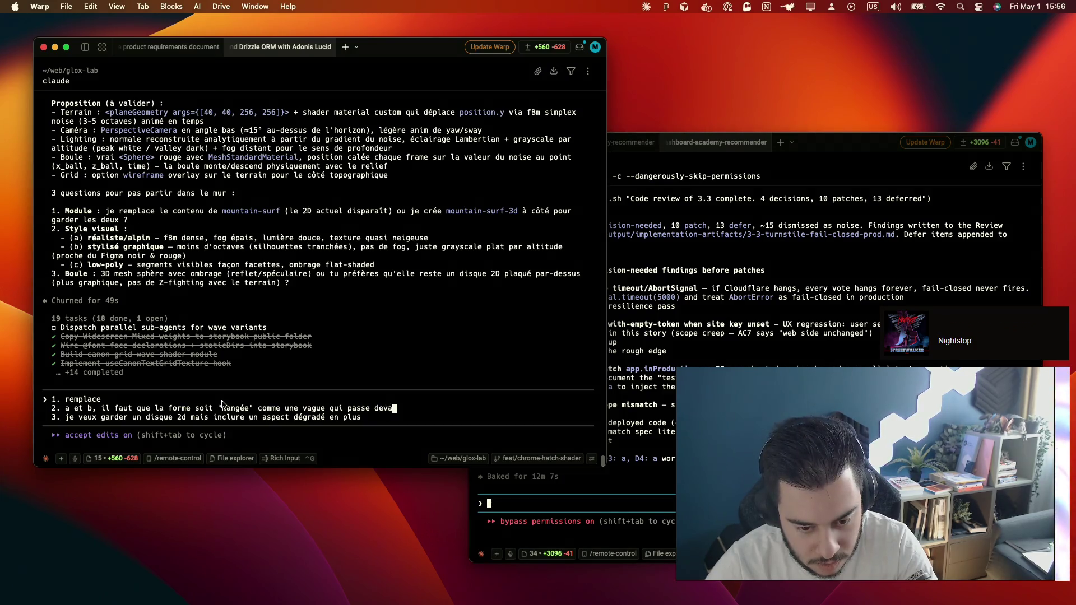
pyautogui.write('grand soleil')
pyautogui.press('Return')
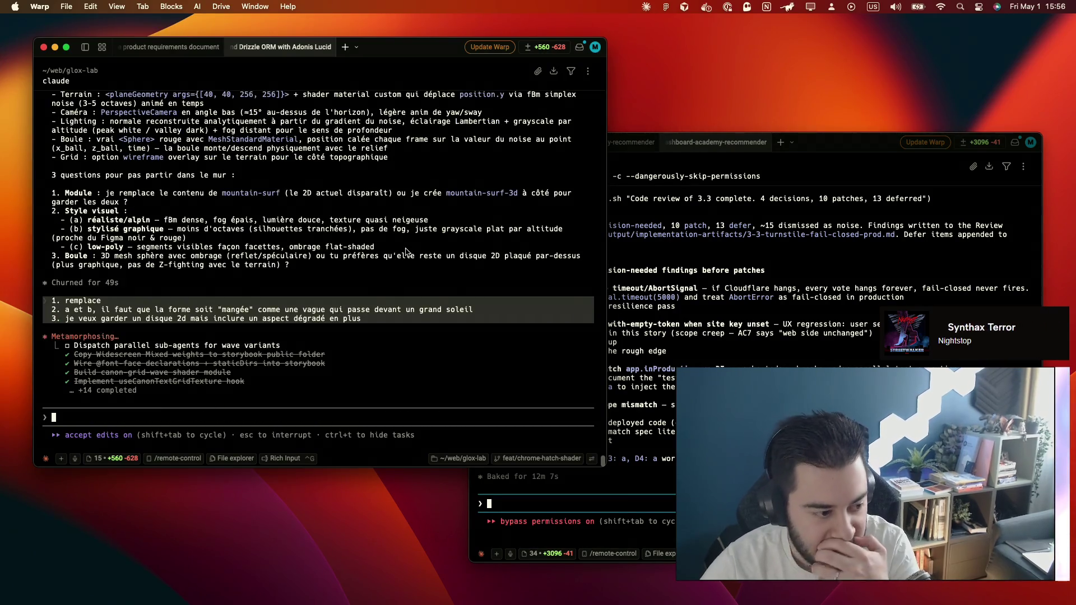
pyautogui.press('super+Tab')
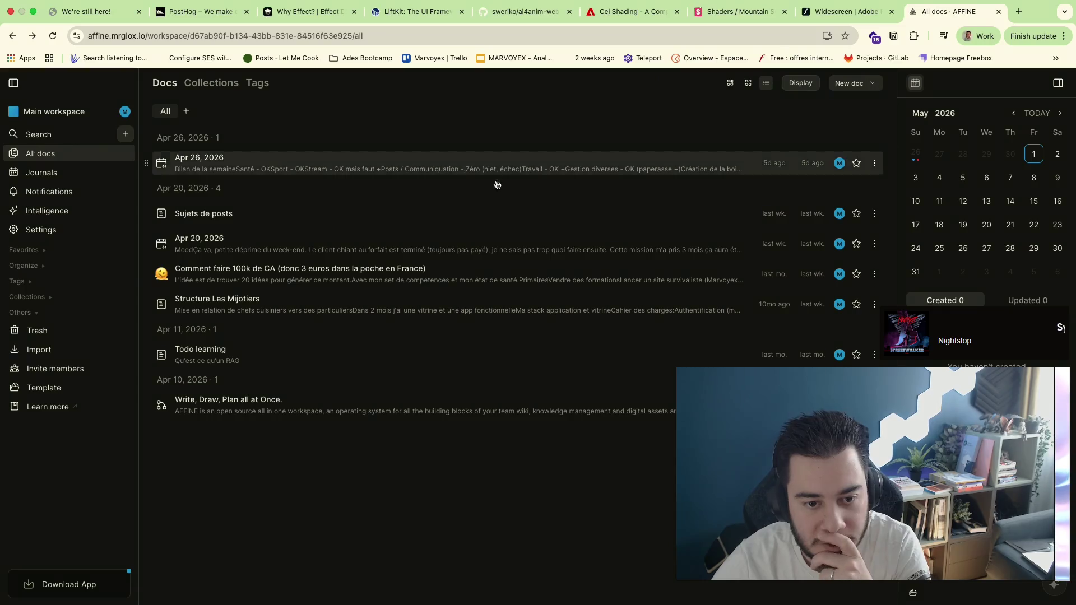
# From All docs, open the 'Sujets de posts' doc and focus its empty body paragraph
pyautogui.click(124, 133)
pyautogui.click(46, 157)
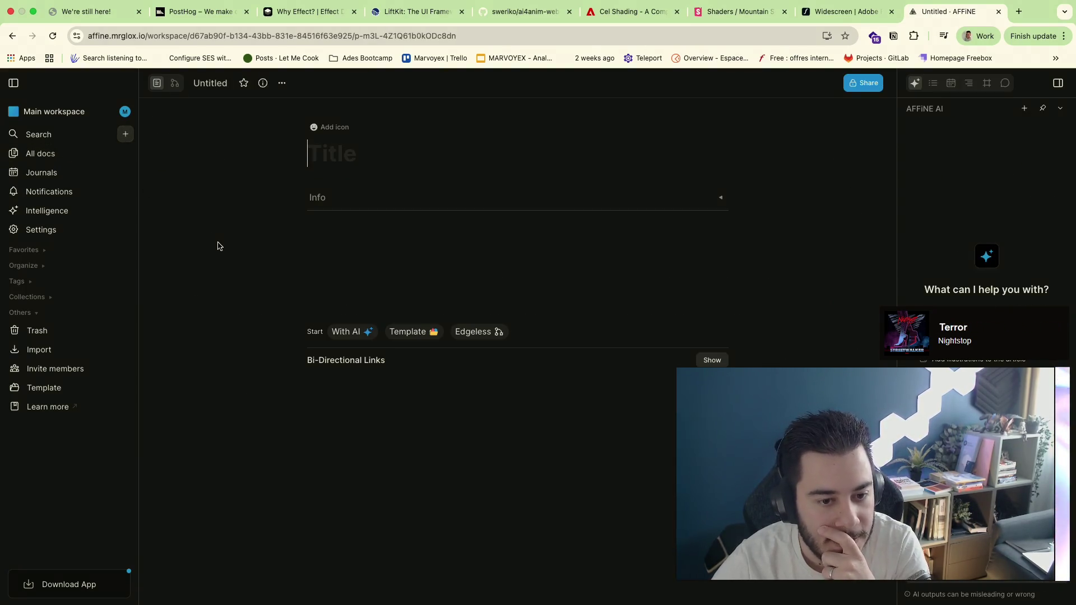
pyautogui.click(337, 264)
pyautogui.write('Sujets de posts')
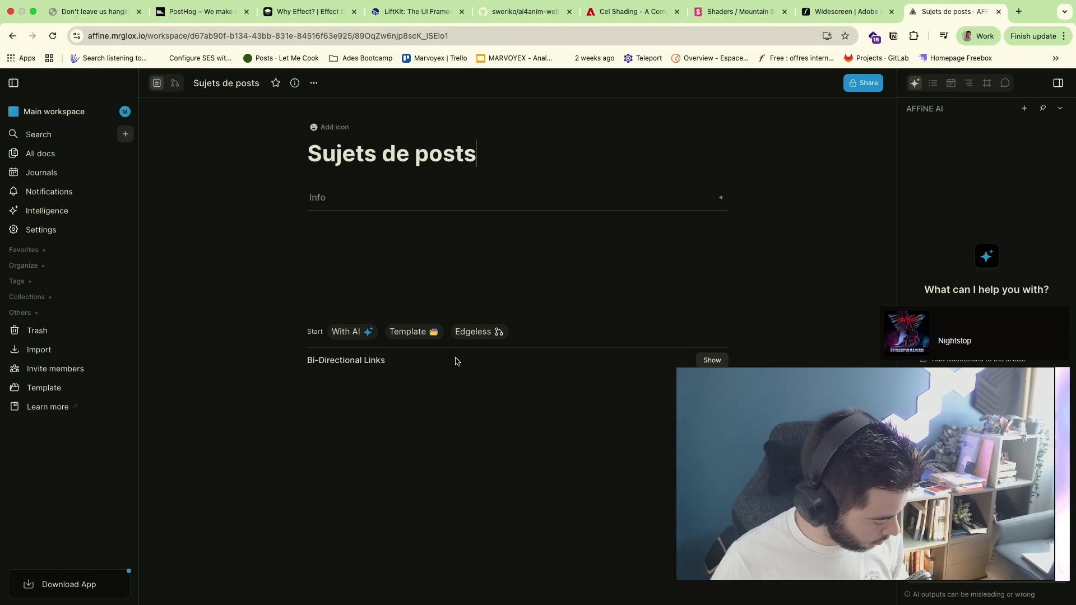
pyautogui.click(451, 239)
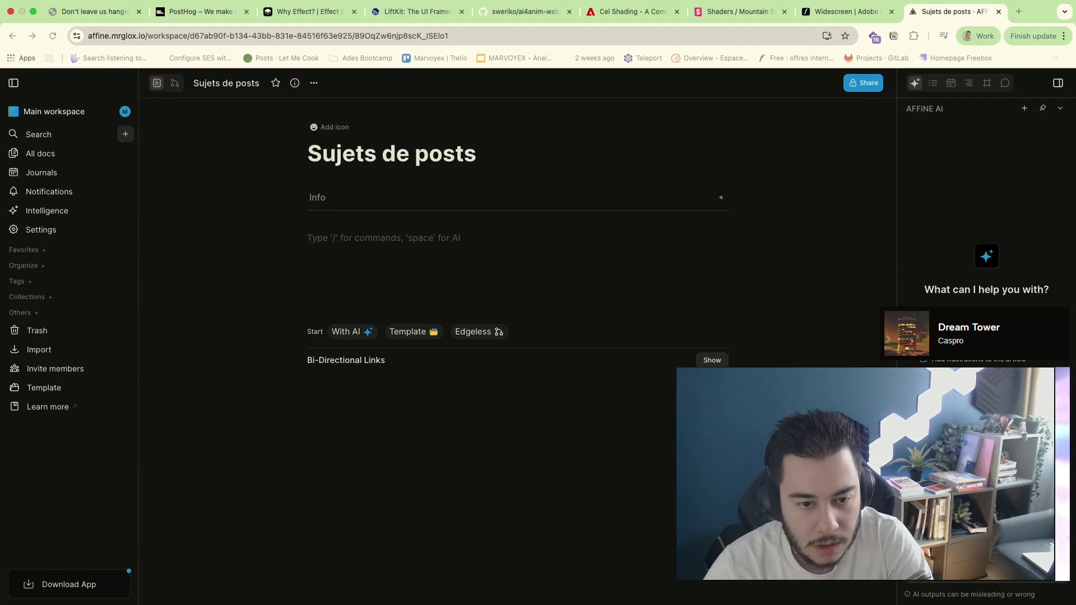
pyautogui.click(572, 272)
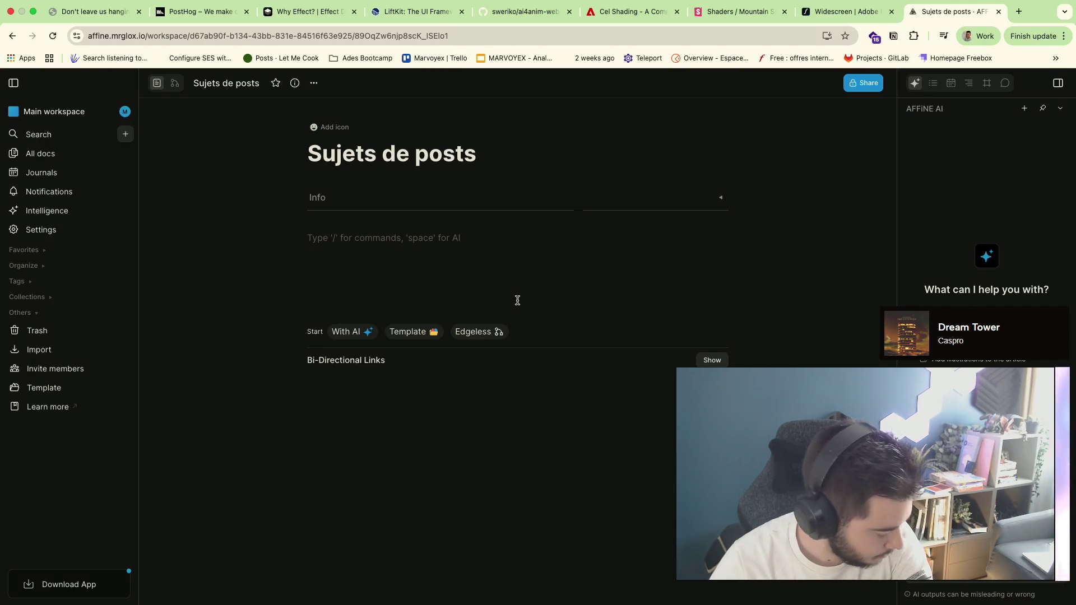
pyautogui.write('Un avenir ins')
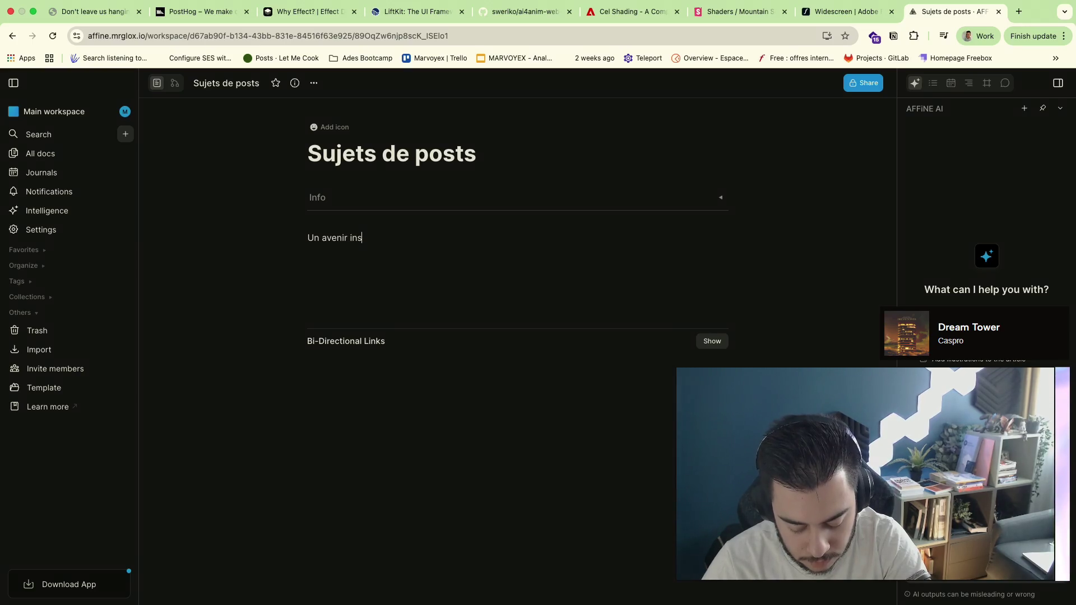
# Write the 'uncertain future' and 'mission stopped overnight' topic lines, dismissing the AI prompt
pyautogui.press('BackSpace')
pyautogui.write("ncertain / anxieux (et comment s'en prévoir")
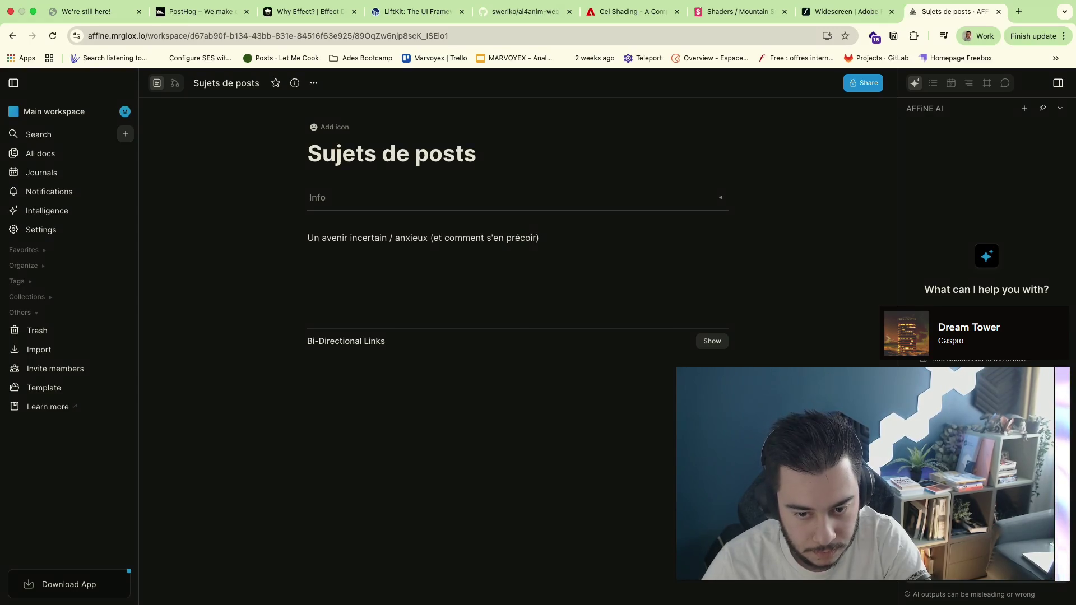
pyautogui.press('Return')
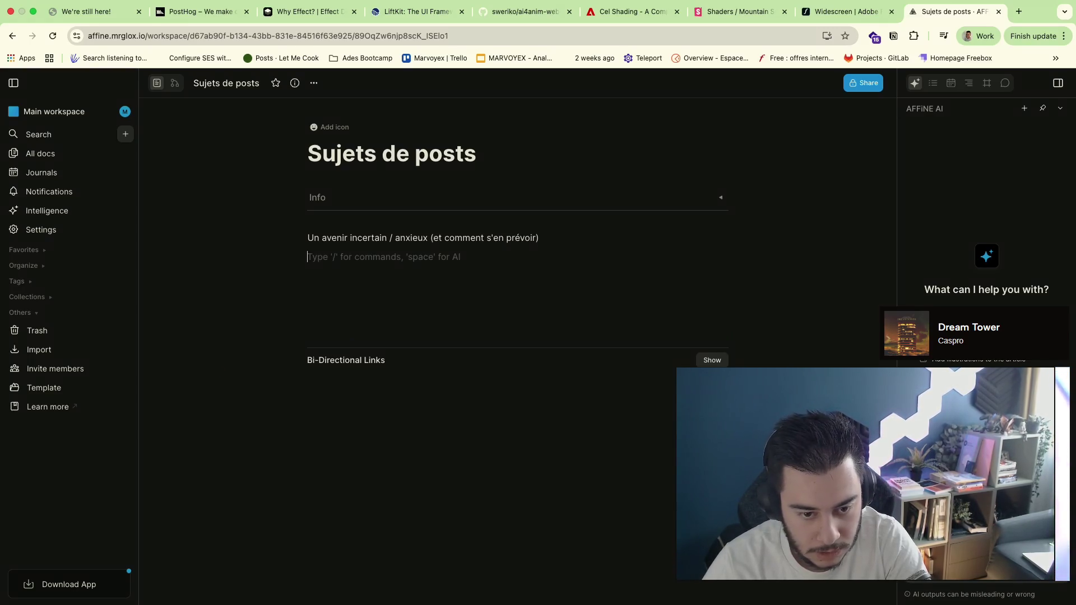
pyautogui.press('space')
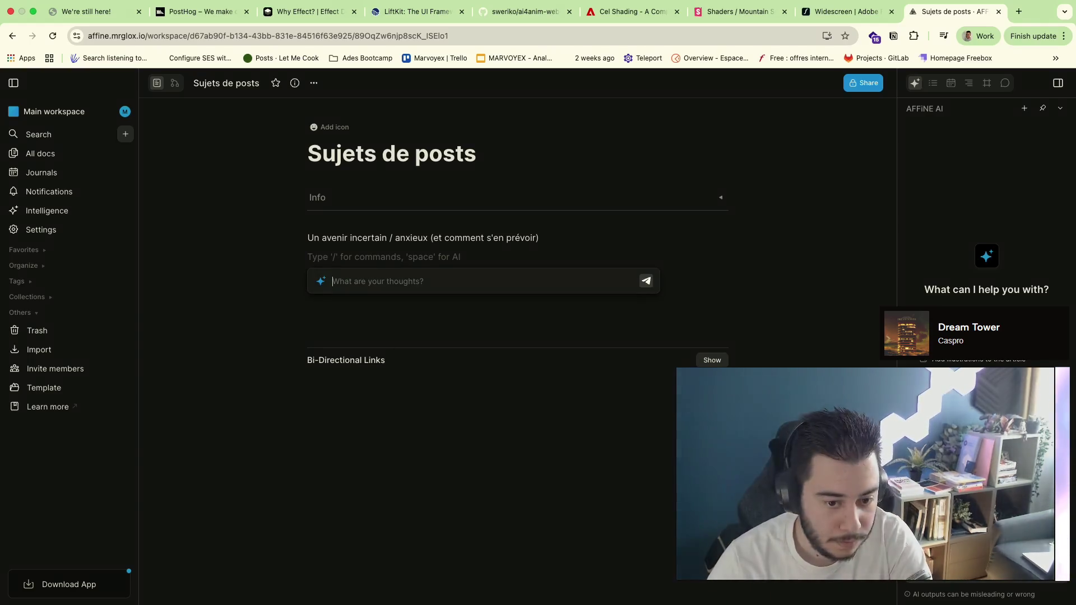
pyautogui.press('Escape')
pyautogui.write('La')
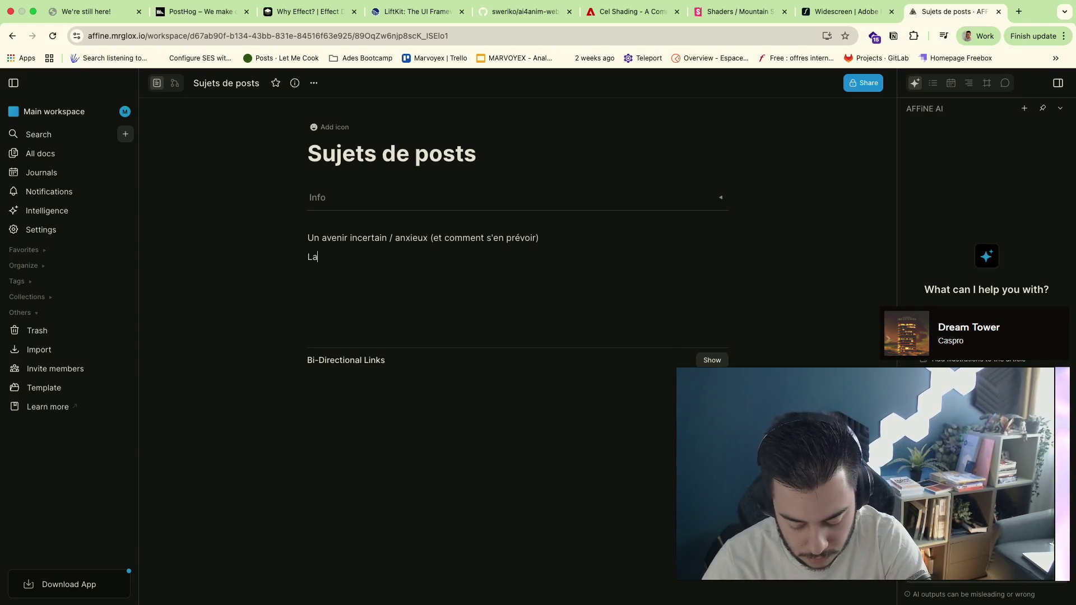
pyautogui.write(' mission stoppée du jour au lendemain')
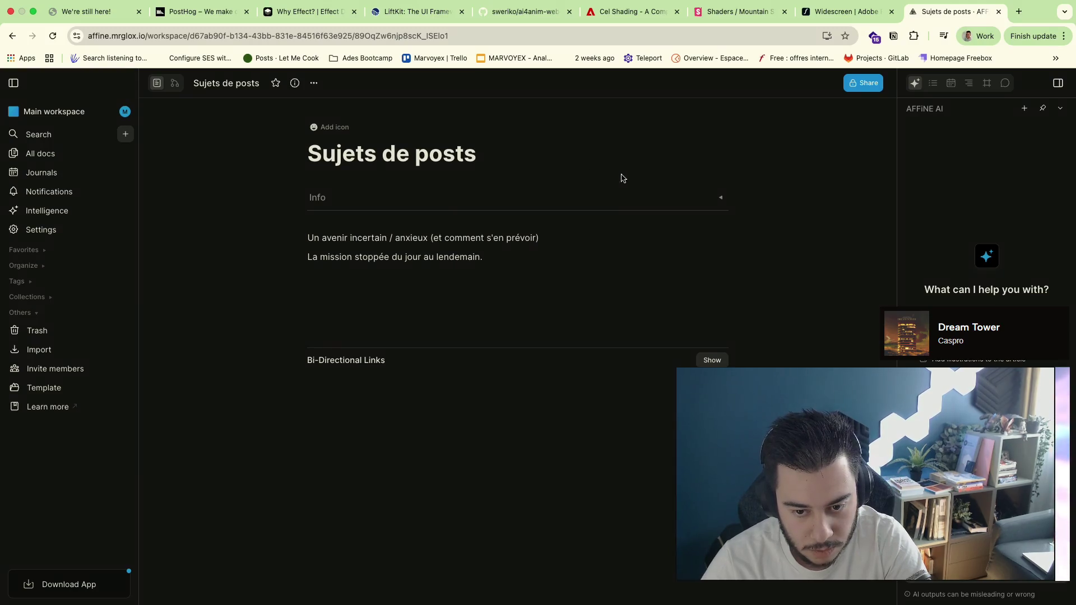
pyautogui.write('.')
pyautogui.press('Return')
pyautogui.press('BackSpace')
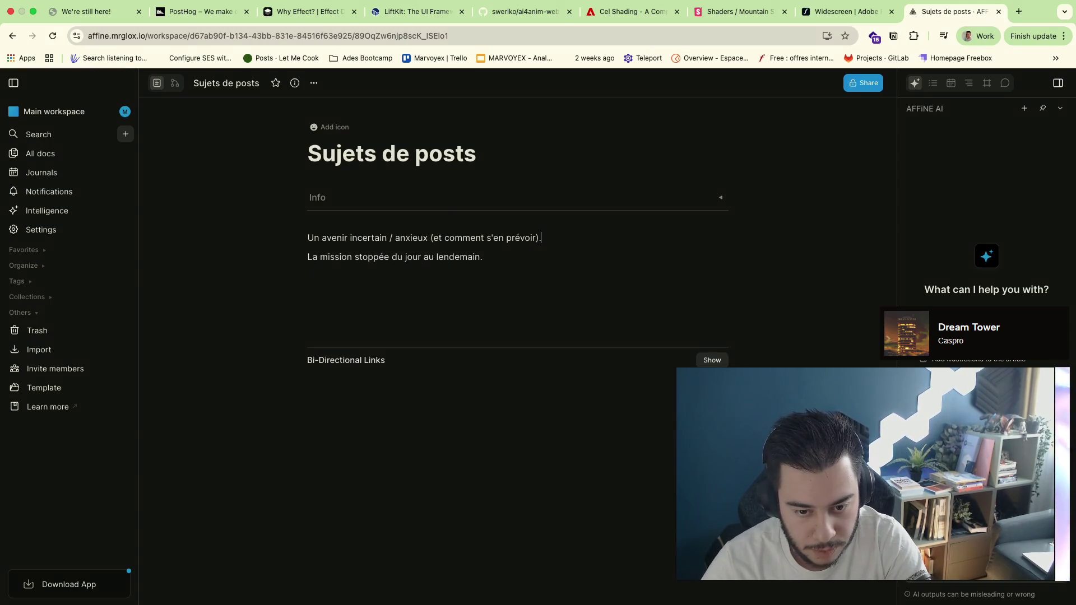
# Add the third topic on work's value in an AI world, then return to the terminal desktop
pyautogui.press('Return')
pyautogui.write('L')
pyautogui.press('BackSpace')
pyautogui.press('BackSpace')
pyautogui.press('BackSpace')
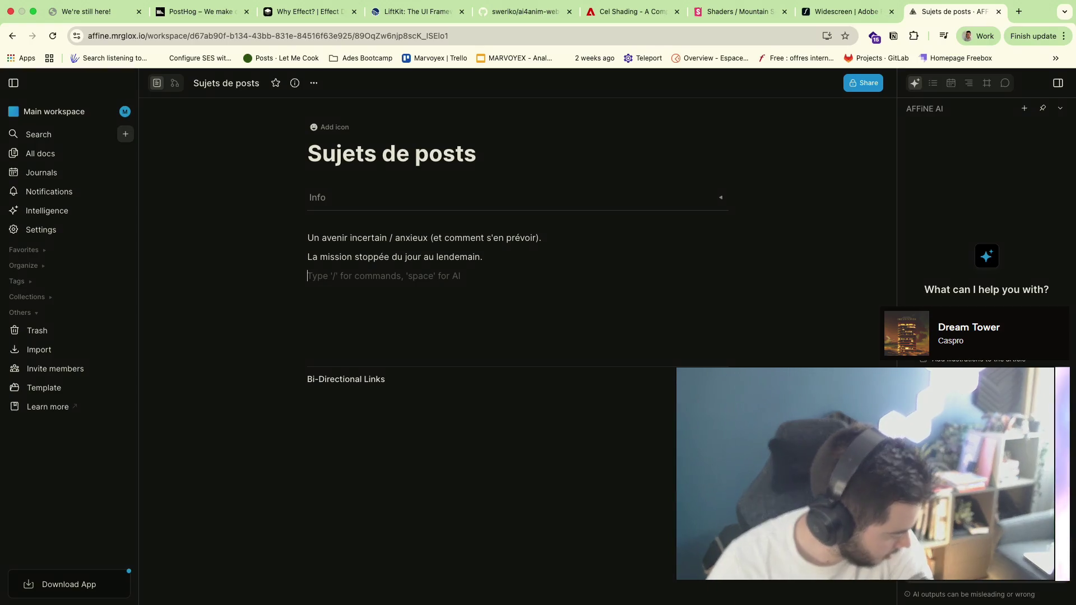
pyautogui.write('La valeur du travail dans un mo')
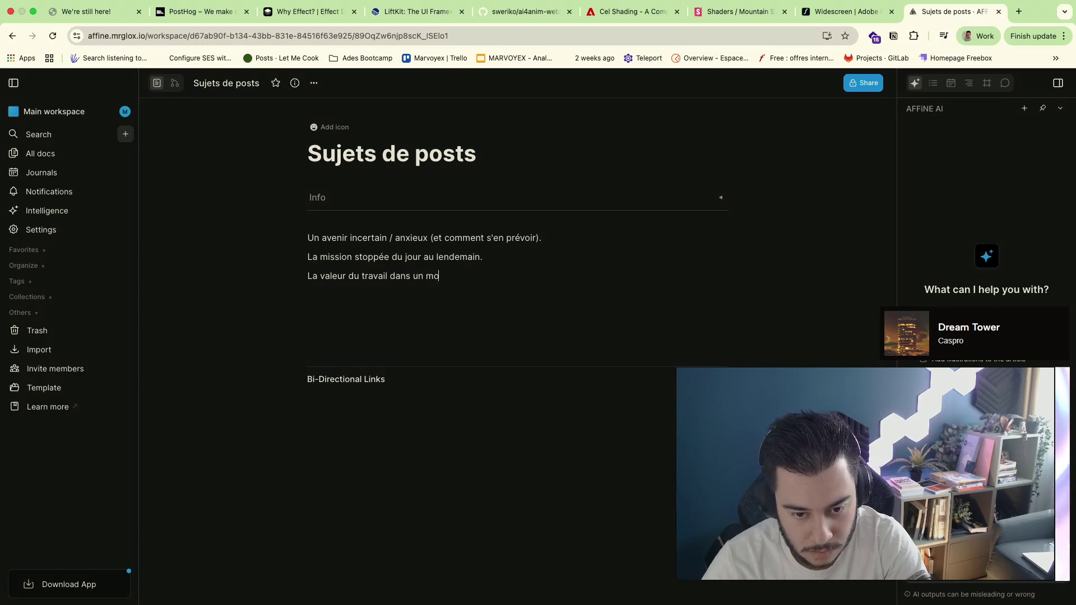
pyautogui.write("l'IA")
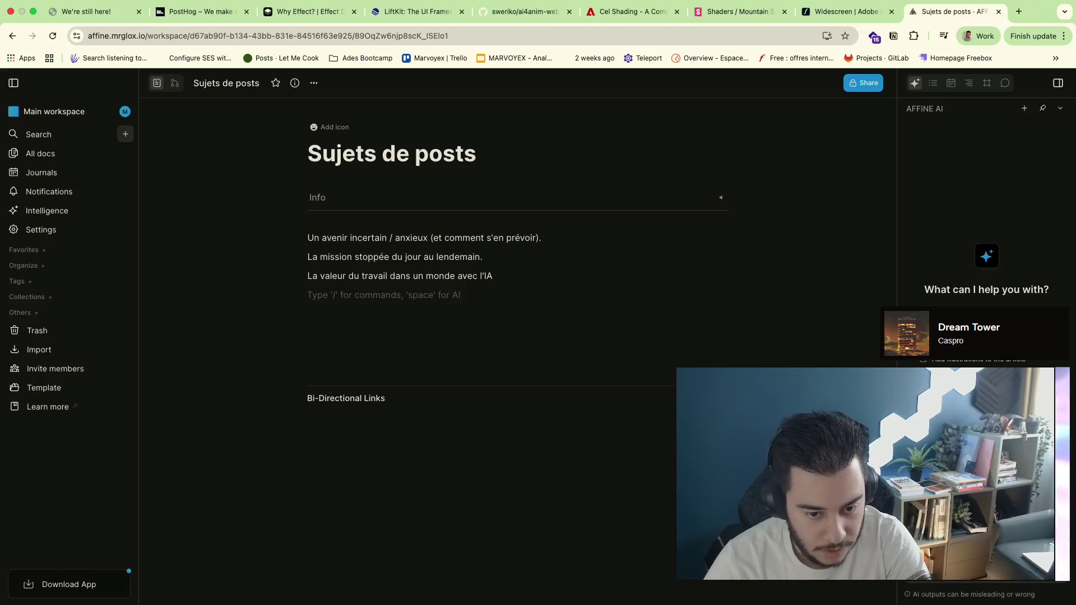
pyautogui.press('BackSpace')
pyautogui.write('.')
pyautogui.press('Return')
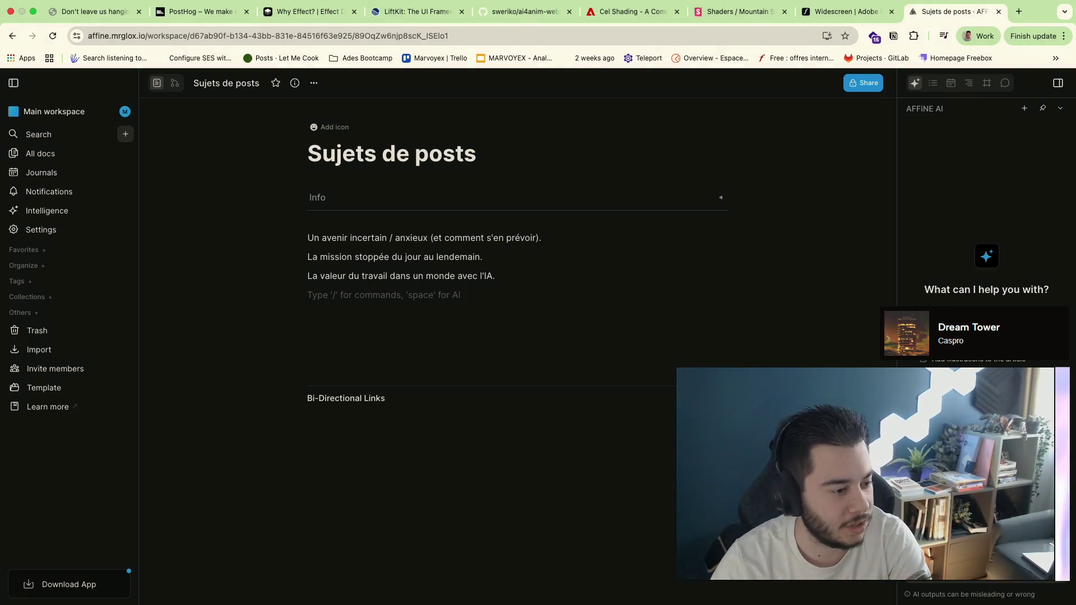
pyautogui.hotkey('ctrl', 'Left')
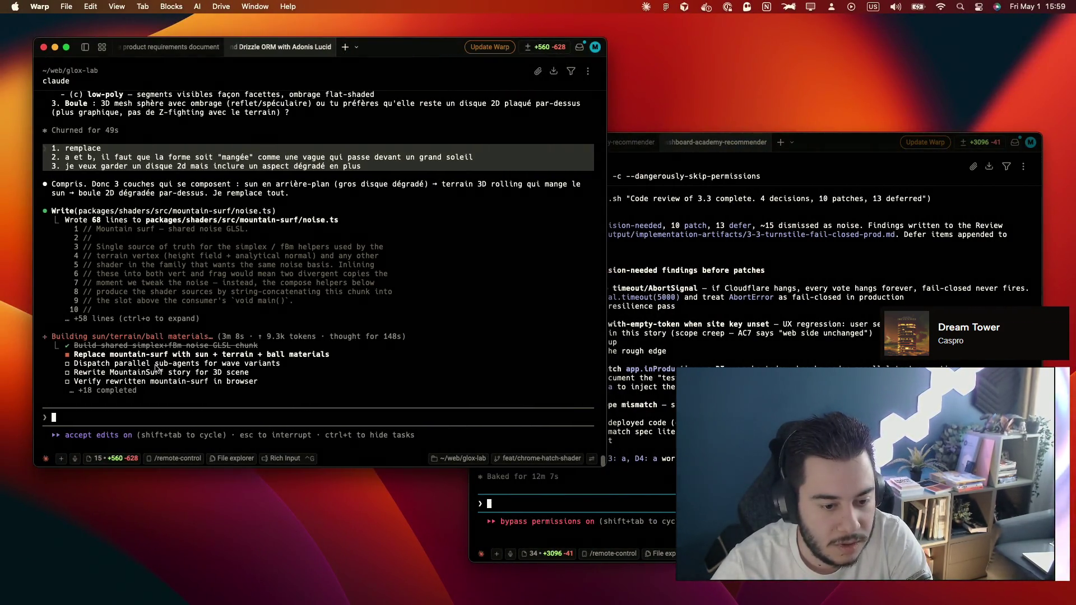
# In the code-review session, ask Claude what it wants to do about finding D1
pyautogui.click(544, 451)
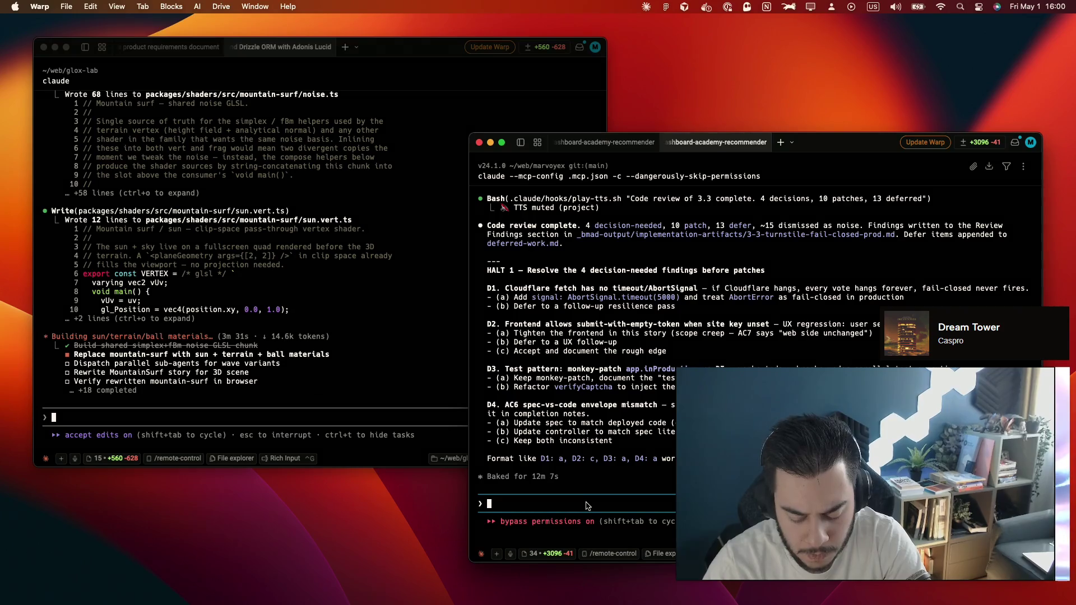
pyautogui.write('D1, tu veux faire quoi ?')
pyautogui.press('Return')
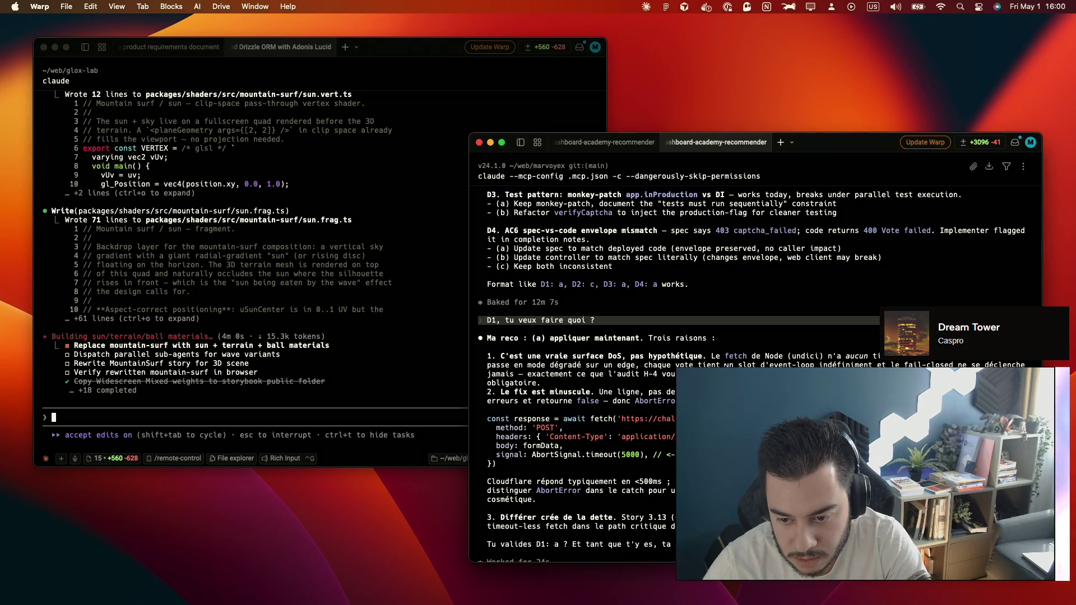
pyautogui.scroll(-3, 761, 367)
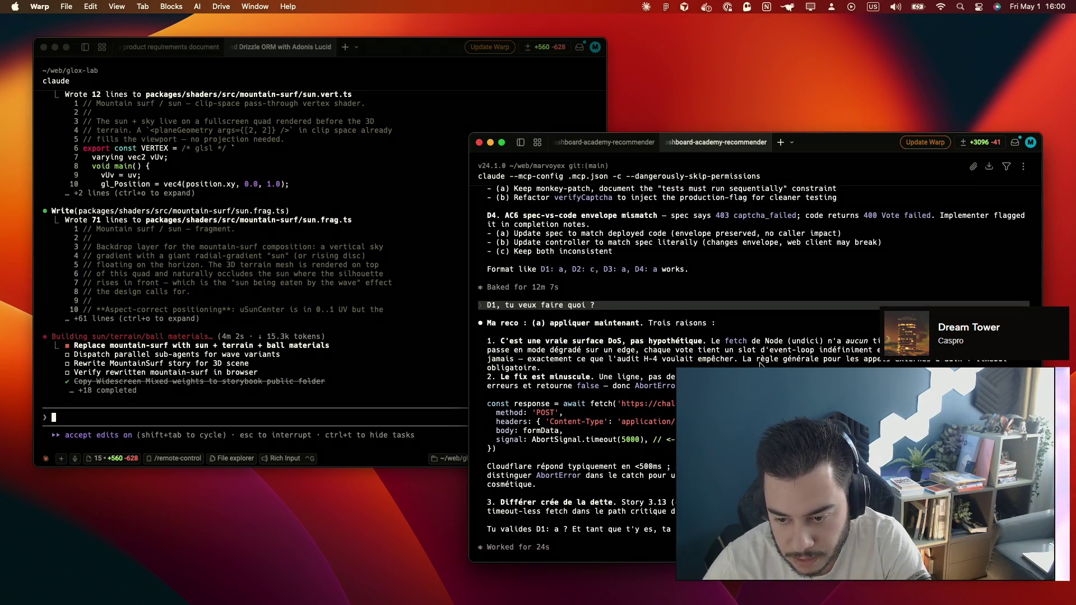
pyautogui.scroll(-2, 761, 367)
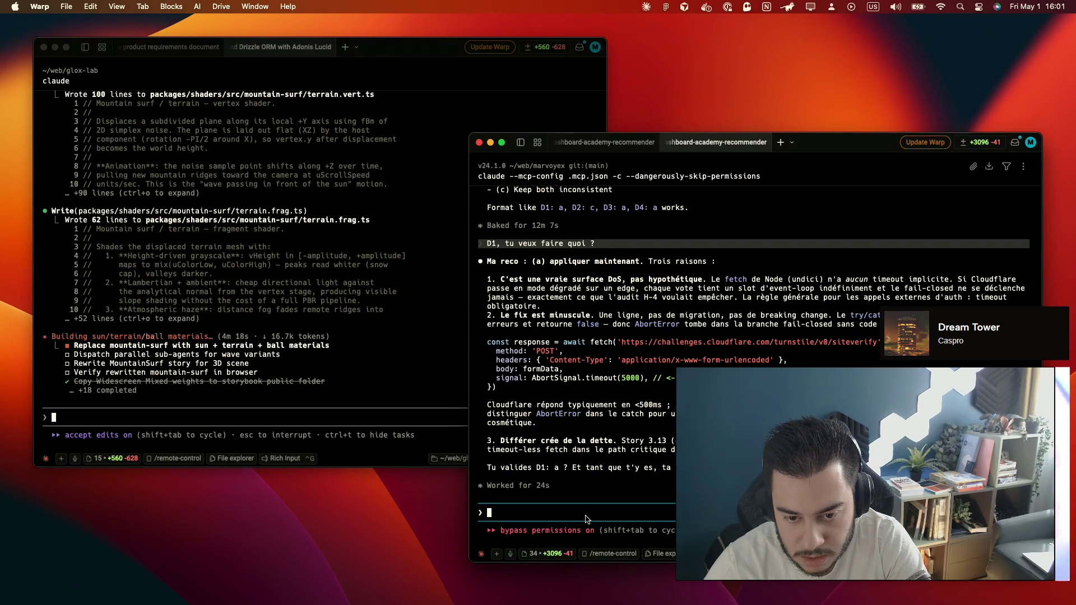
pyautogui.scroll(2, 587, 519)
pyautogui.scroll(1, 586, 520)
pyautogui.scroll(-3, 593, 511)
pyautogui.write('1.a')
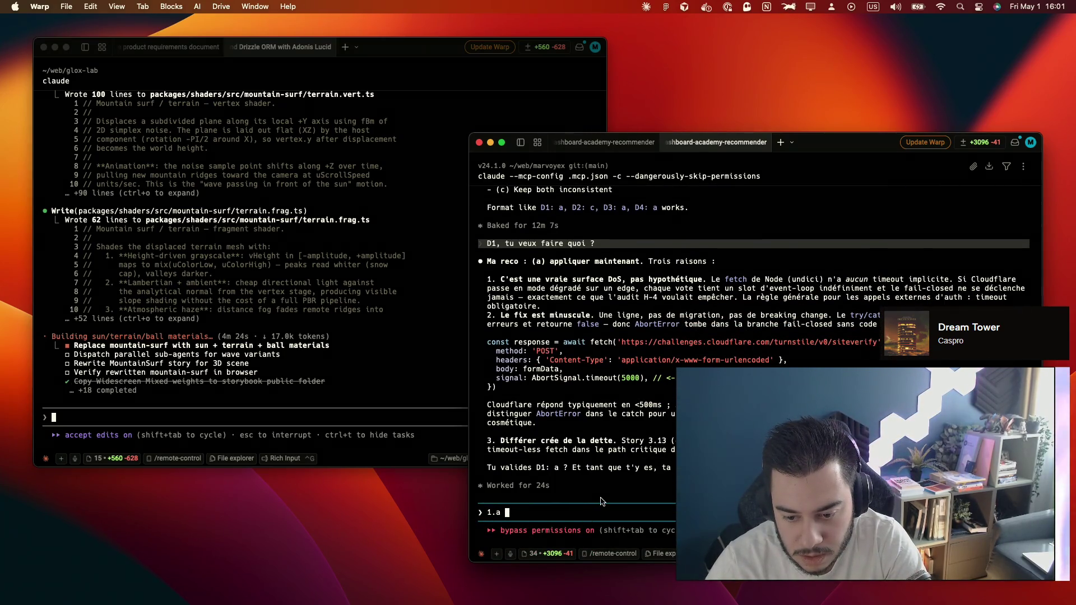
pyautogui.scroll(3, 601, 502)
pyautogui.scroll(6, 555, 404)
pyautogui.scroll(4, 508, 313)
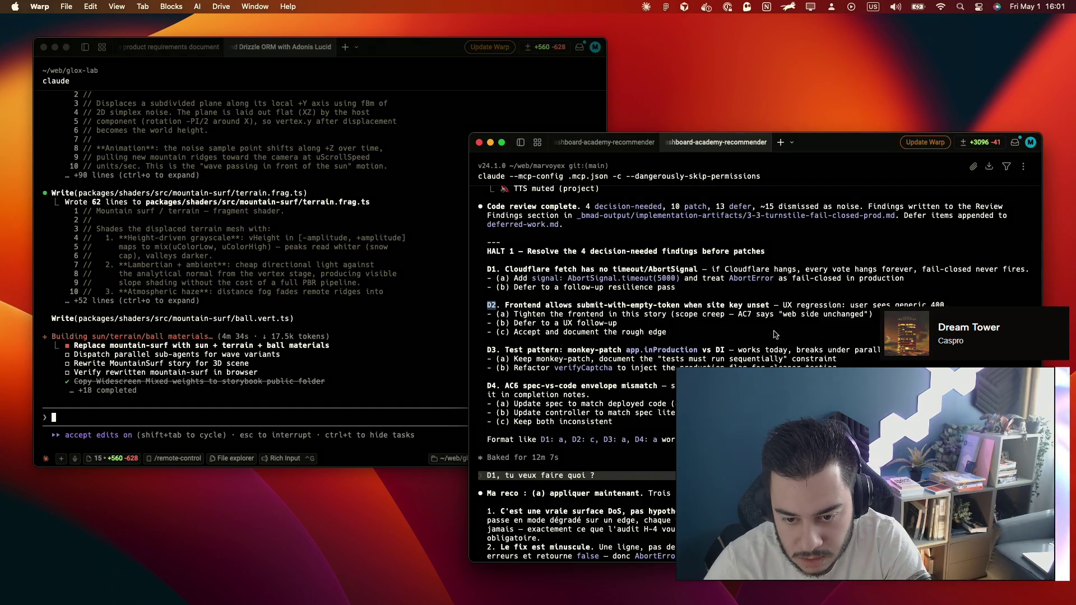
pyautogui.scroll(-10, 775, 335)
pyautogui.scroll(-2, 612, 511)
pyautogui.write('D2. a')
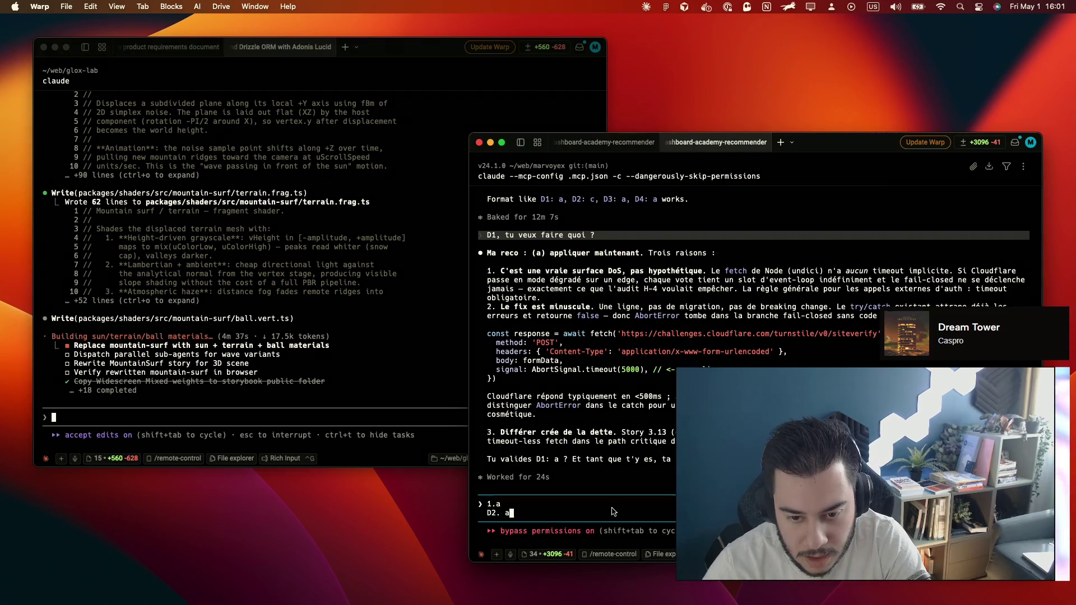
pyautogui.scroll(8, 611, 512)
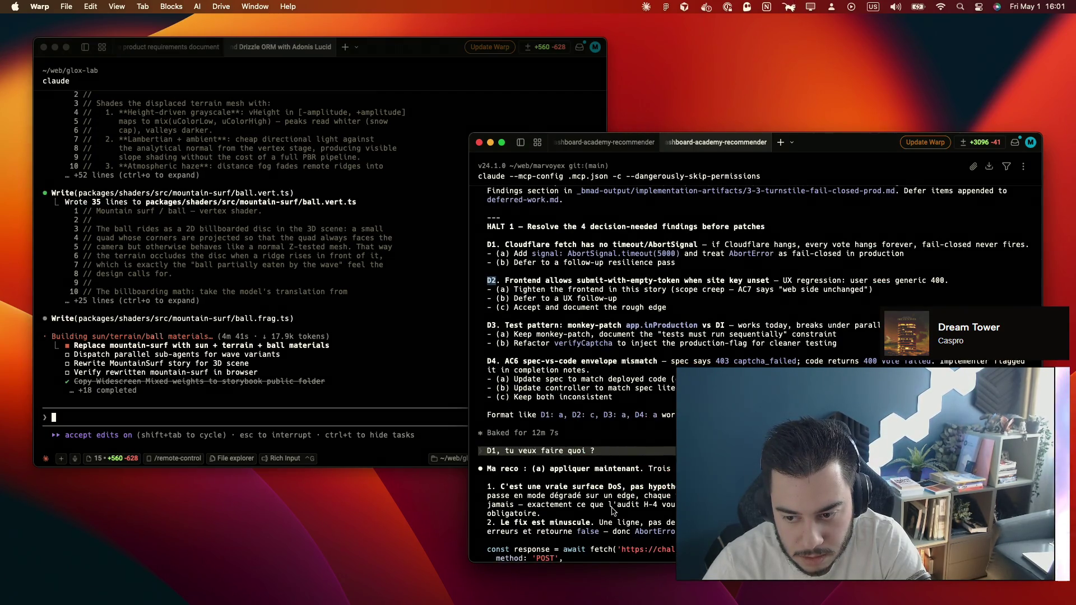
pyautogui.scroll(-3, 612, 510)
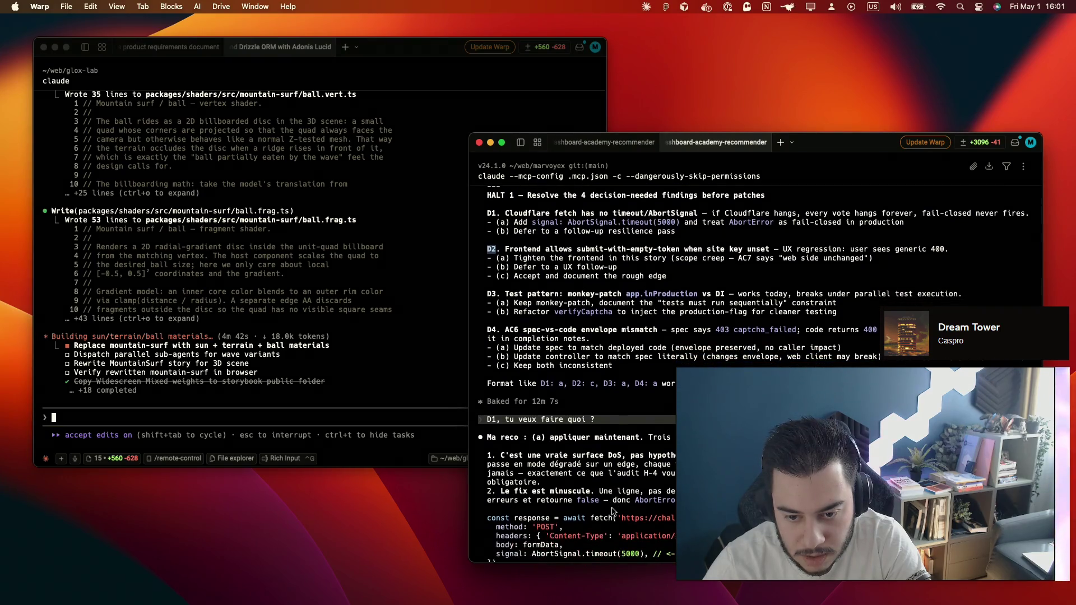
pyautogui.scroll(-1, 673, 447)
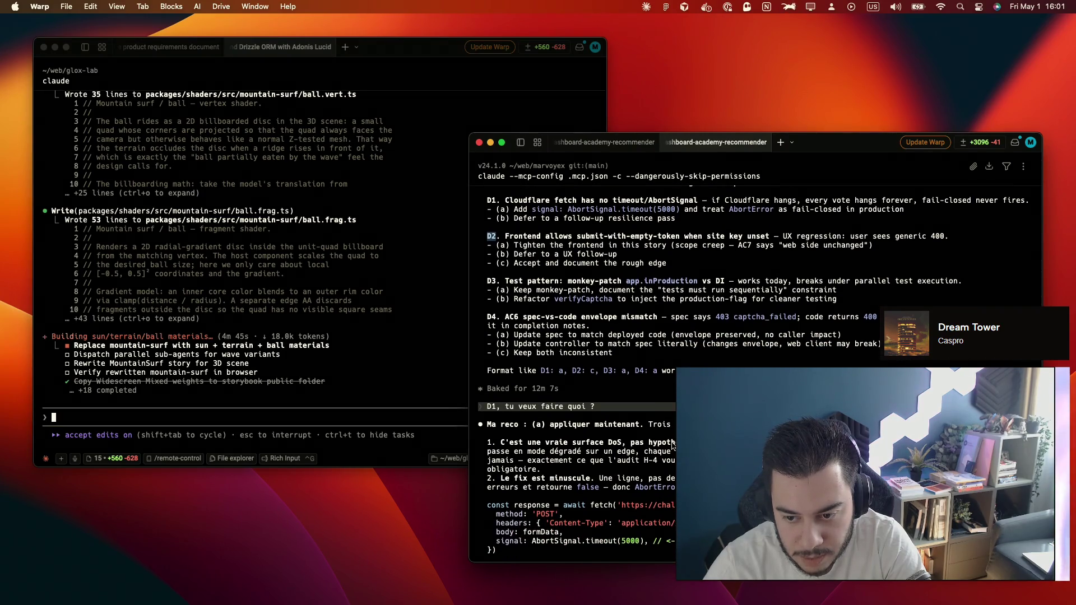
pyautogui.scroll(1, 674, 445)
pyautogui.scroll(1, 673, 446)
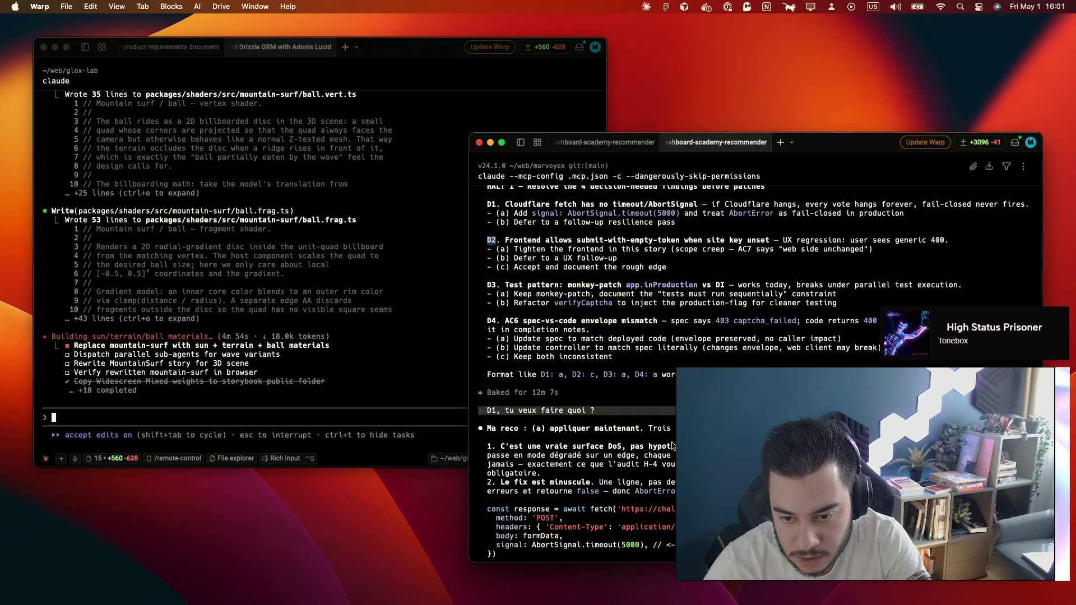
pyautogui.scroll(-5, 616, 393)
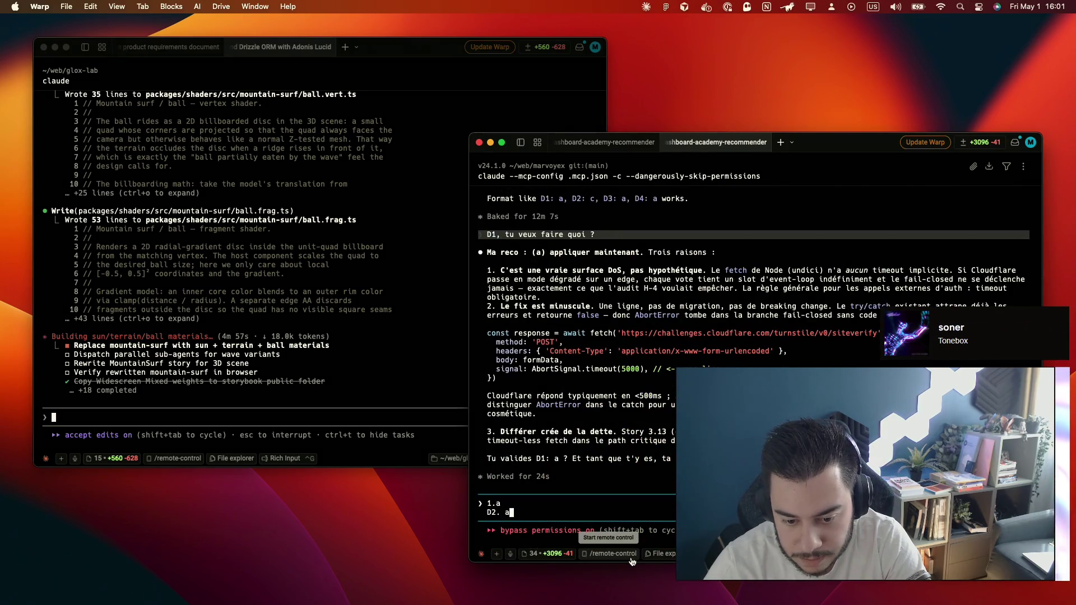
# Send Claude the review decisions 1.a, D2 a, D3 b and D4 a on separate lines
pyautogui.hotkey('shift', 'Return')
pyautogui.write('D3. b')
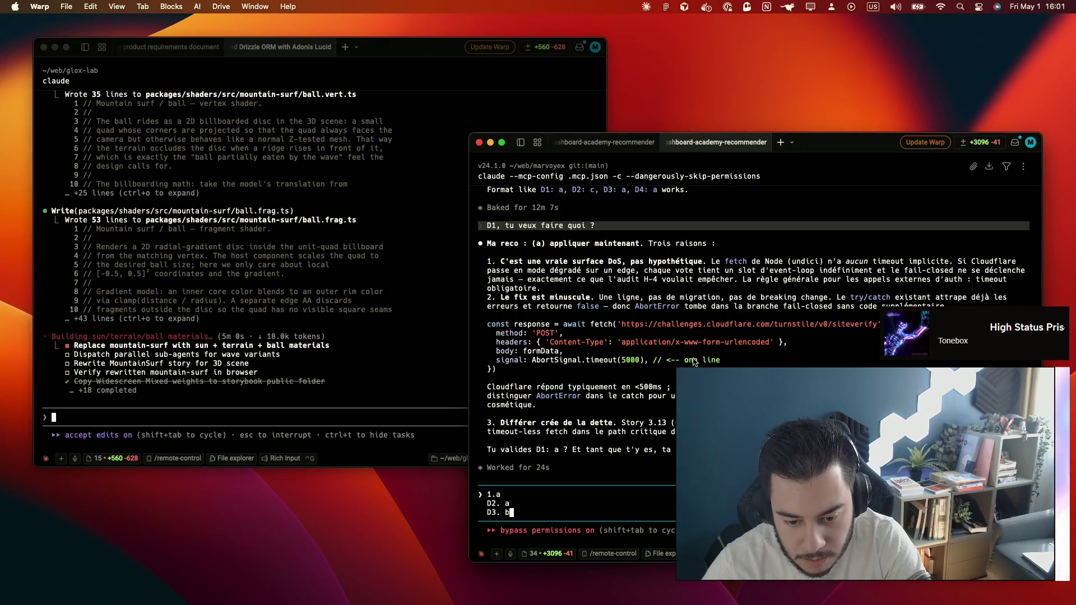
pyautogui.scroll(5, 516, 258)
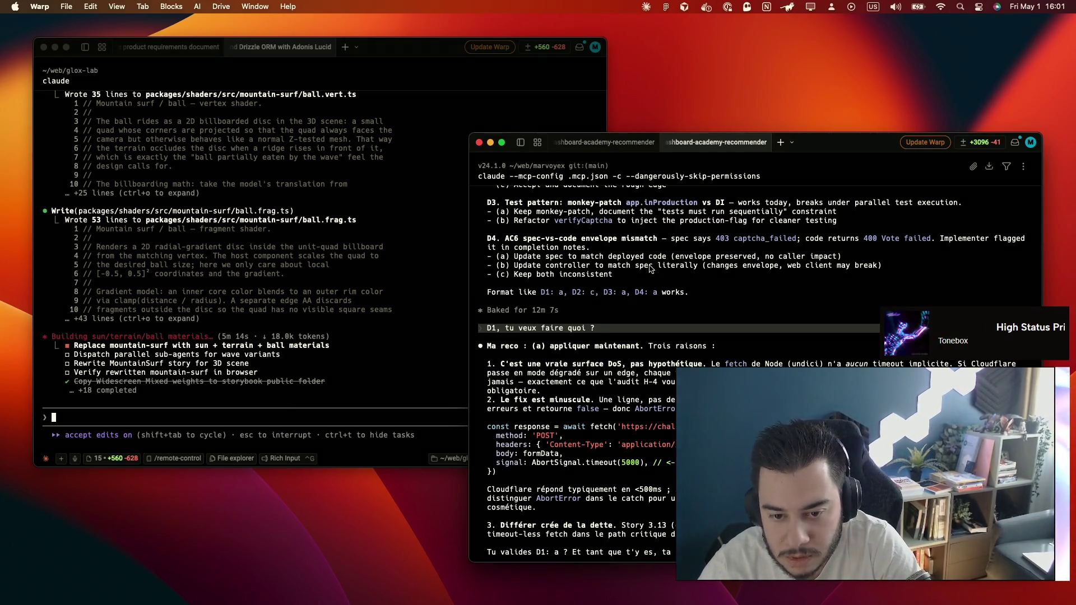
pyautogui.write('b')
pyautogui.hotkey('shift', 'Return')
pyautogui.write('D')
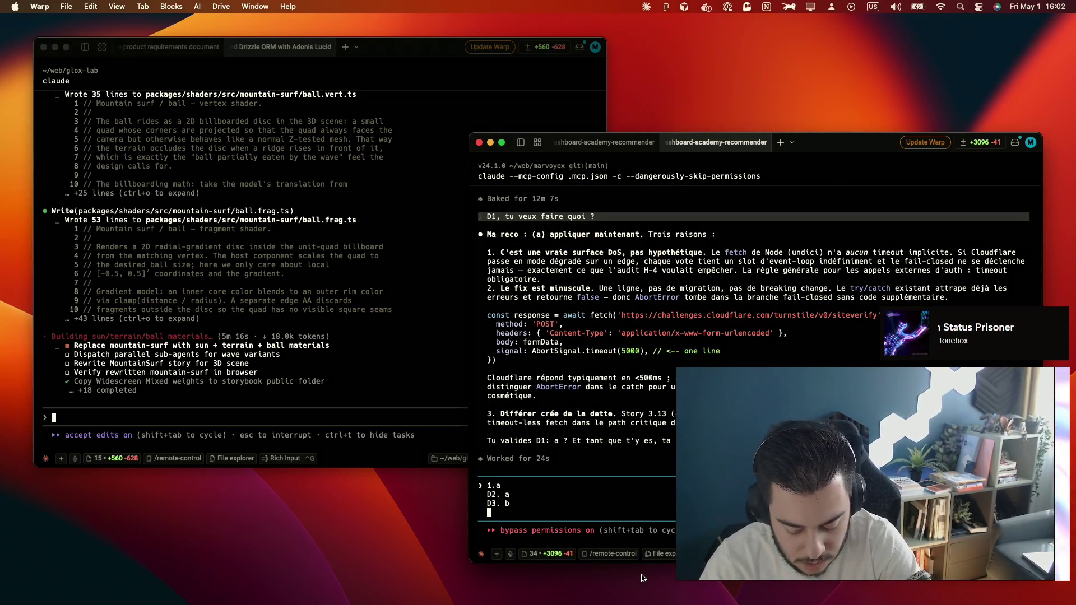
pyautogui.write('4. a')
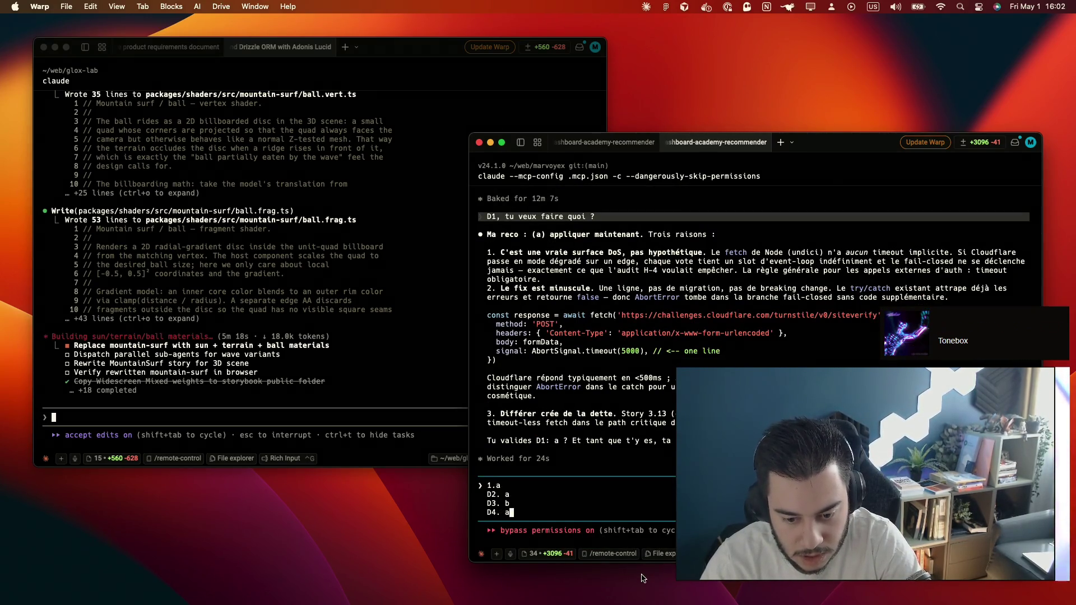
pyautogui.press('Return')
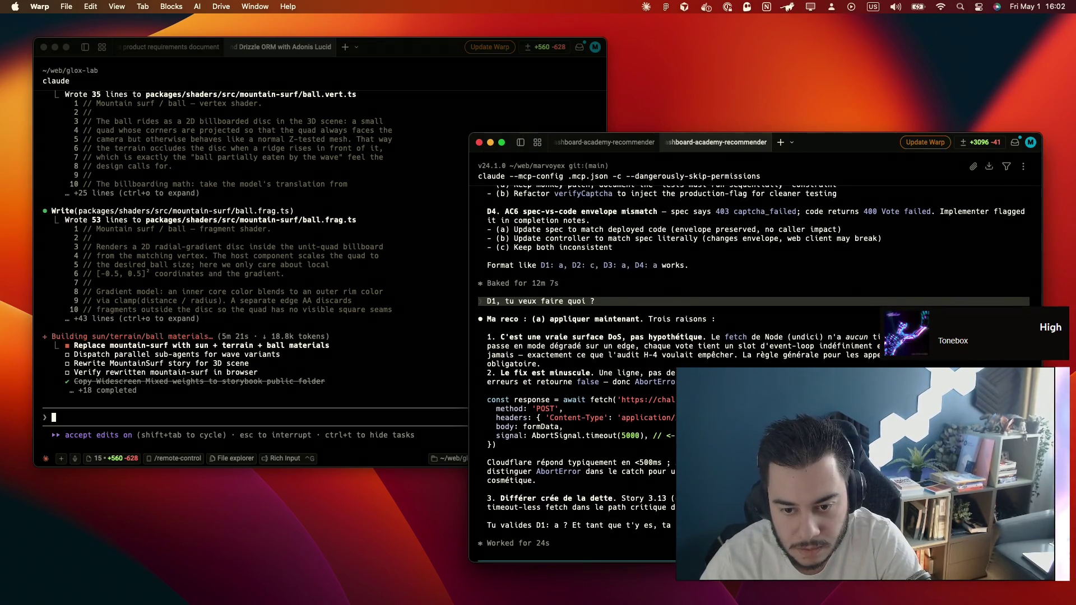
# Leave the glox-lab terminal and bring the Sujets de posts note back in the browser
pyautogui.click(455, 256)
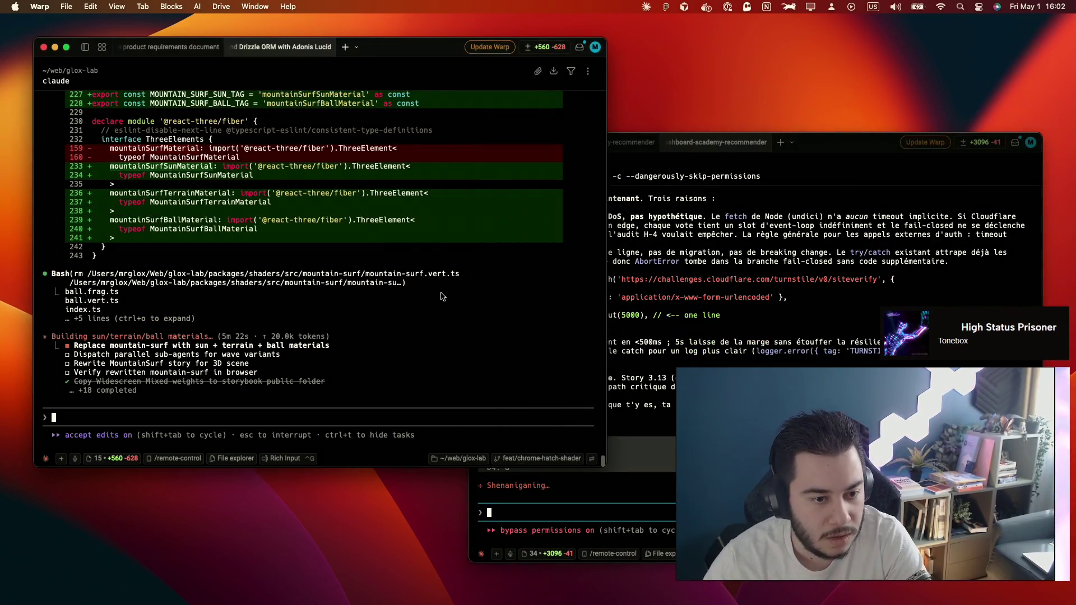
pyautogui.hotkey('ctrl', 'Right')
pyautogui.hotkey('ctrl', 'Left')
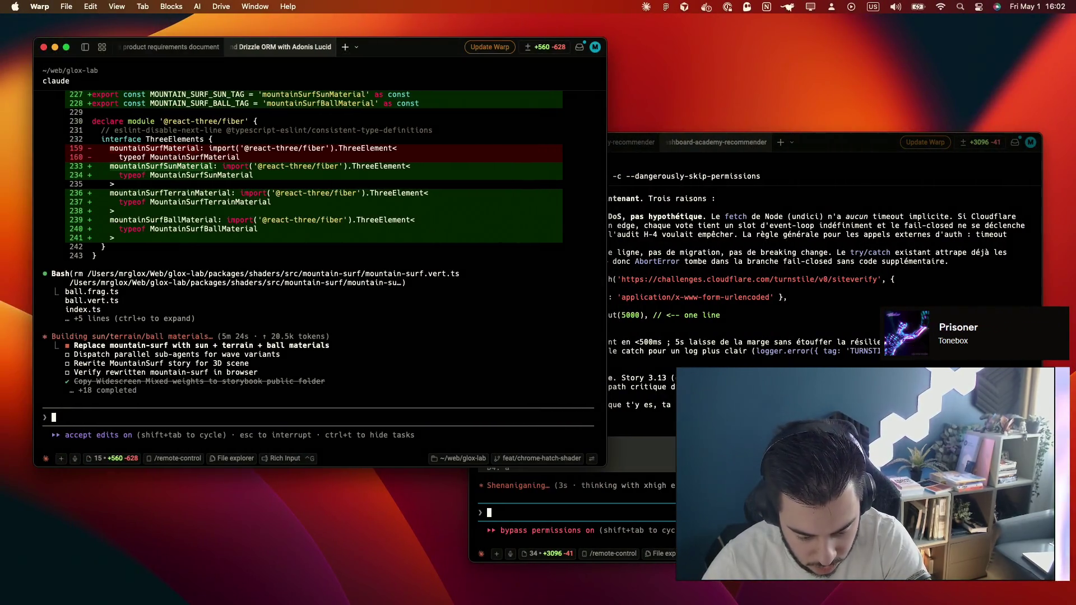
pyautogui.press('super+Tab')
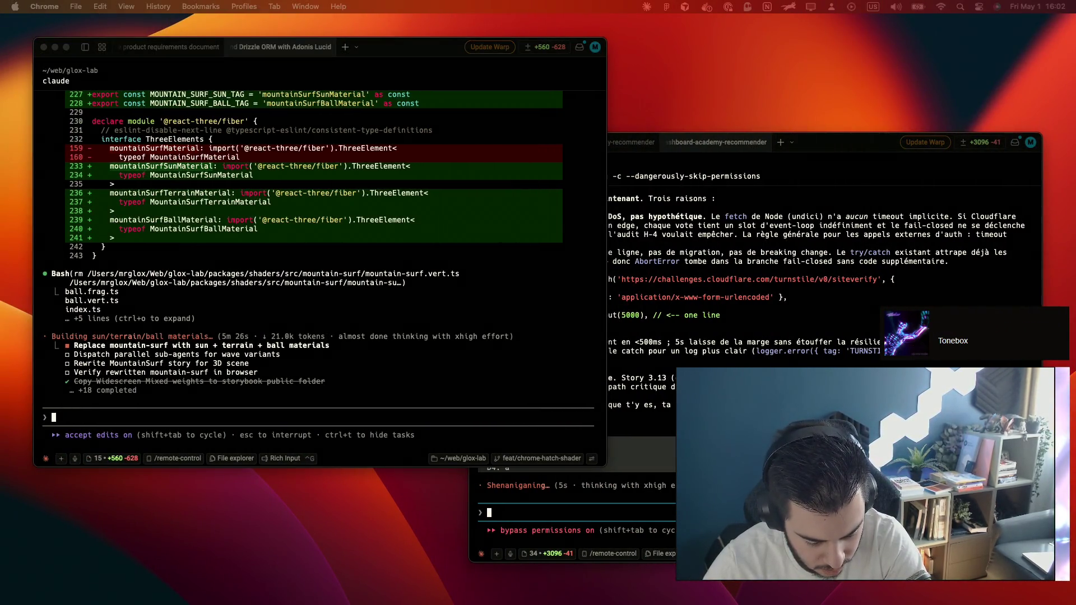
pyautogui.hotkey('ctrl', 'Right')
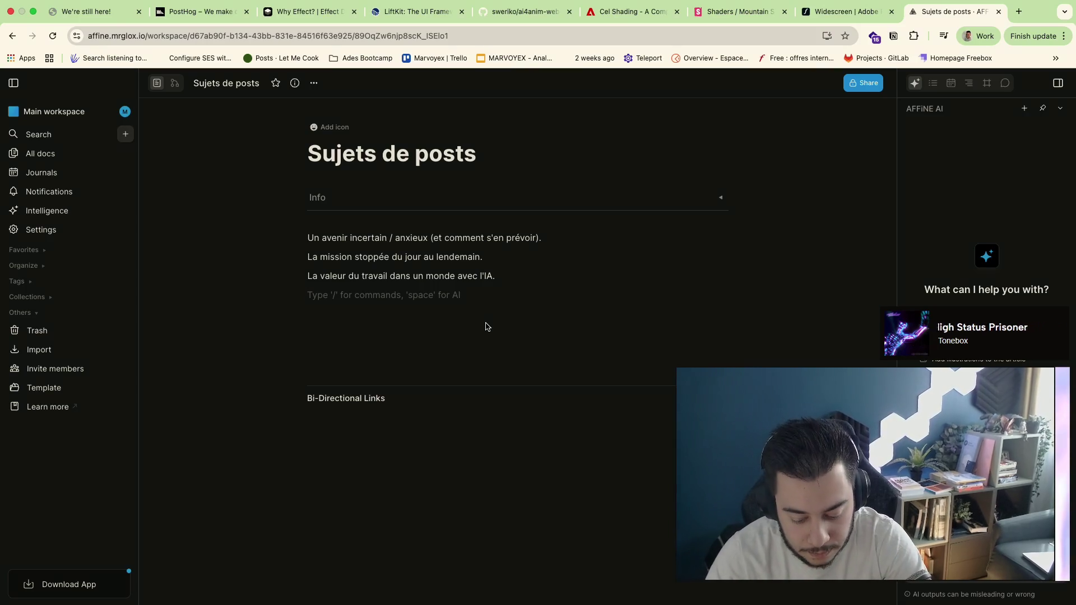
pyautogui.write('Les devs, nous sommes notre pire ennemi.')
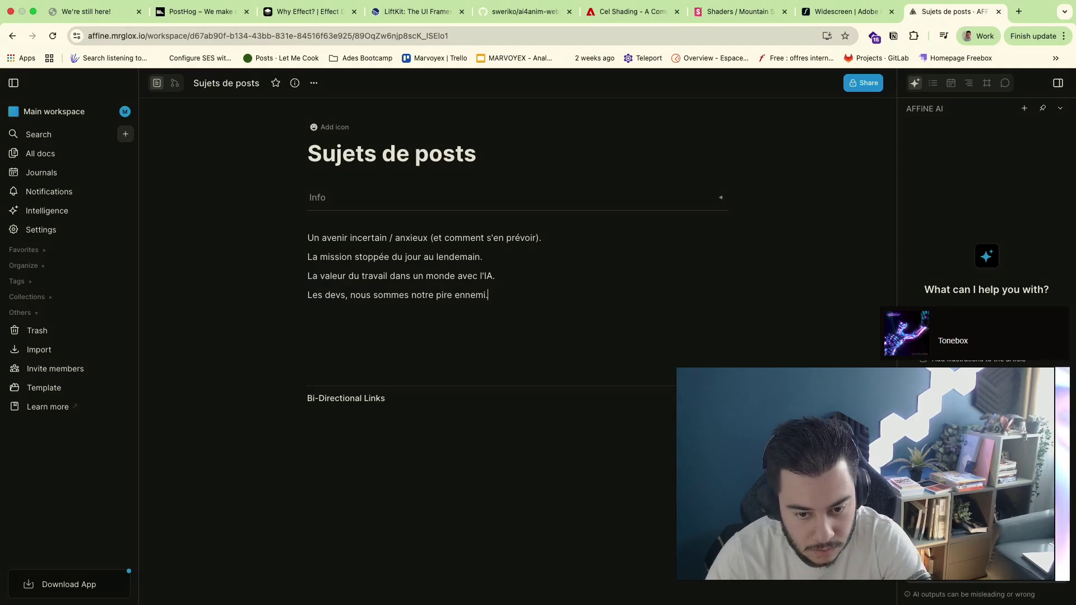
# Add the two 'Les devs…' topic lines, fixing the misplaced comma
pyautogui.press('Return')
pyautogui.press('BackSpace')
pyautogui.press('BackSpace')
pyautogui.press('BackSpace')
pyautogui.press('BackSpace')
pyautogui.press('Return')
pyautogui.write('Les ')
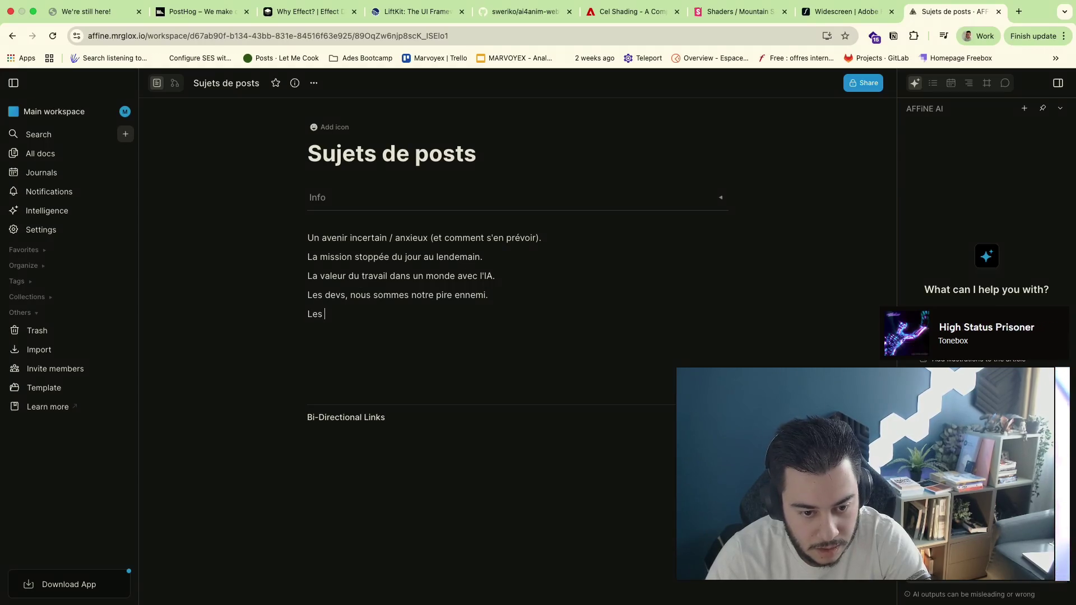
pyautogui.write('de')
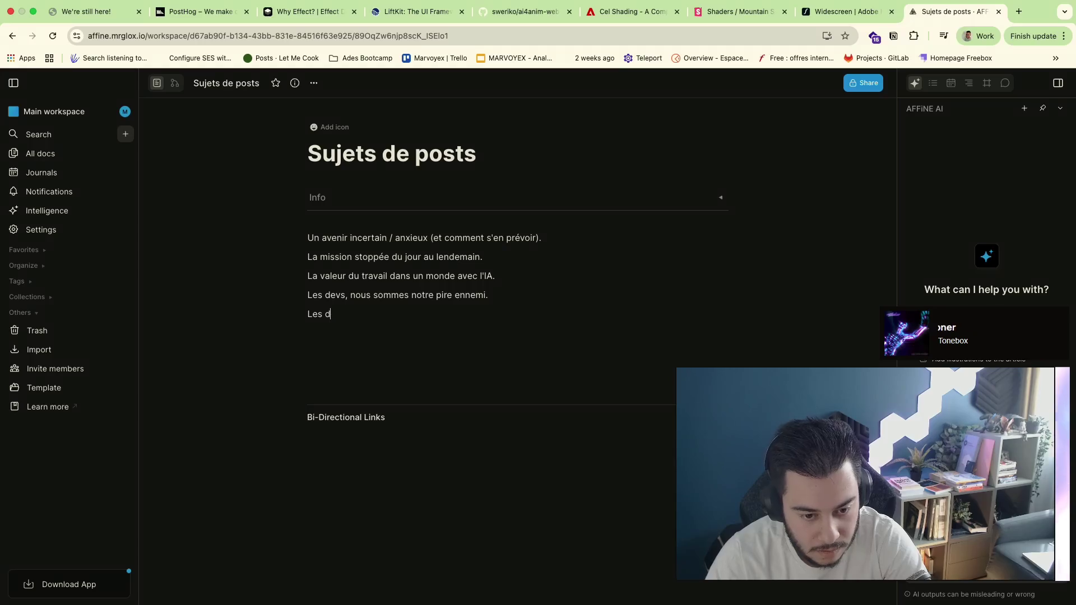
pyautogui.press('BackSpace')
pyautogui.press('BackSpace')
pyautogui.write('s,')
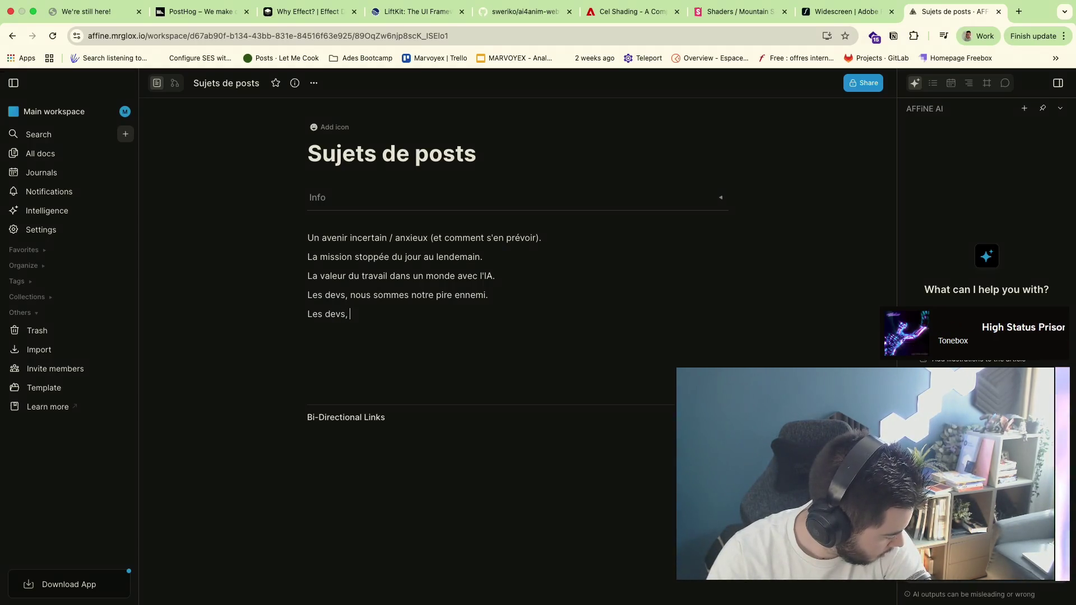
pyautogui.write(' le pouvoir de la c')
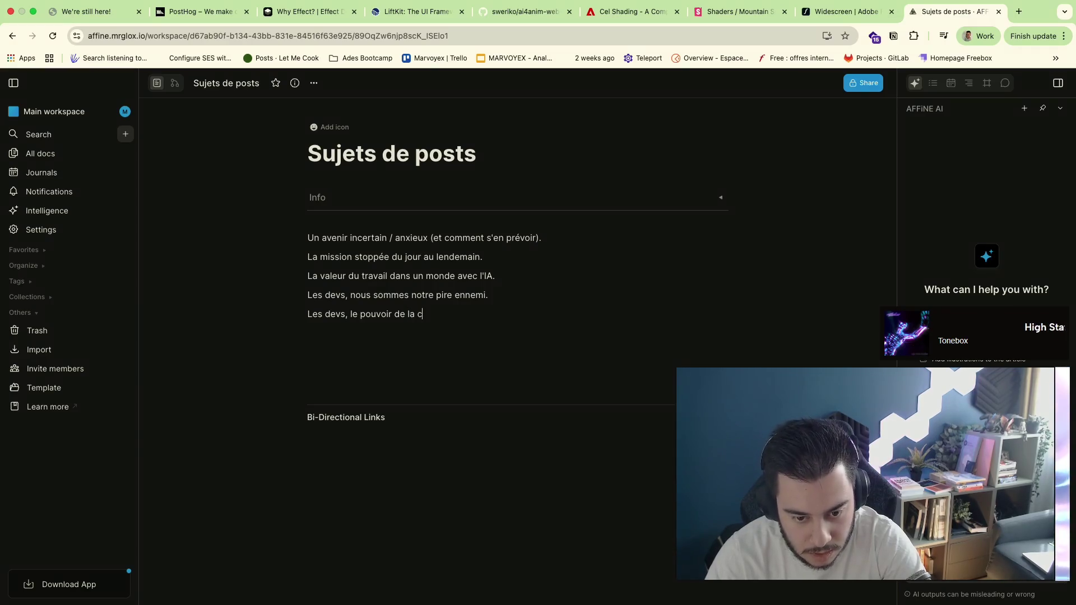
pyautogui.write('réation.')
pyautogui.press('Return')
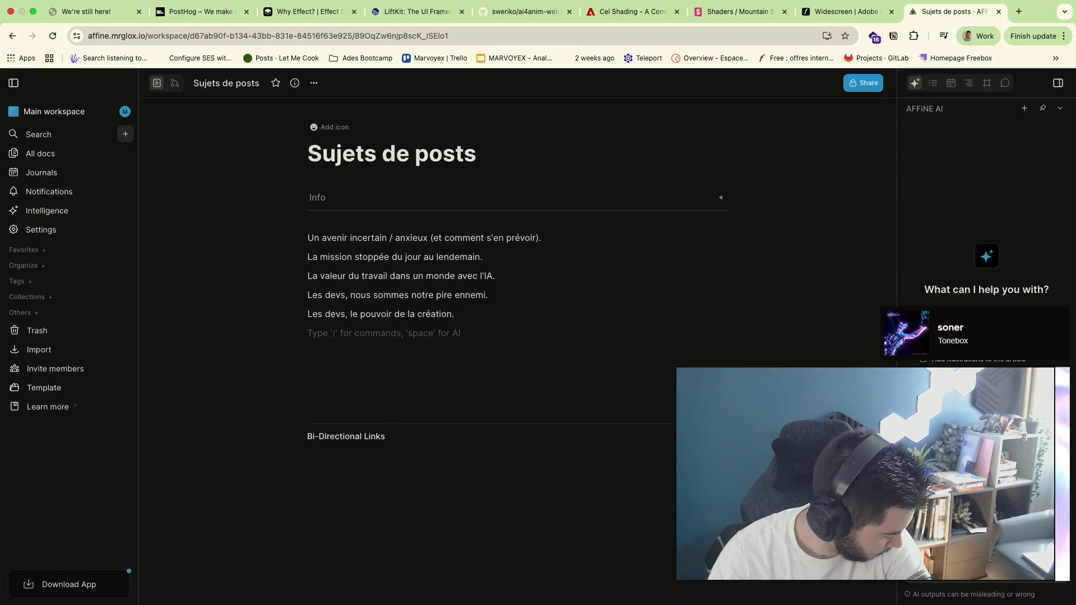
# Start a new group after a blank line with 'Mon échec dans le Creative Coding'
pyautogui.hotkey('shift', 'Return')
pyautogui.press('BackSpace')
pyautogui.press('Return')
pyautogui.write('Mon éch')
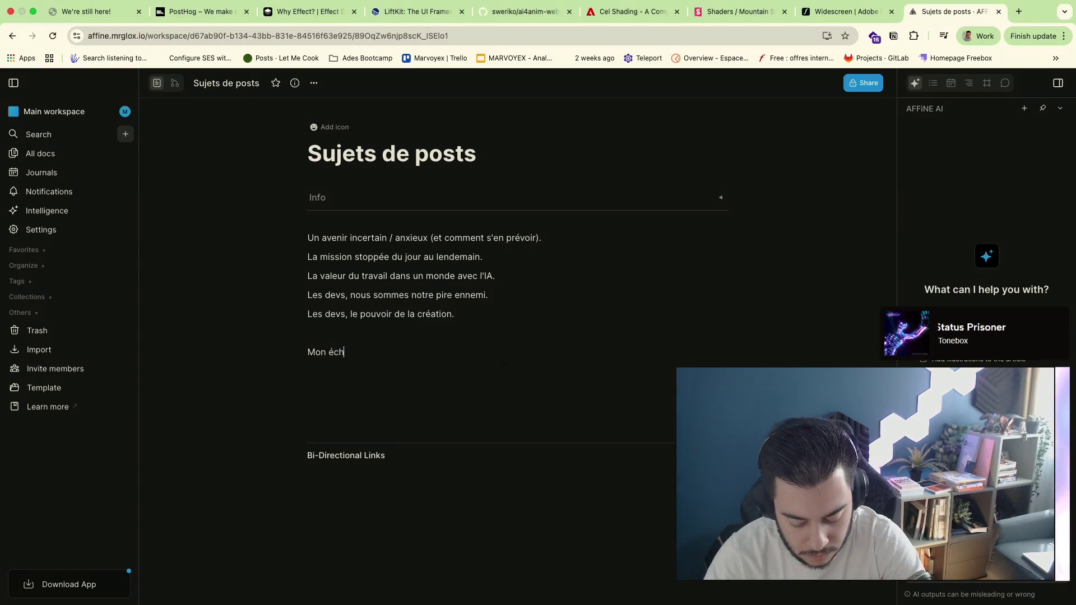
pyautogui.write('ec dans le Creative')
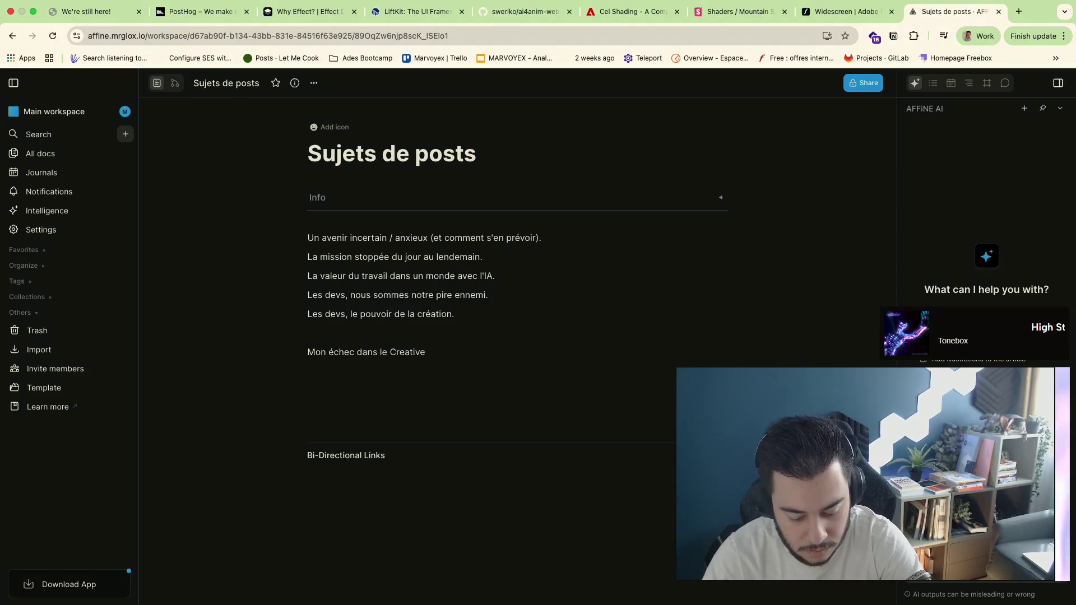
pyautogui.write(' Coding')
pyautogui.press('Return')
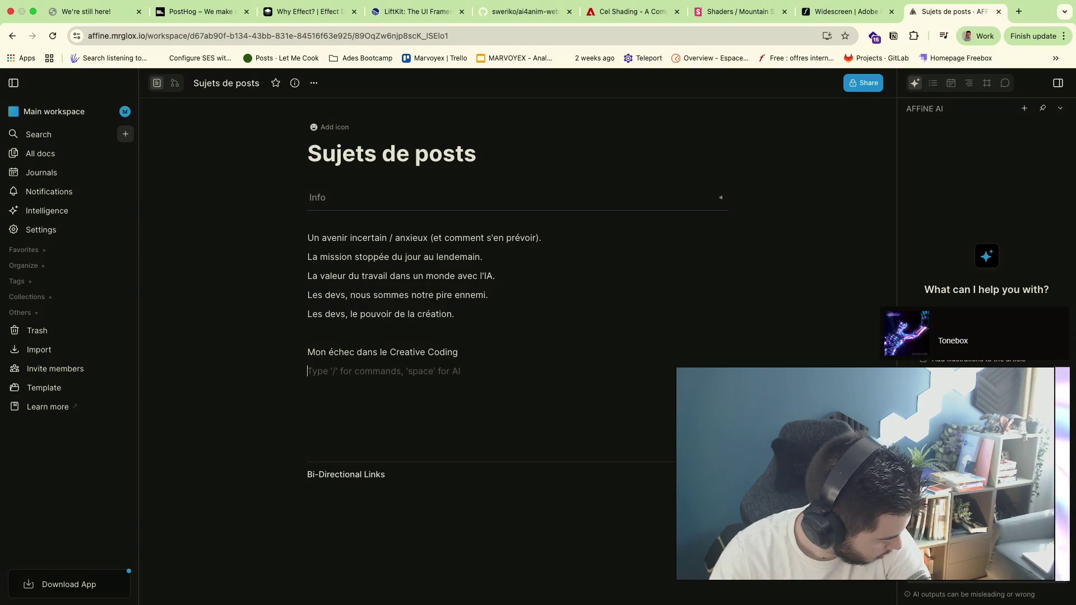
pyautogui.write("L'a")
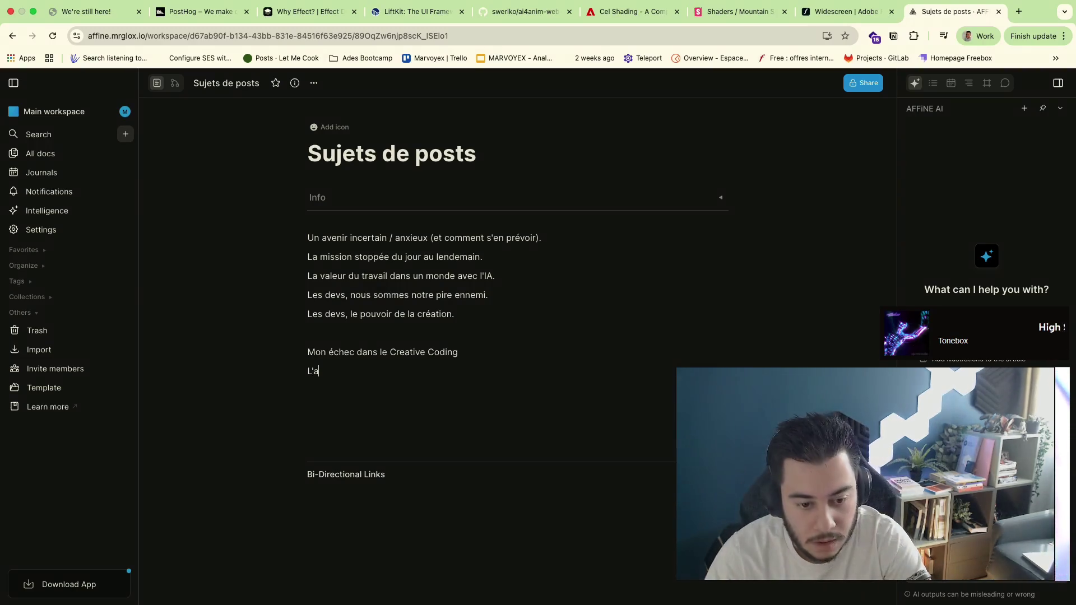
pyautogui.write('rt, le génératif et la ma')
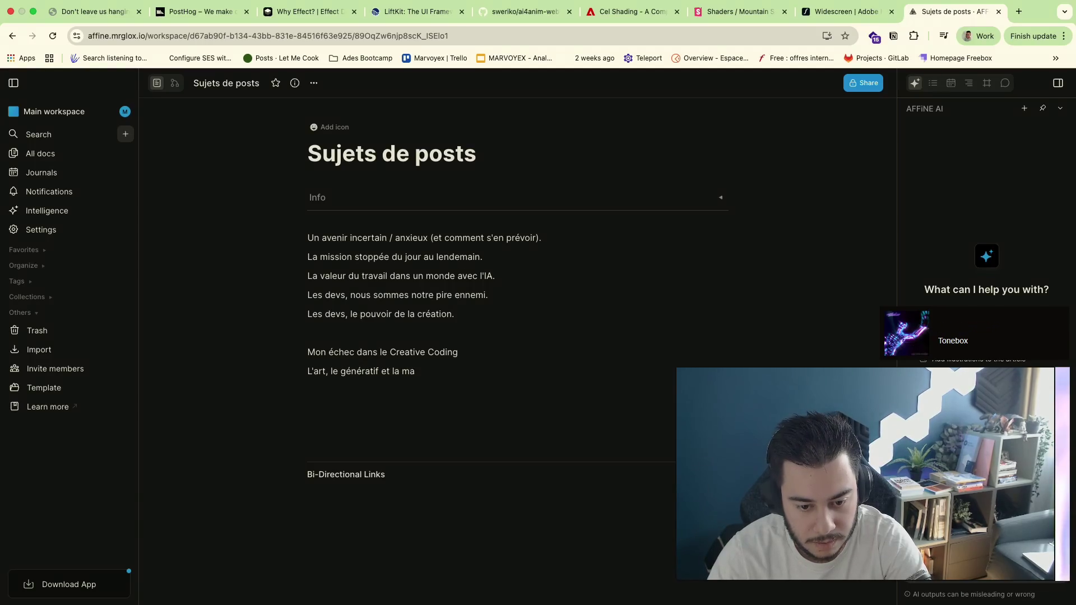
pyautogui.write('nière.')
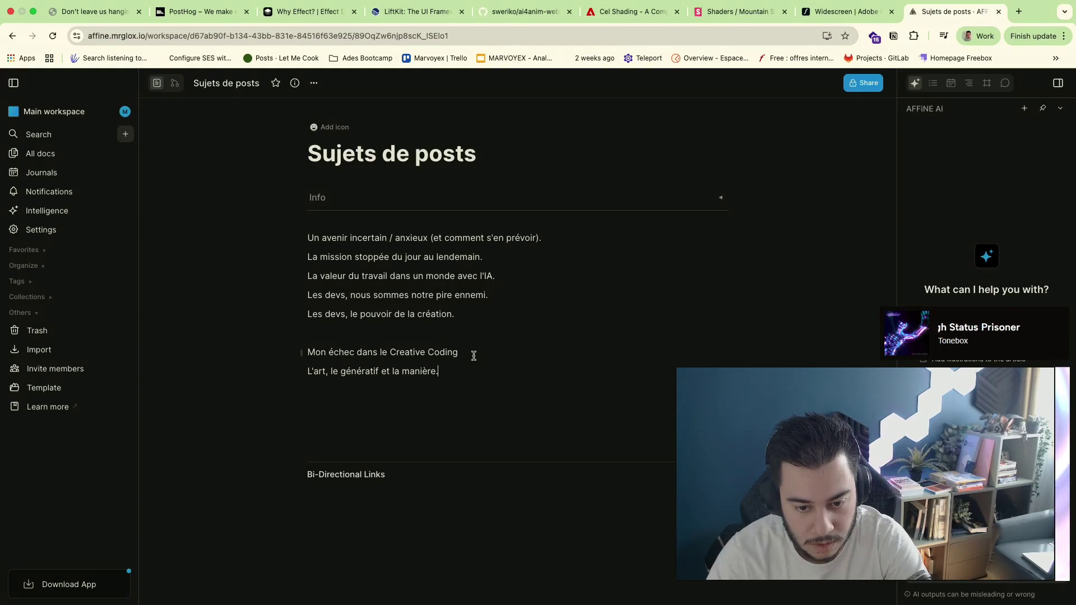
pyautogui.write('.')
# Add 'La division / 0', 'L'admiration des créateurs' and 'La culture du résultat', then return to Warp
pyautogui.press('Return')
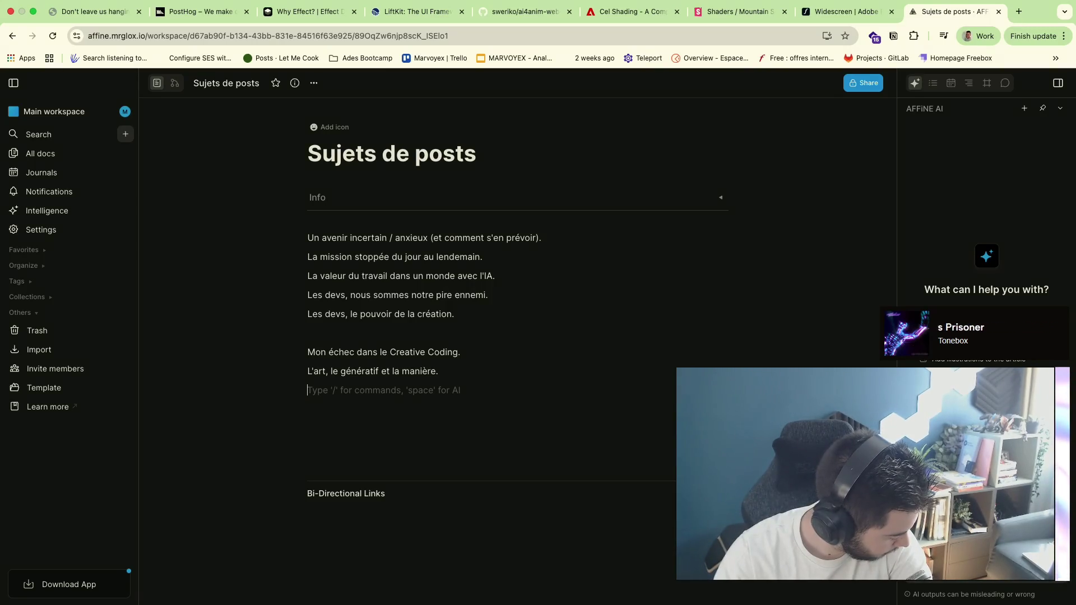
pyautogui.write('La ')
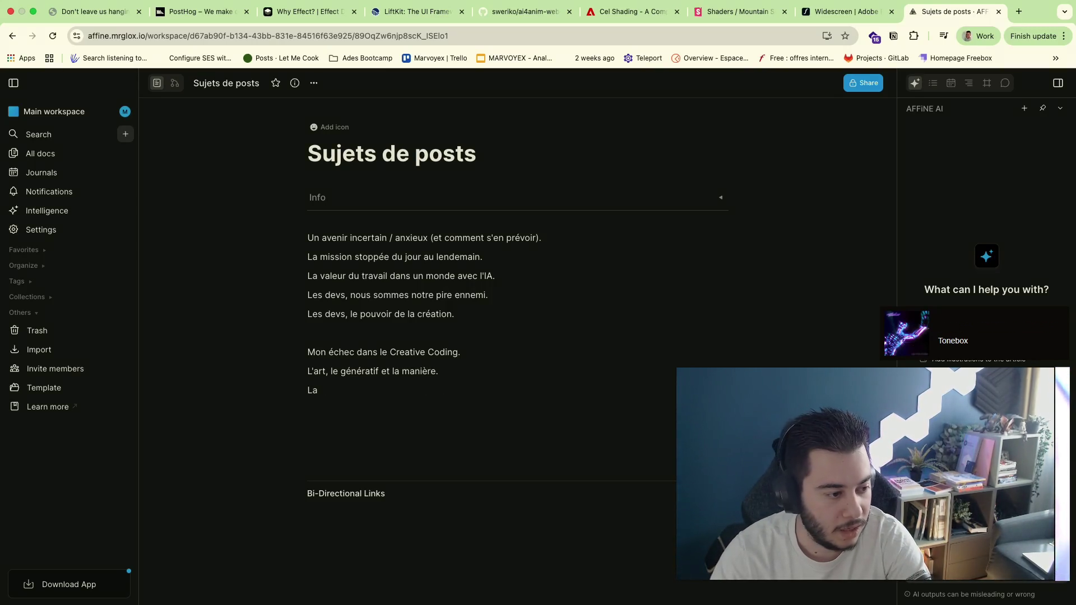
pyautogui.write('division / 0')
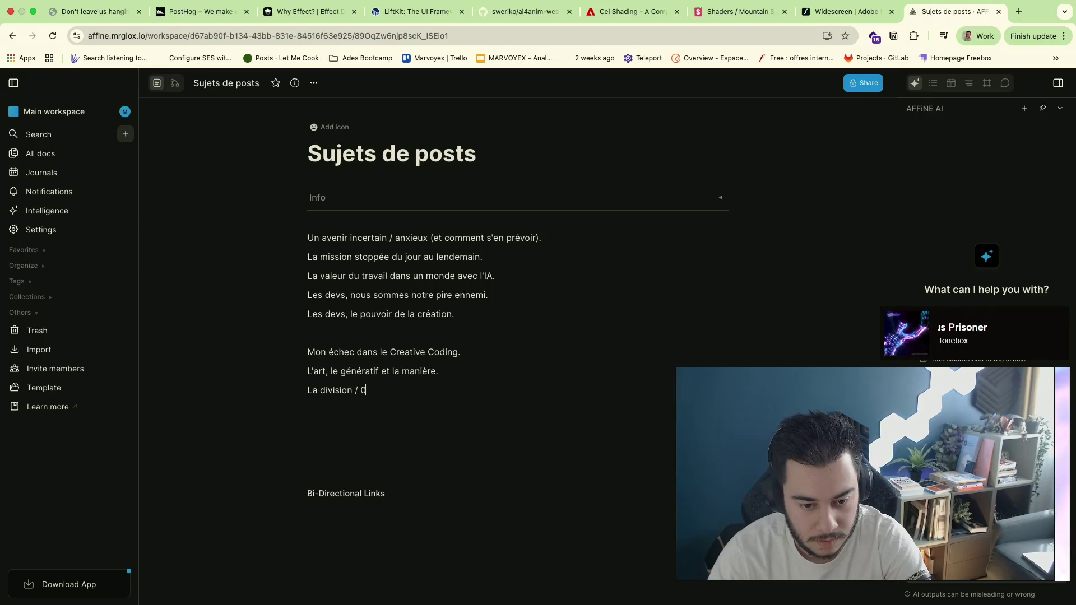
pyautogui.press('Return')
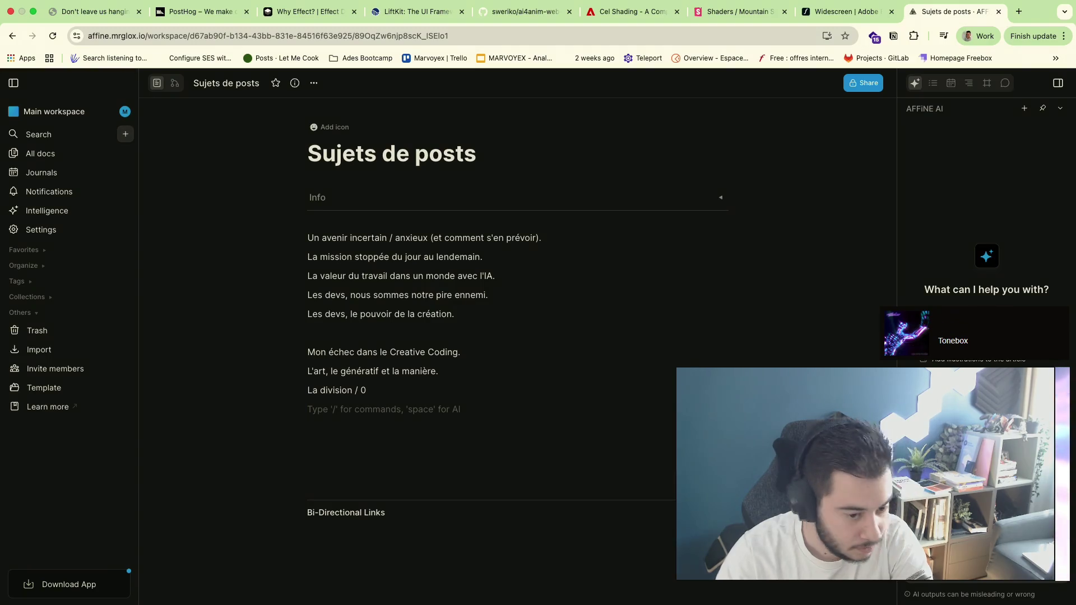
pyautogui.write("L'admiration des créateurs.")
pyautogui.press('Return')
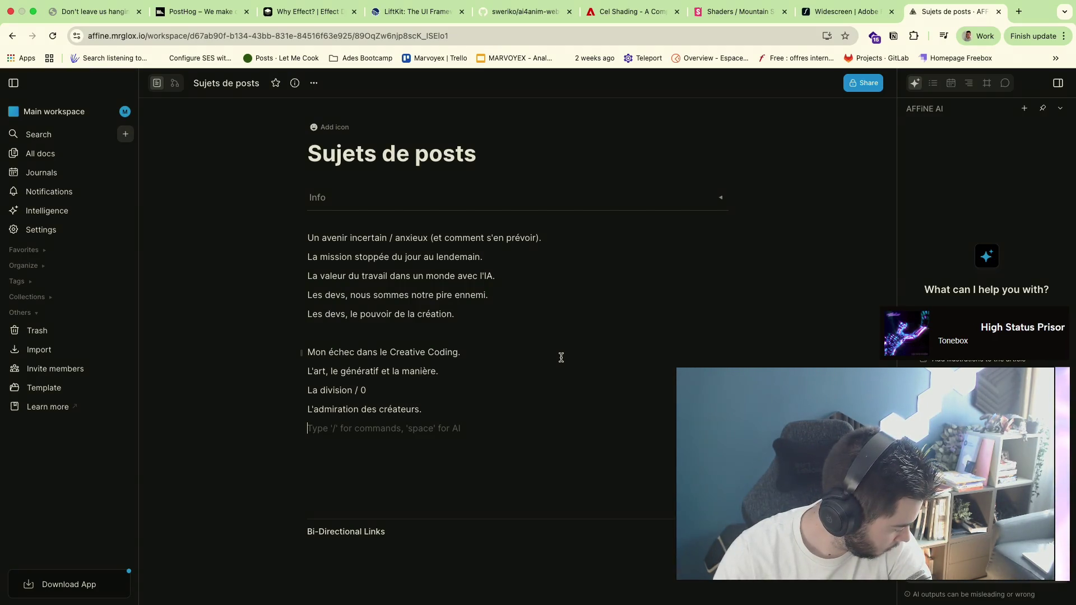
pyautogui.write('La cult')
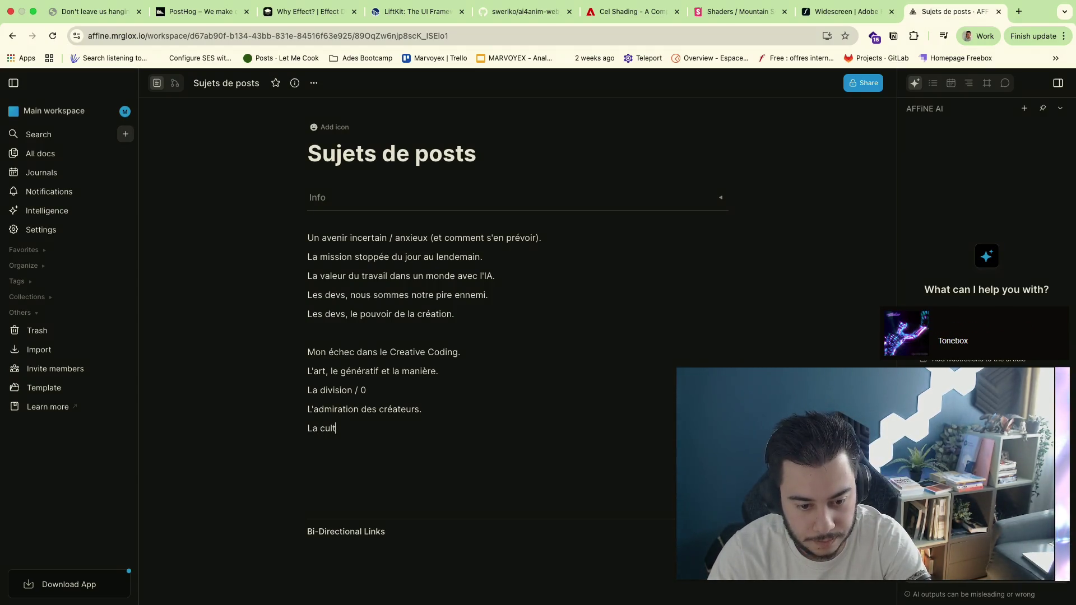
pyautogui.write('ure du résult')
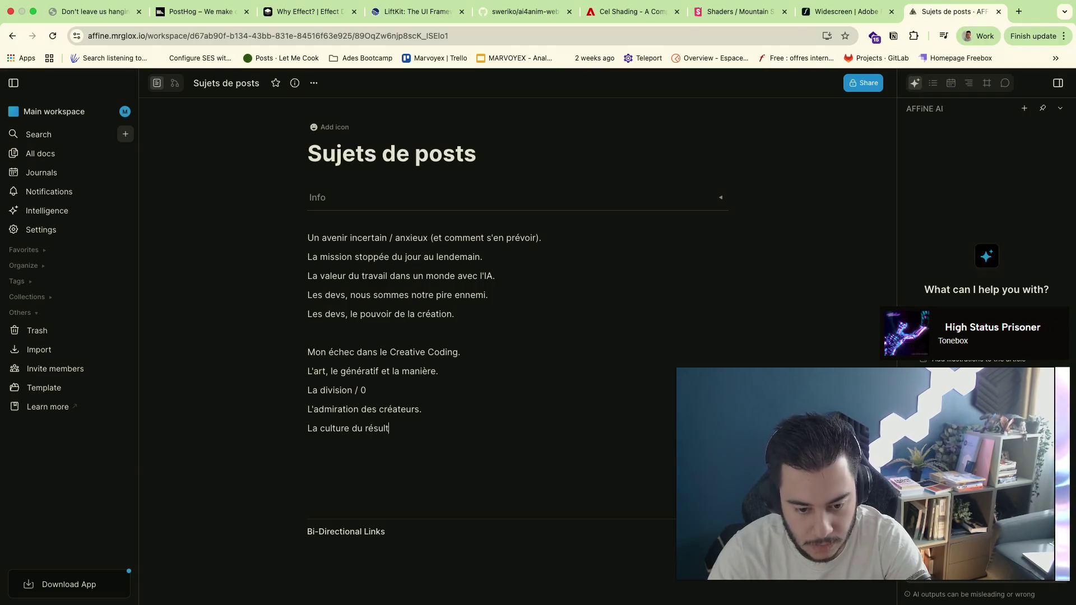
pyautogui.write('at.')
pyautogui.press('Return')
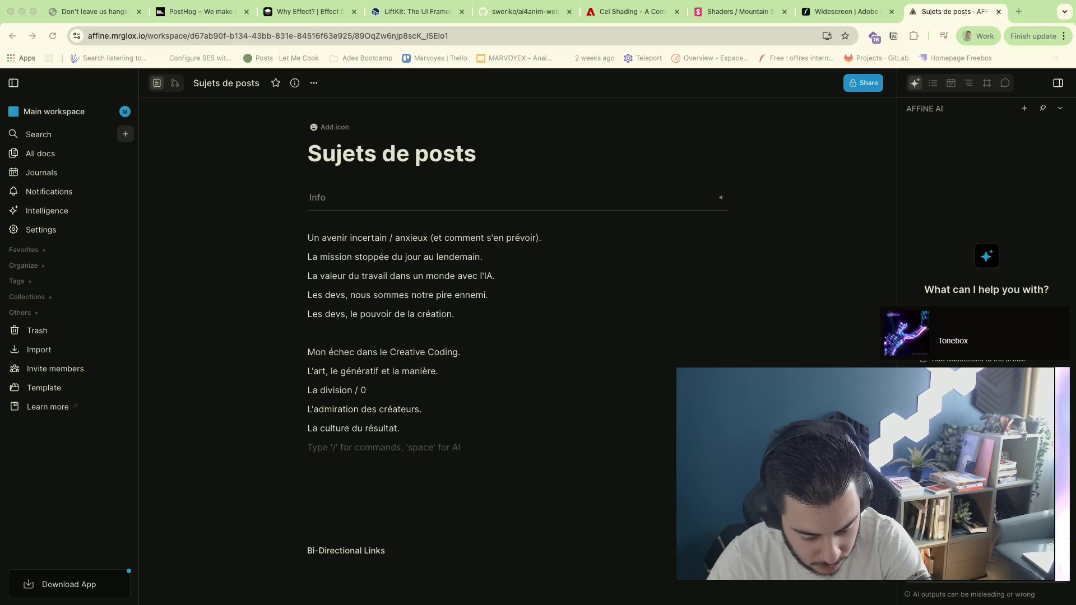
pyautogui.hotkey('ctrl', 'Left')
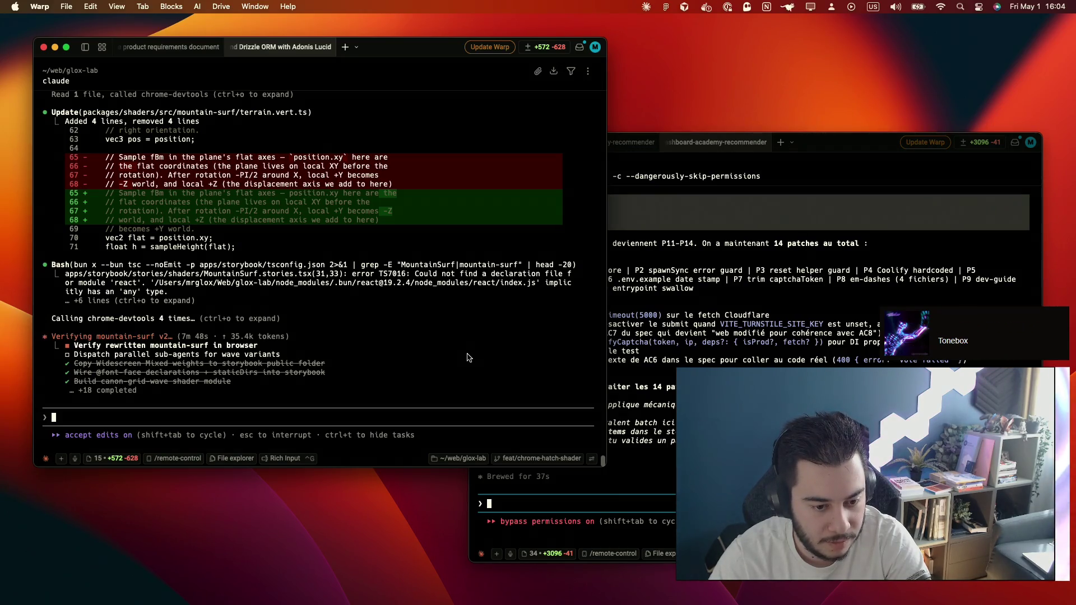
# Alternate between Claude's terrain shader diff in Warp and the Sujets de posts note in the browser
pyautogui.hotkey('ctrl', 'Right')
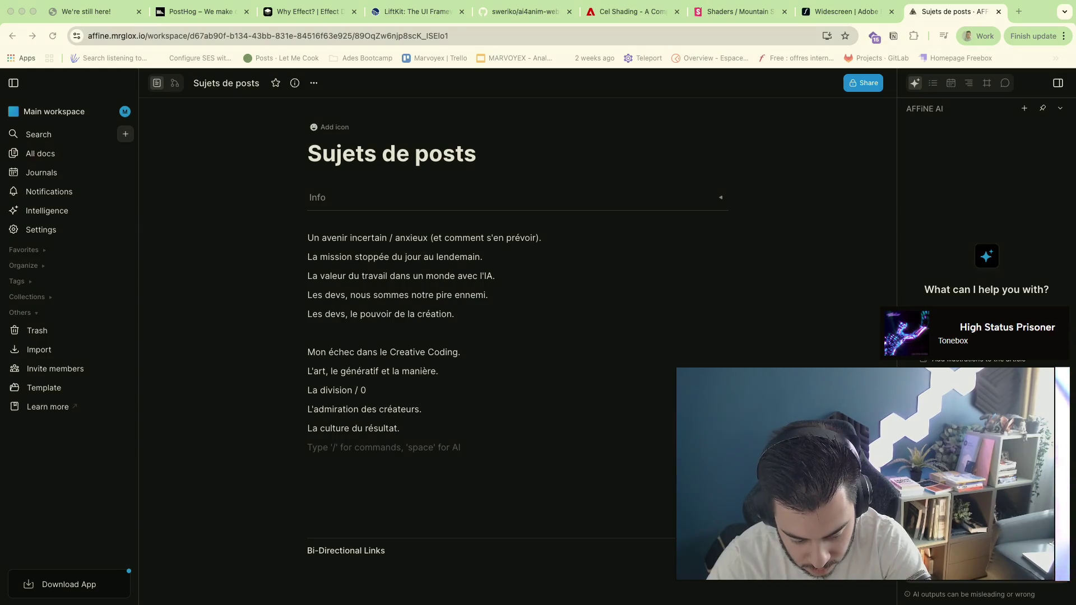
pyautogui.hotkey('ctrl', 'Left')
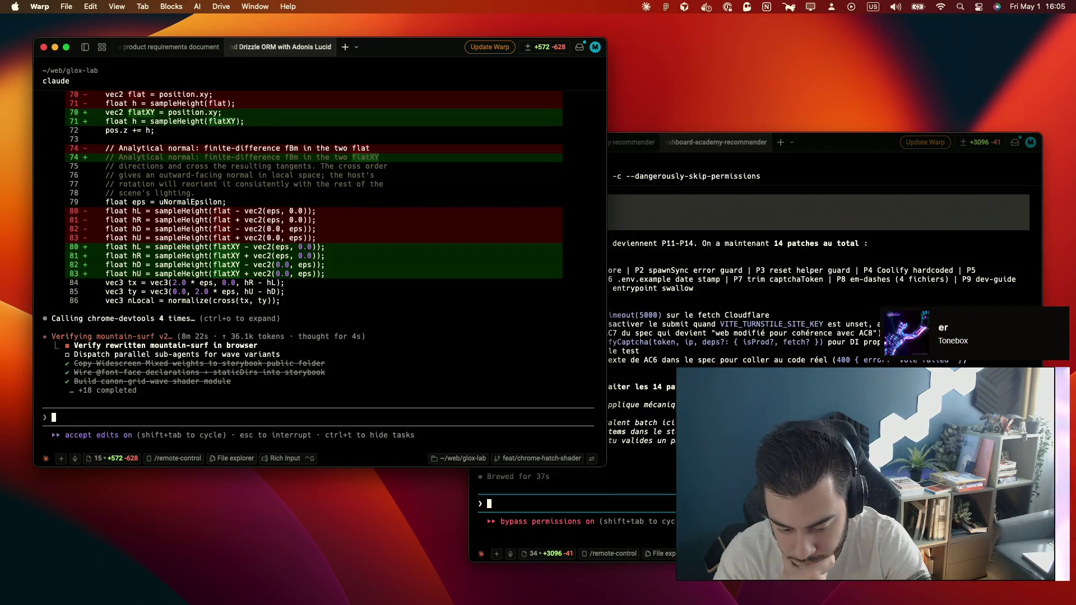
pyautogui.hotkey('ctrl', 'Right')
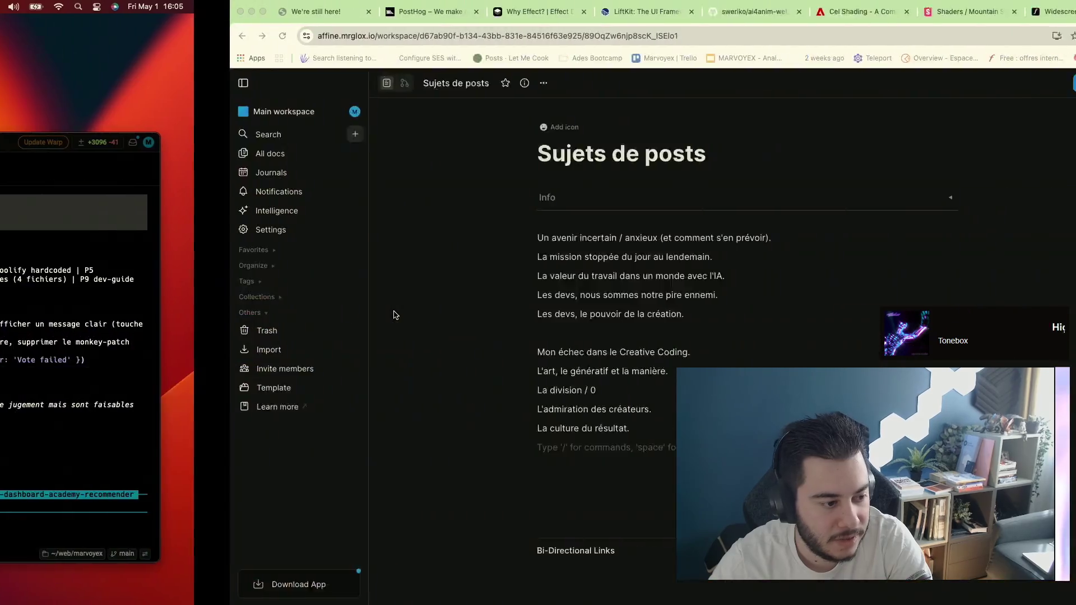
pyautogui.click(832, 17)
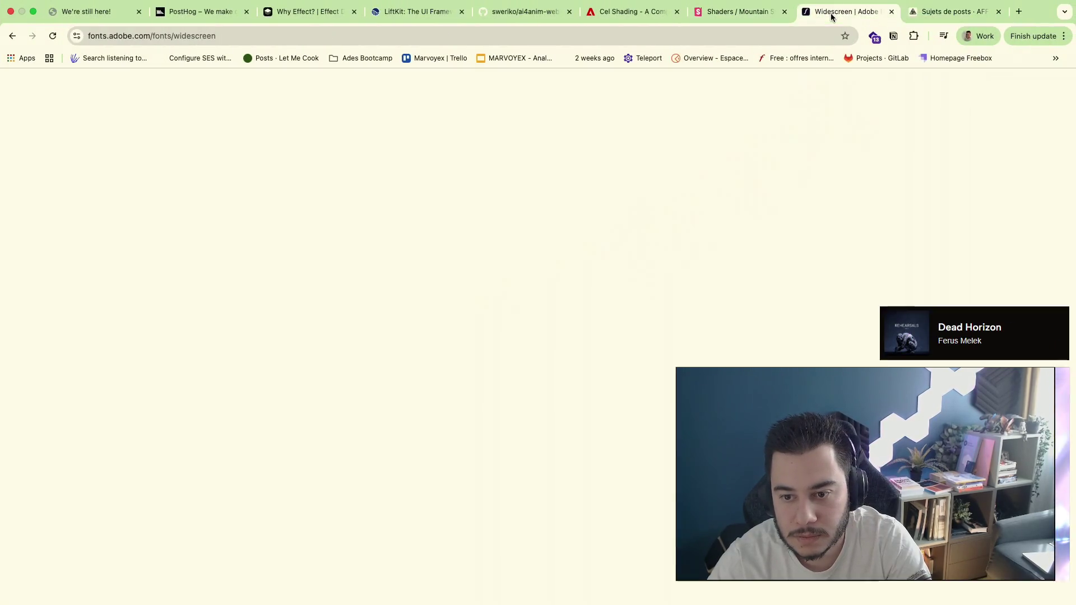
pyautogui.click(926, 14)
# Check Warp once more, then bring up the Mountain Surf shader story in Storybook
pyautogui.hotkey('ctrl', 'Left')
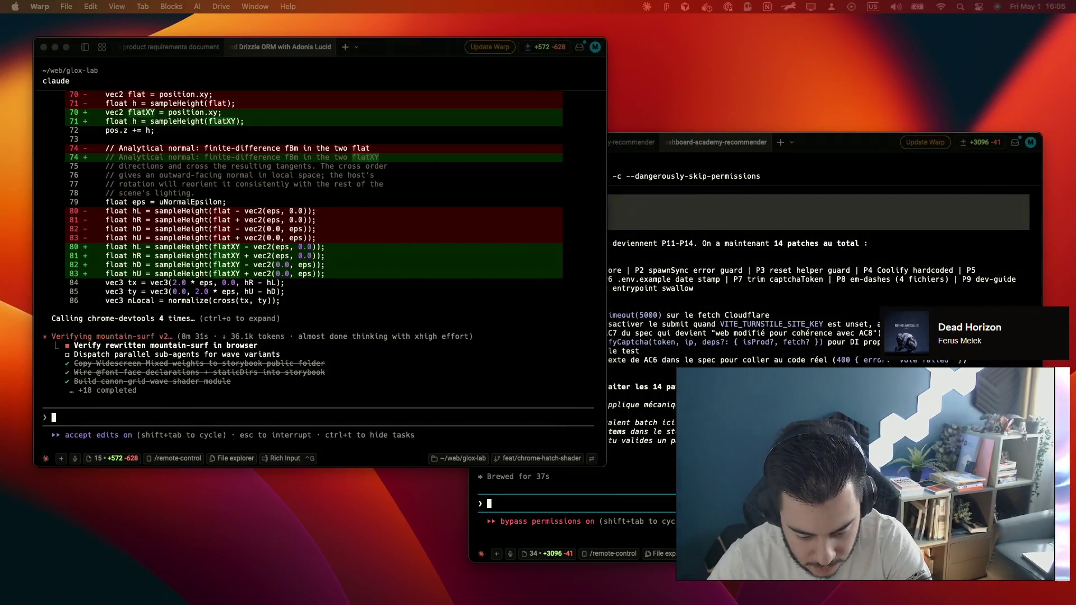
pyautogui.hotkey('ctrl', 'Right')
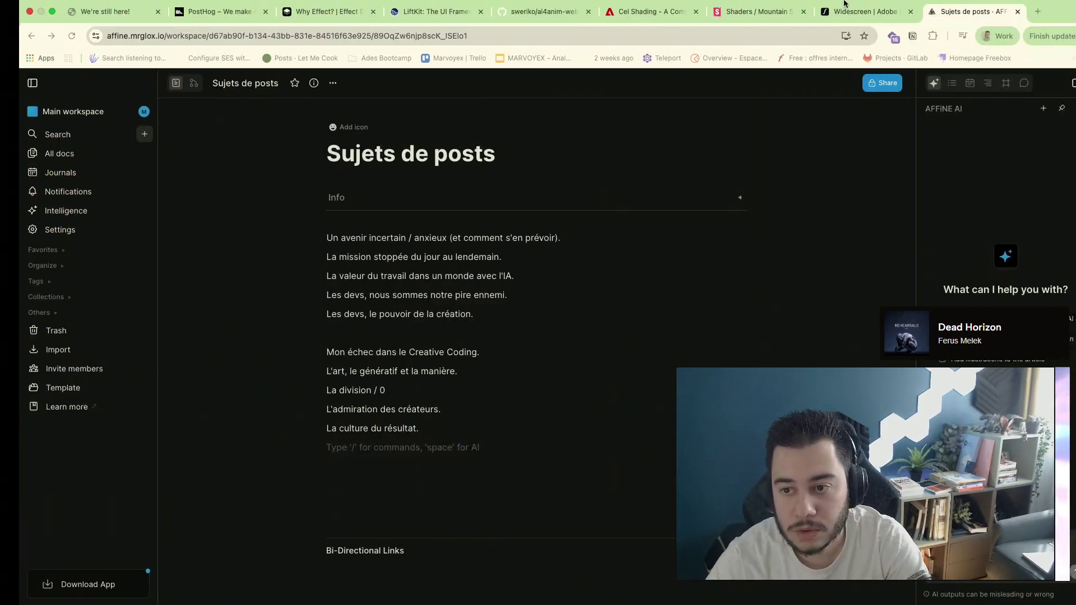
pyautogui.click(741, 11)
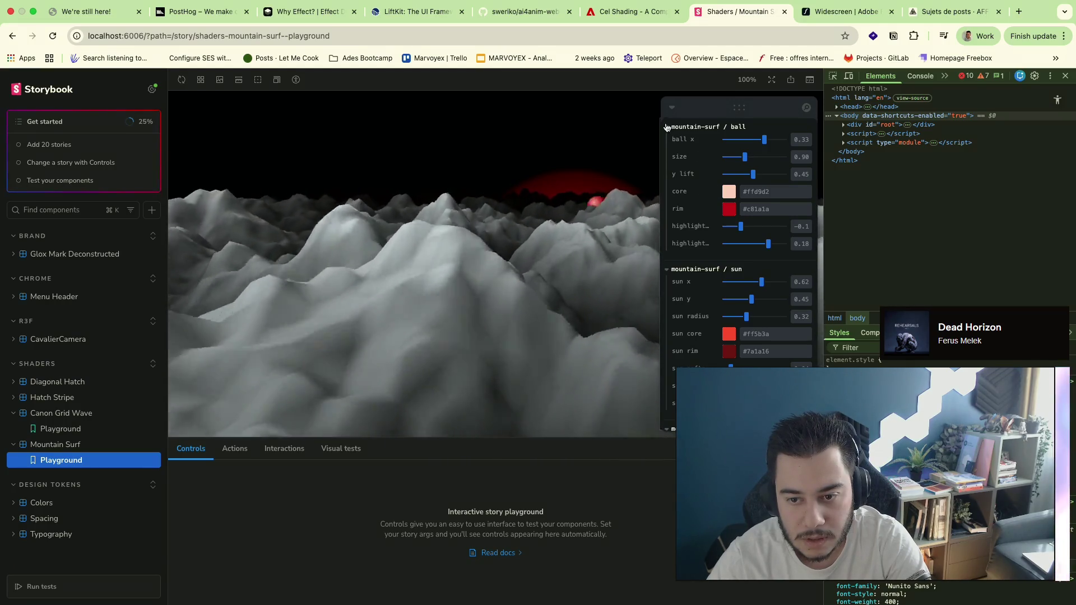
# Collapse the ball, sun and terrain control groups in the Mountain Surf playground and return to Warp
pyautogui.click(668, 127)
pyautogui.click(668, 151)
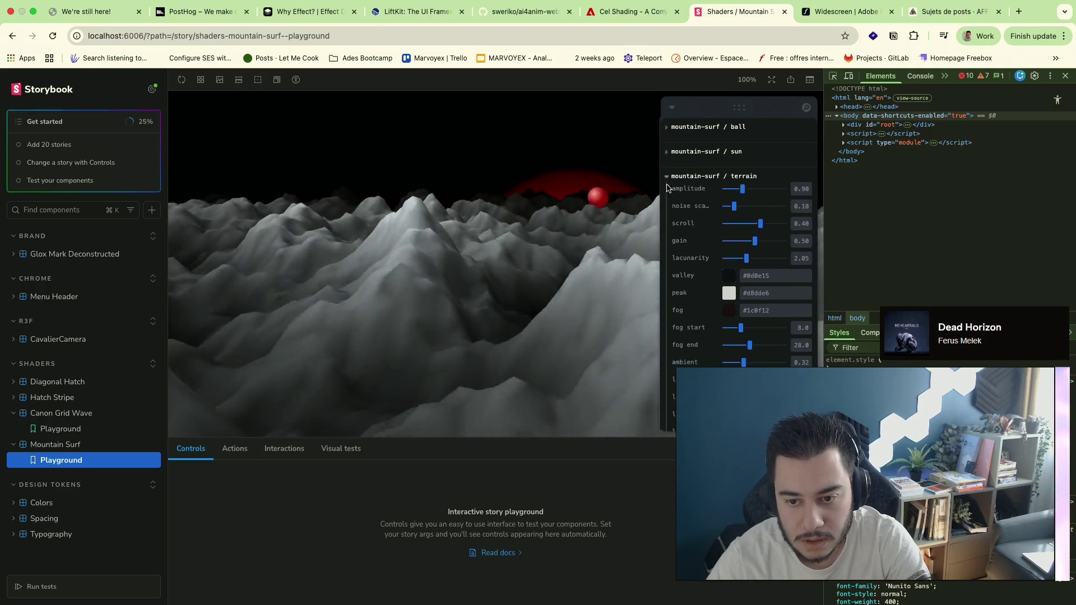
pyautogui.click(668, 175)
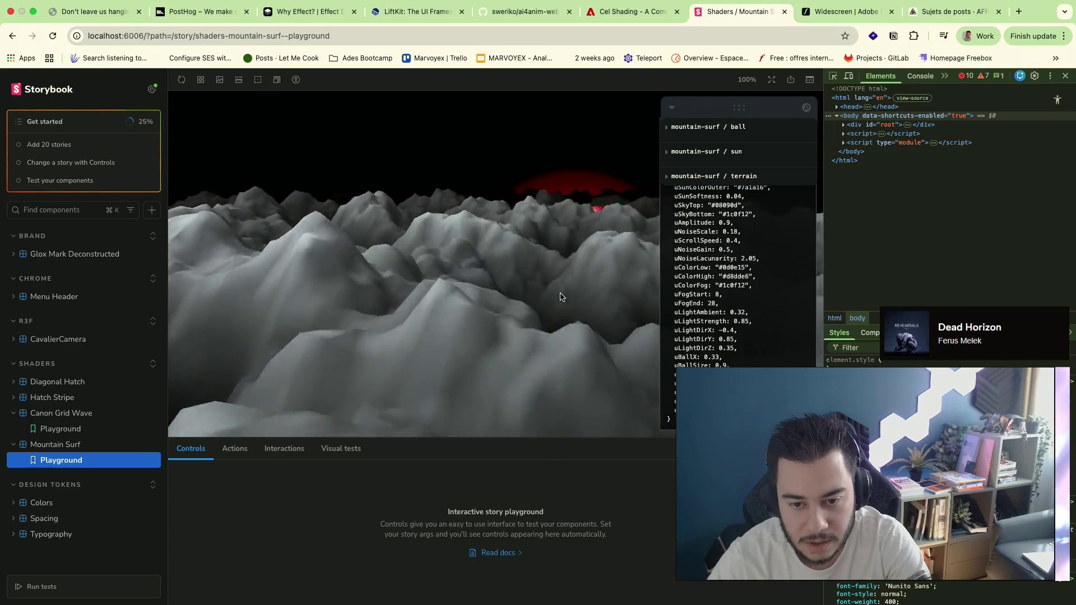
pyautogui.hotkey('ctrl', 'Left')
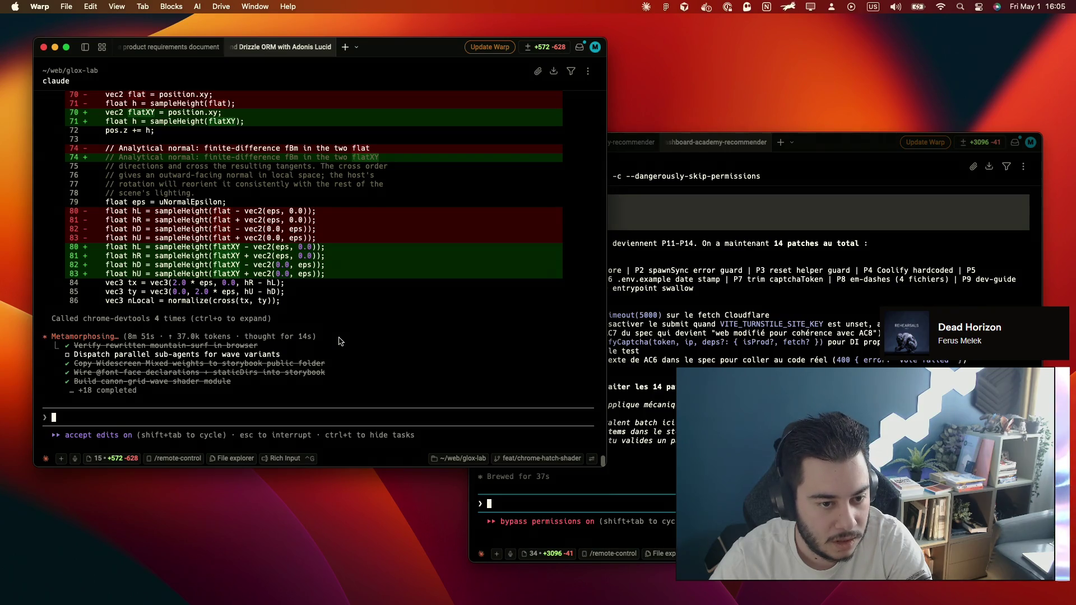
# Glance back at the Mountain Surf render and the note, then settle on the Warp terminals
pyautogui.hotkey('ctrl', 'Right')
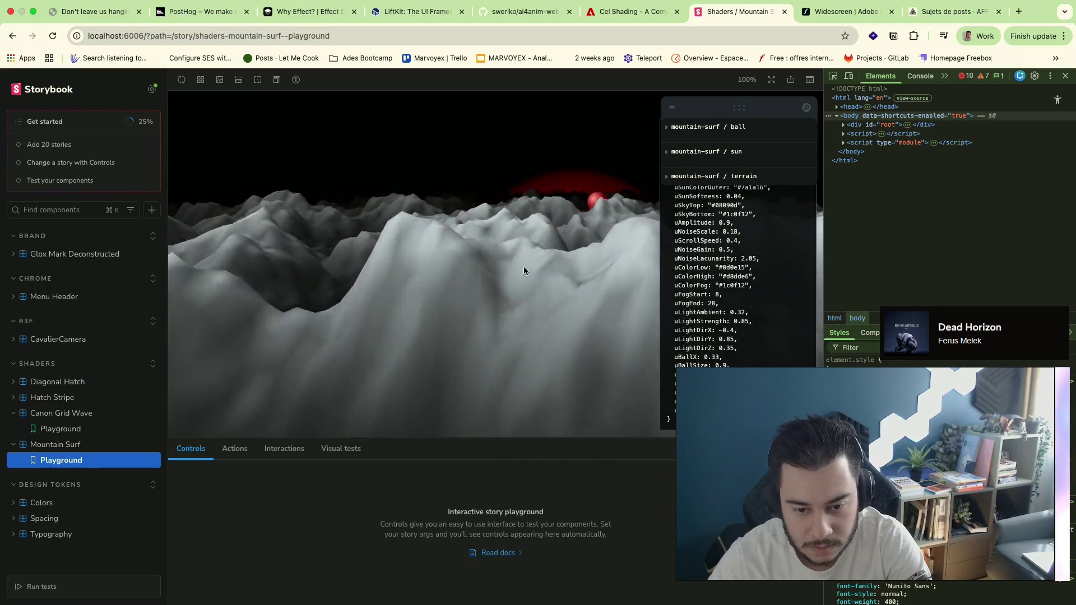
pyautogui.hotkey('ctrl', 'Tab')
pyautogui.hotkey('ctrl', 'Tab')
pyautogui.press('super+Tab')
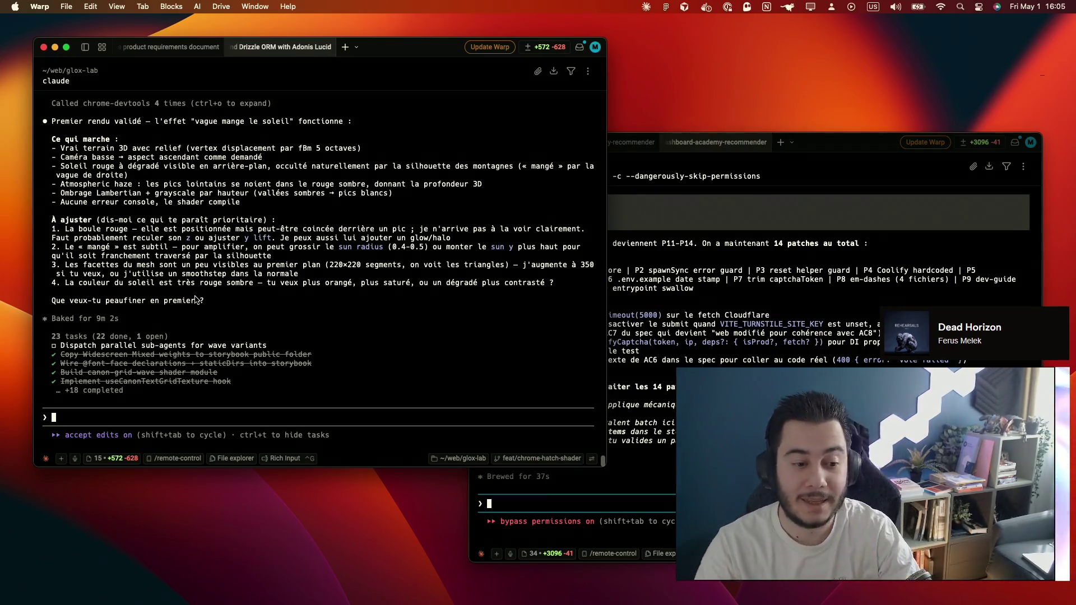
pyautogui.write('d')
# Clear the stray character and paste Claude's 'Soleil rouge… vague de droite' line into the prompt
pyautogui.press('BackSpace')
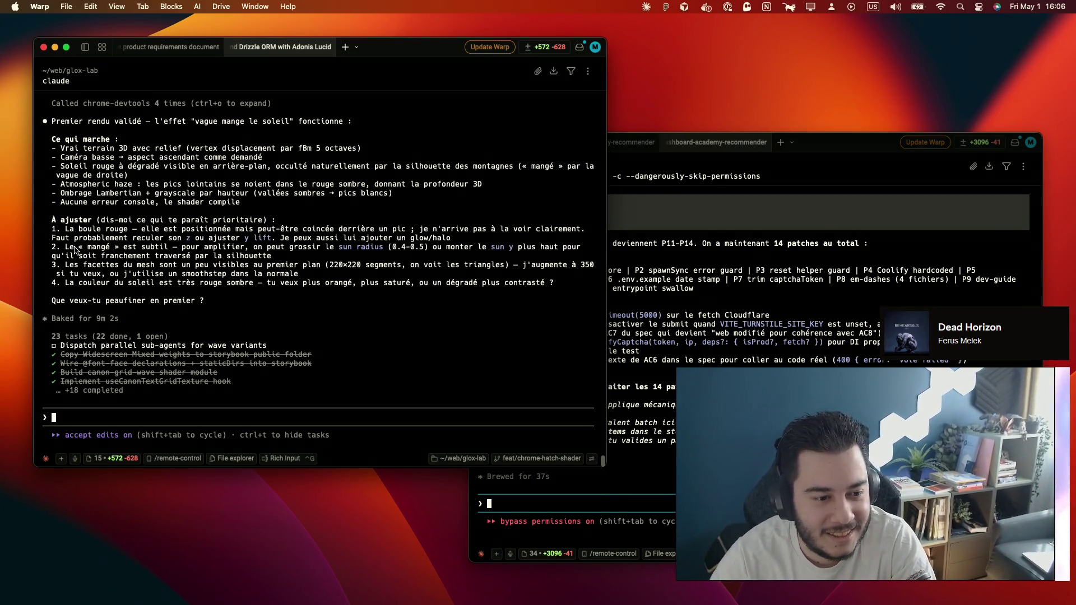
pyautogui.scroll(3, 122, 268)
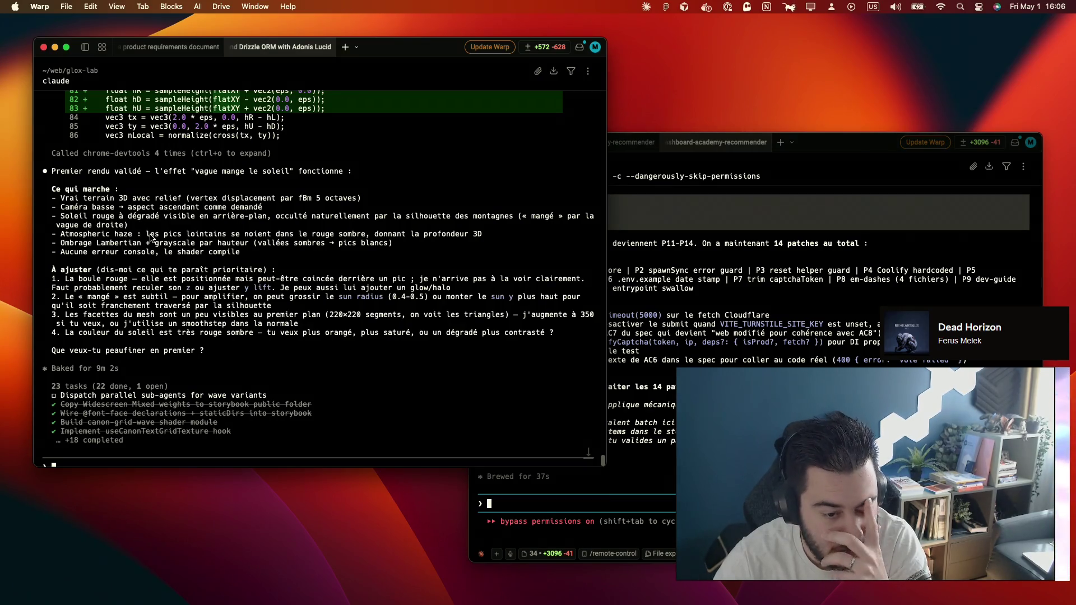
pyautogui.moveTo(62, 216)
pyautogui.mouseDown()
pyautogui.moveTo(126, 225)
pyautogui.moveTo(60, 218)
pyautogui.mouseUp()
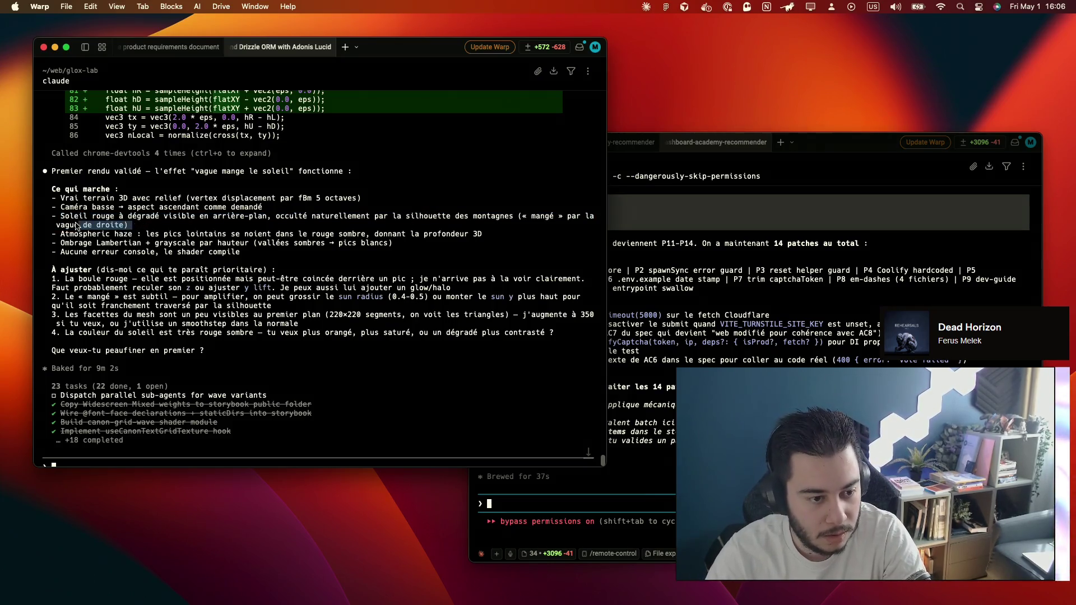
pyautogui.write('Soleil rouge à dégradé visible en arrière-plan, occulté naturellement par la silhouette des montagnes (« mangé » par la vague de droite)')
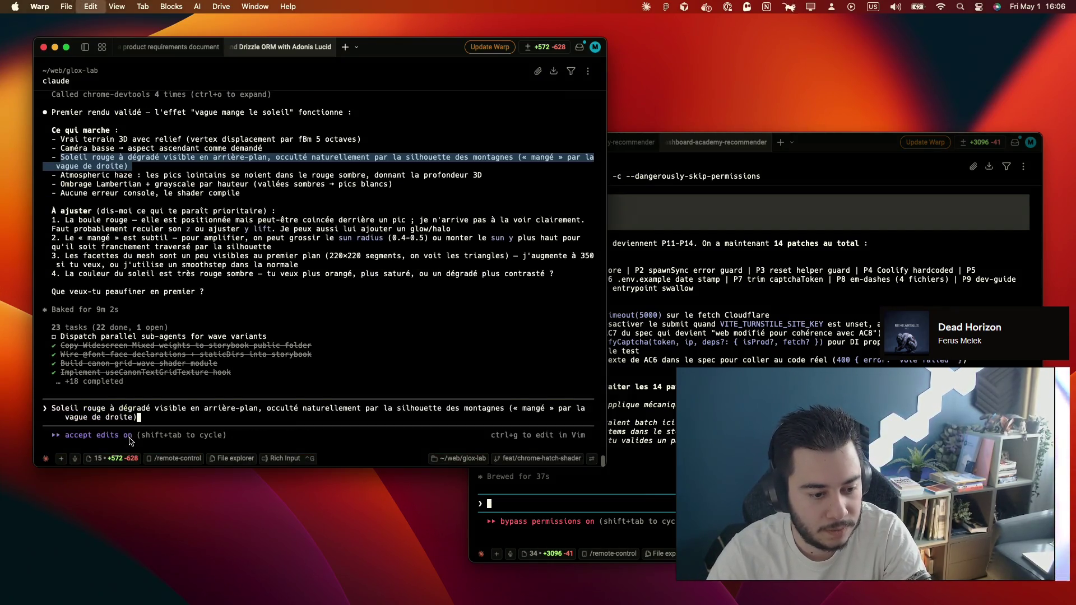
pyautogui.write('ça d')
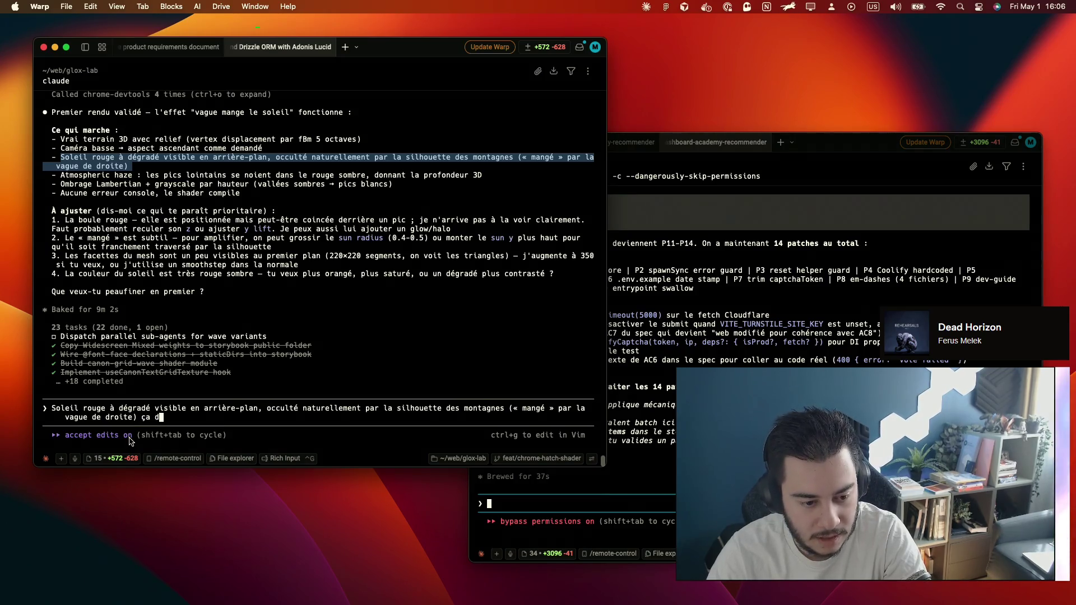
pyautogui.write('égage.')
# Start a new reply paragraph stating the red ball must stay fixe, correcting the typo
pyautogui.hotkey('shift', 'Return')
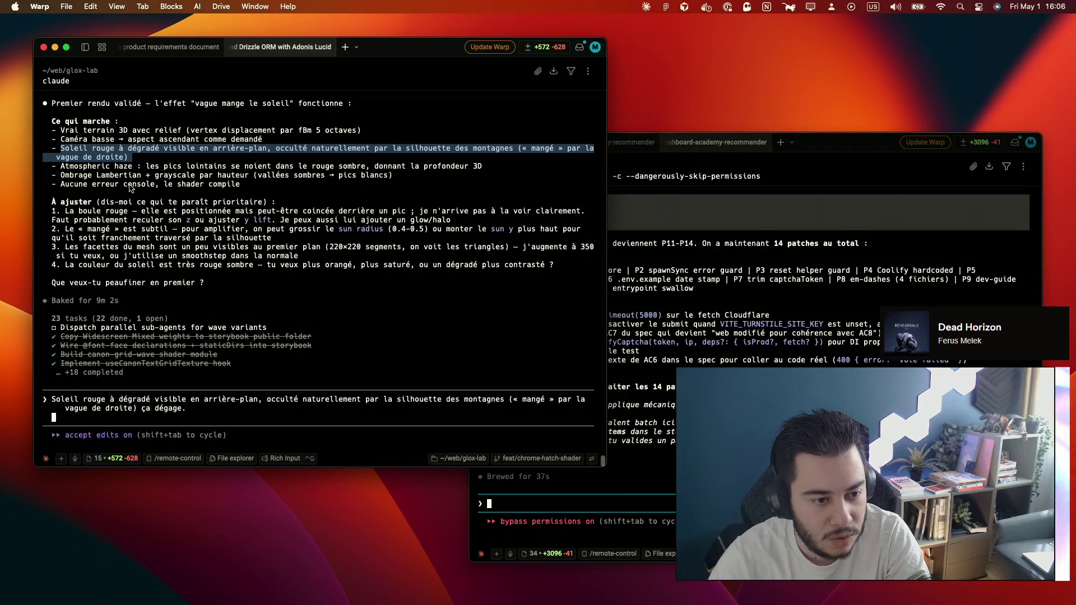
pyautogui.click(234, 418)
pyautogui.hotkey('shift', 'Return')
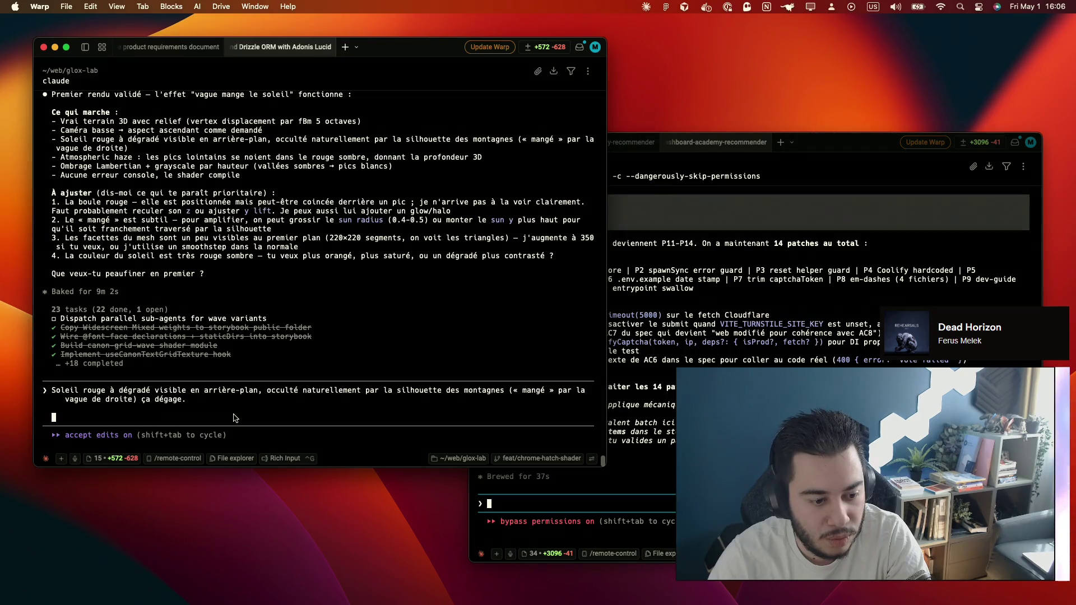
pyautogui.write('La boule rouge doit ')
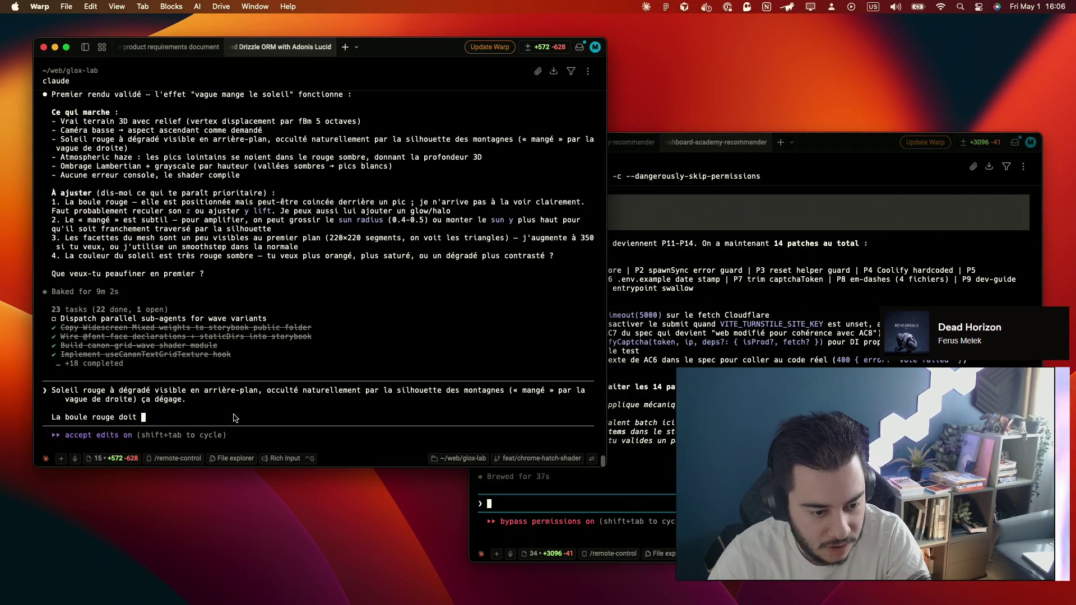
pyautogui.write('être fl')
pyautogui.press('BackSpace')
pyautogui.write('ixe,')
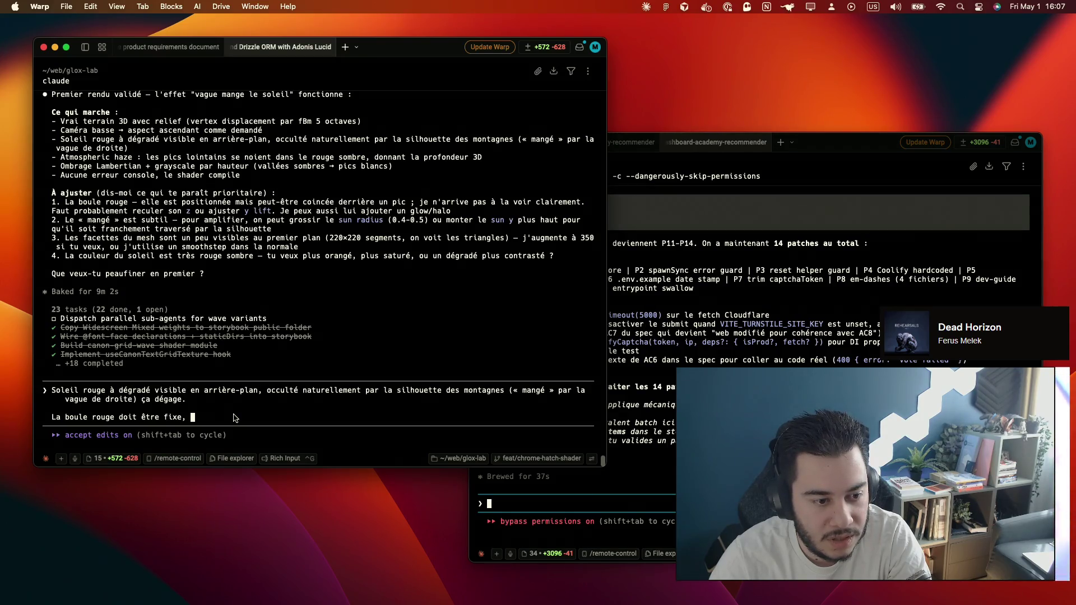
pyautogui.press('BackSpace')
pyautogui.write("le mangé n'est ")
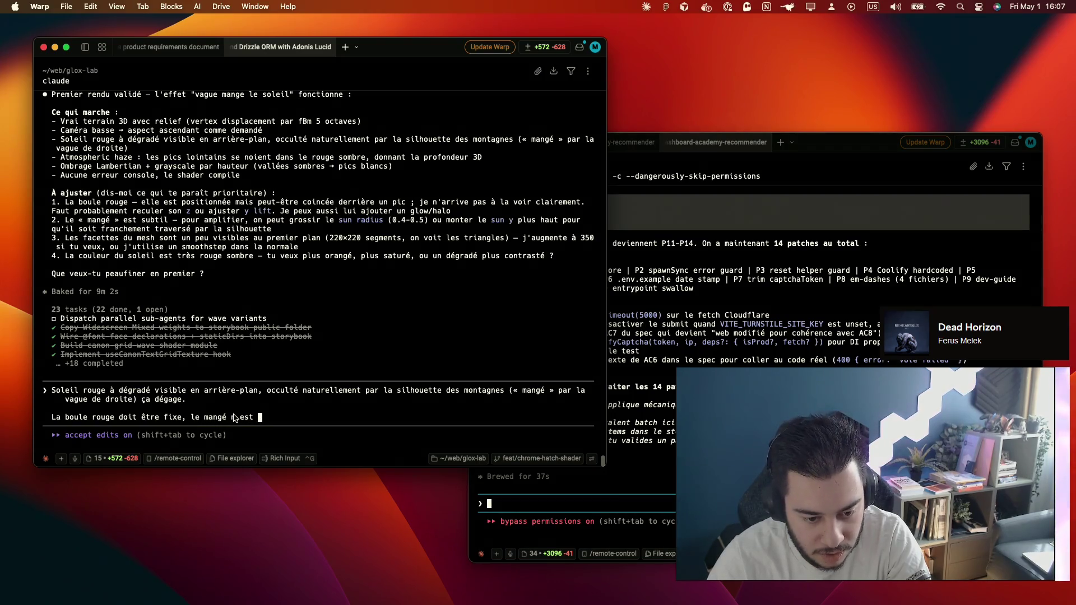
pyautogui.write('visiv')
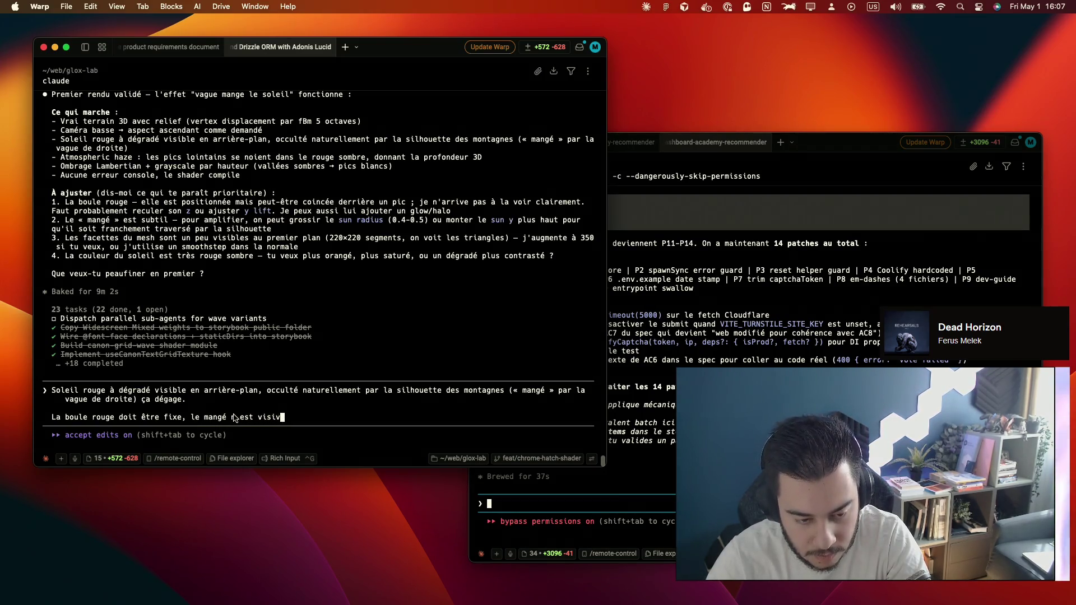
pyautogui.press('BackSpace')
pyautogui.write('ble en rien')
# Insert ', le mouvement n'est pas naturel' after 'fixe', close the sentence with a period and begin a new line
pyautogui.press('BackSpace')
pyautogui.write(',')
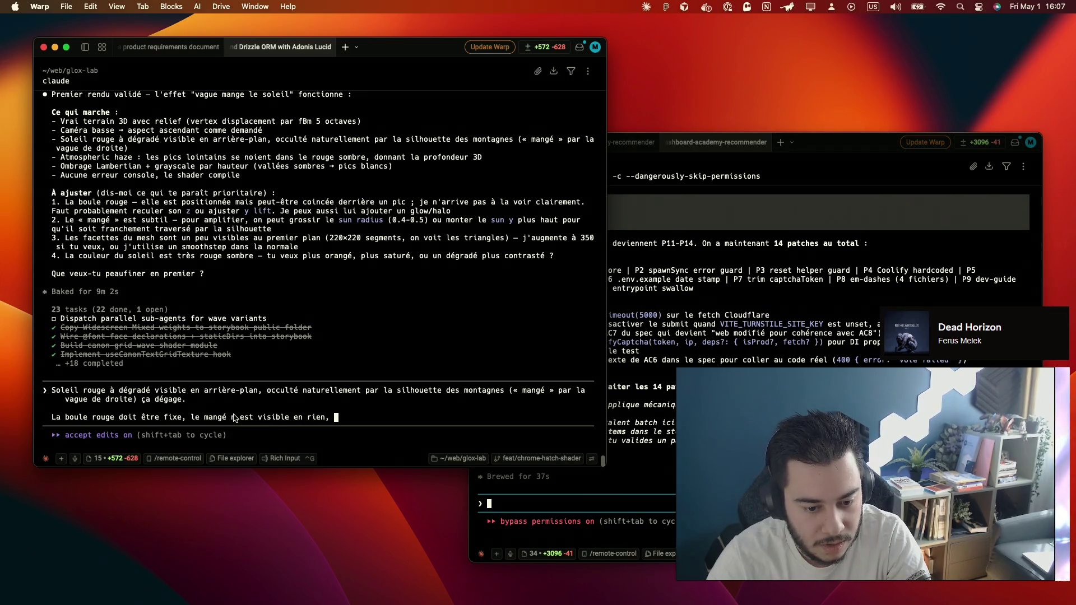
pyautogui.press('Left')
pyautogui.press('Left')
pyautogui.press('Left')
pyautogui.press('Left')
pyautogui.press('Left')
pyautogui.press('Left')
pyautogui.press('Left')
pyautogui.press('Left')
pyautogui.press('Left')
pyautogui.press('Left')
pyautogui.press('Left')
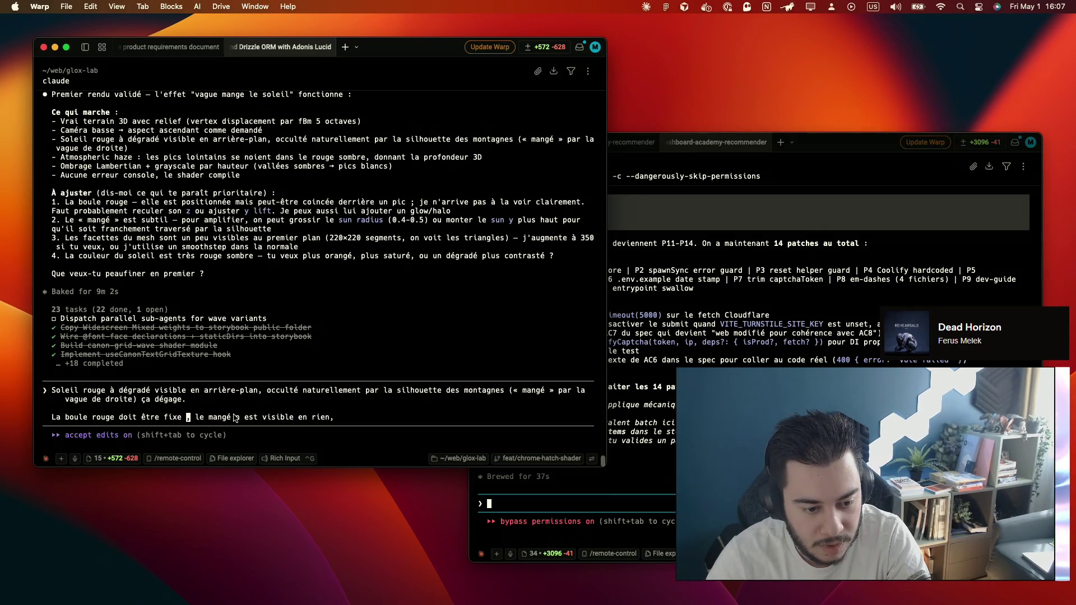
pyautogui.write(", le mouvement n'est pas naturel,")
pyautogui.press('End')
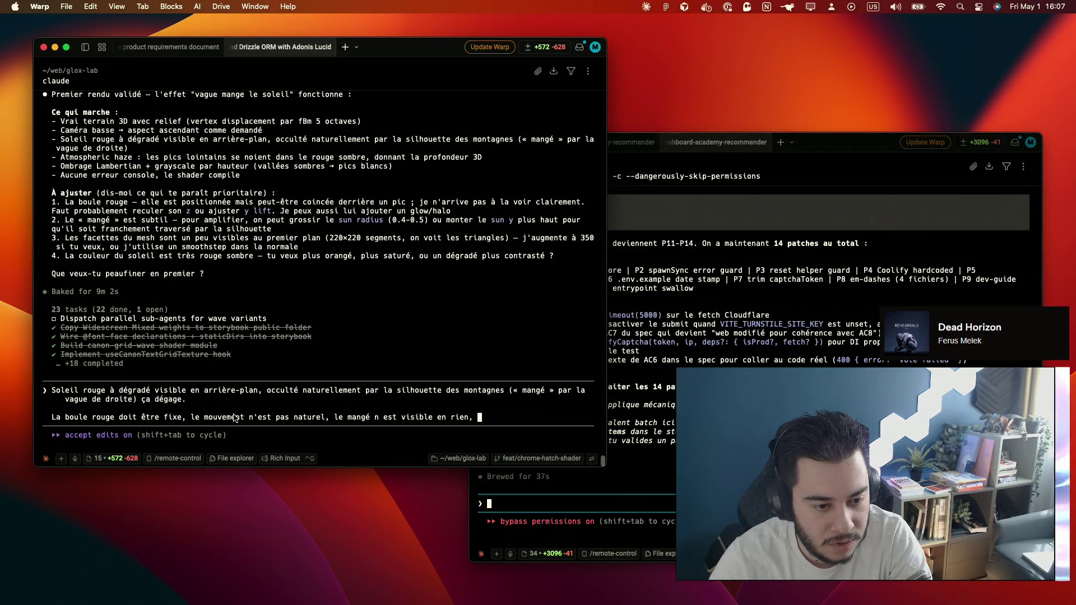
pyautogui.write('.')
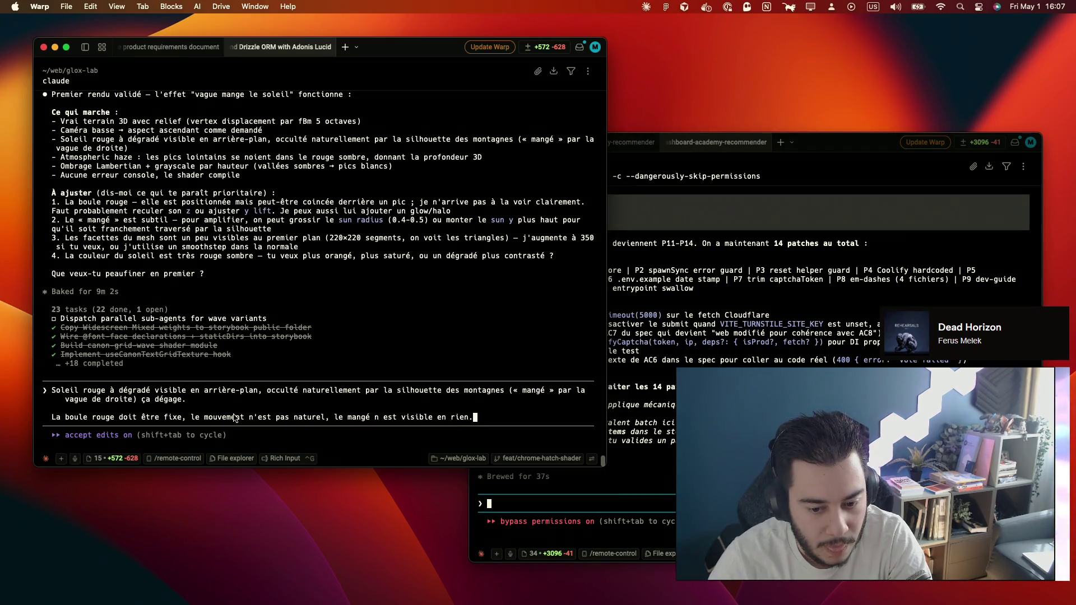
pyautogui.hotkey('shift', 'Return')
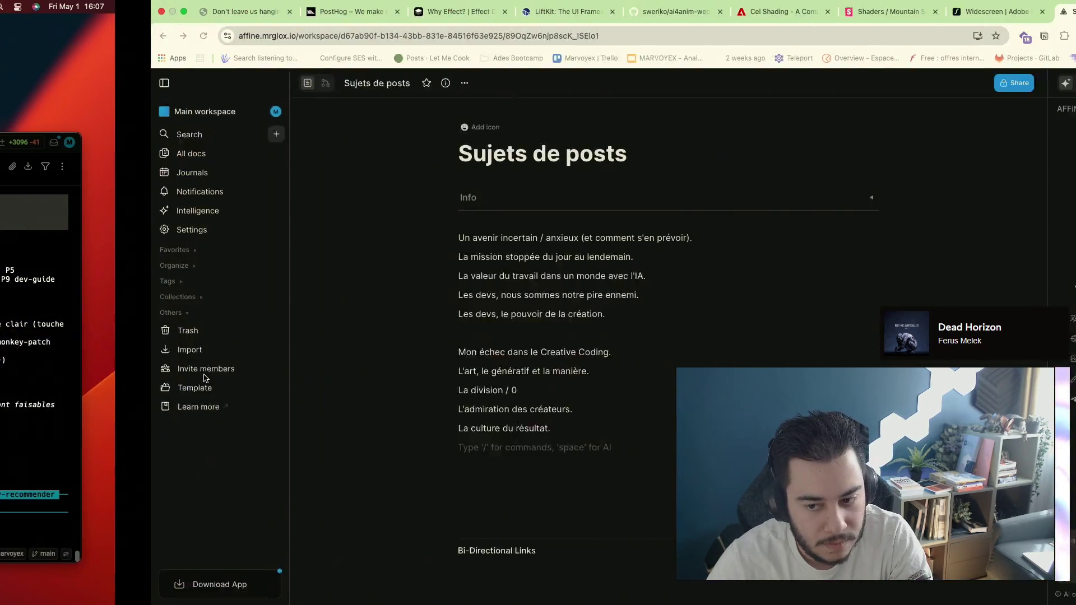
pyautogui.write('il faut un aspect un peu plus 2d m')
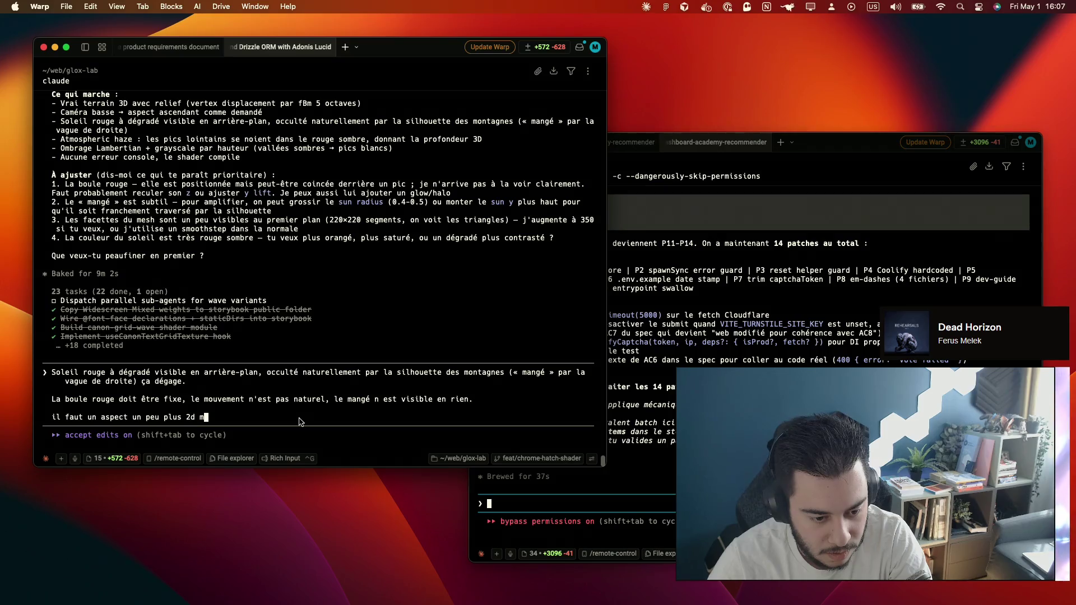
pyautogui.write("'/ grid m^")
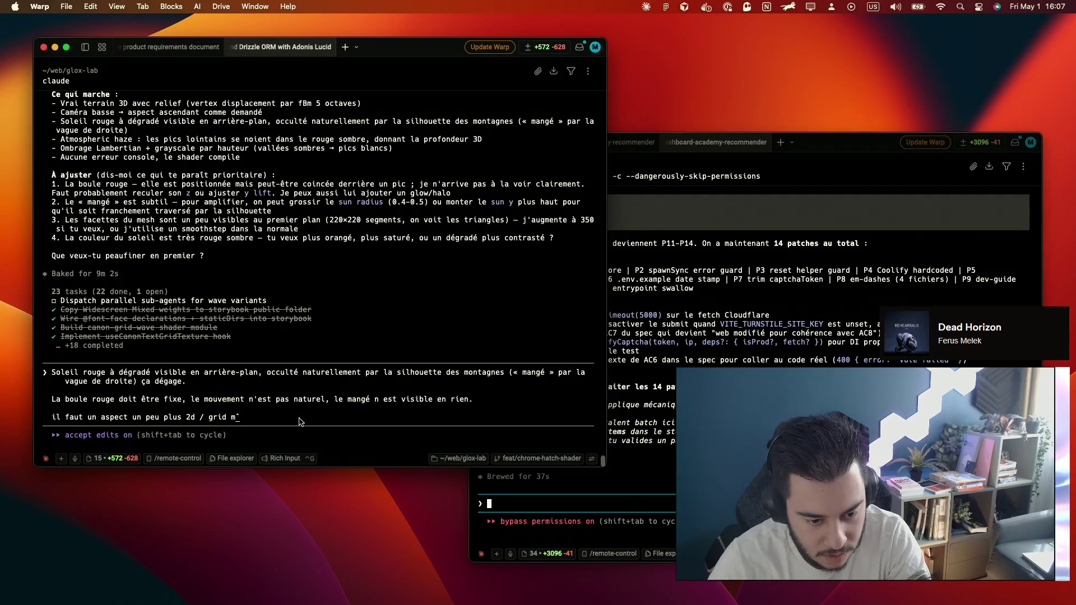
pyautogui.press('BackSpace')
pyautogui.write('ême si')
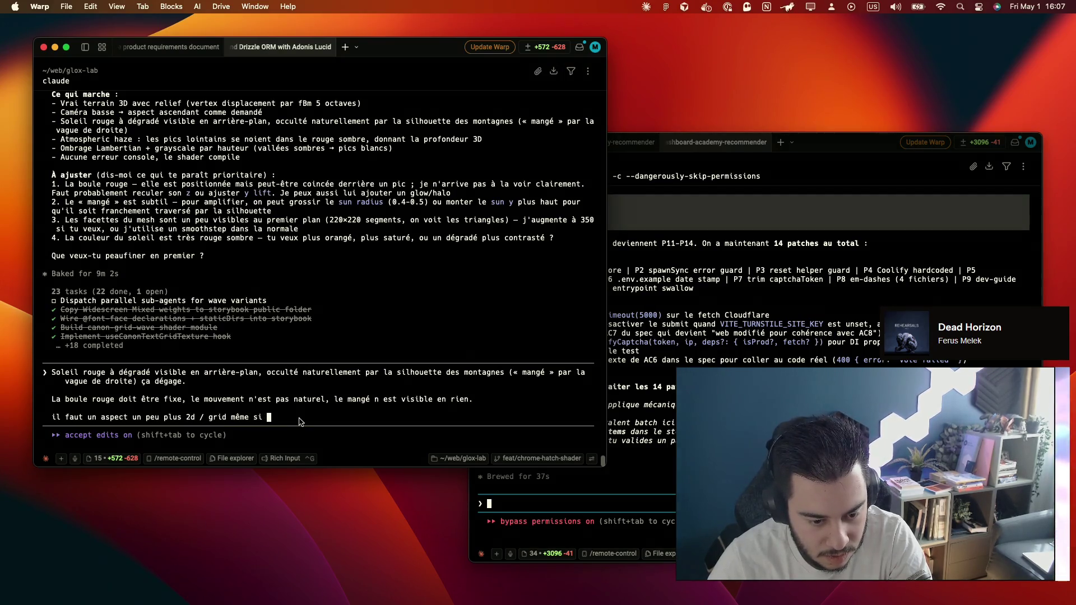
# Write 'il faut un aspect un peu plus 2d / grid même si l'idée est pas mal pour le fbm, il faut avoir un', fixing stray characters
pyautogui.press('BackSpace')
pyautogui.press('BackSpace')
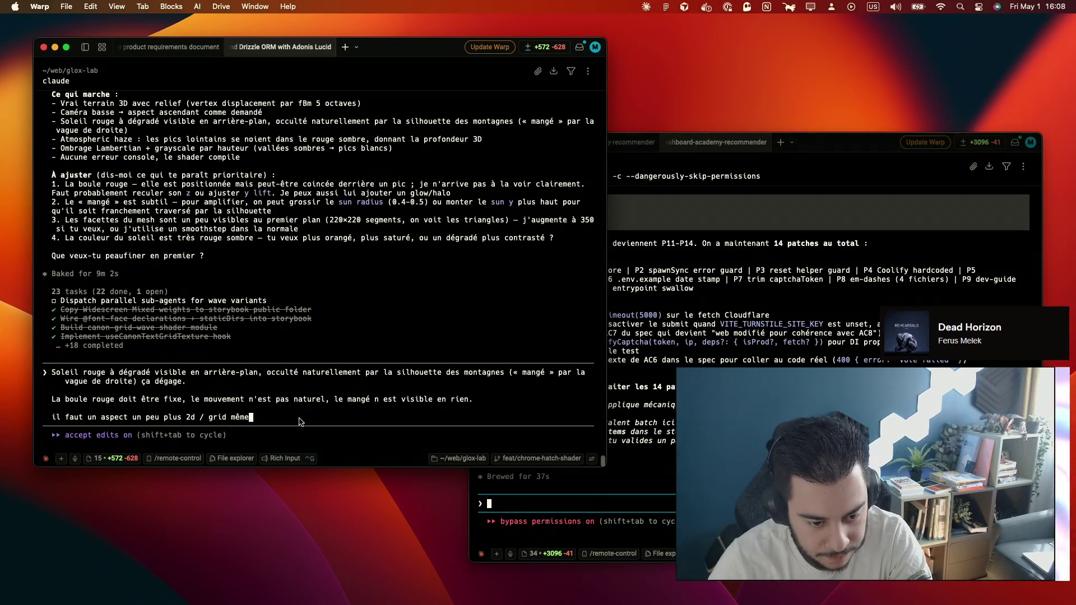
pyautogui.write('si ')
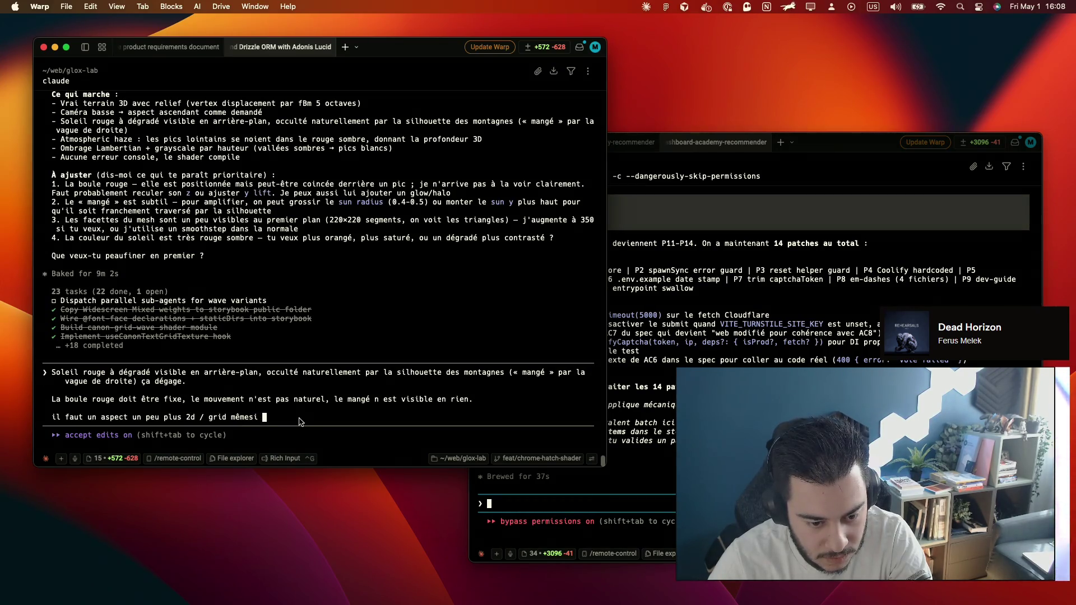
pyautogui.press('BackSpace')
pyautogui.press('BackSpace')
pyautogui.press('BackSpace')
pyautogui.write(" si l'idée est ")
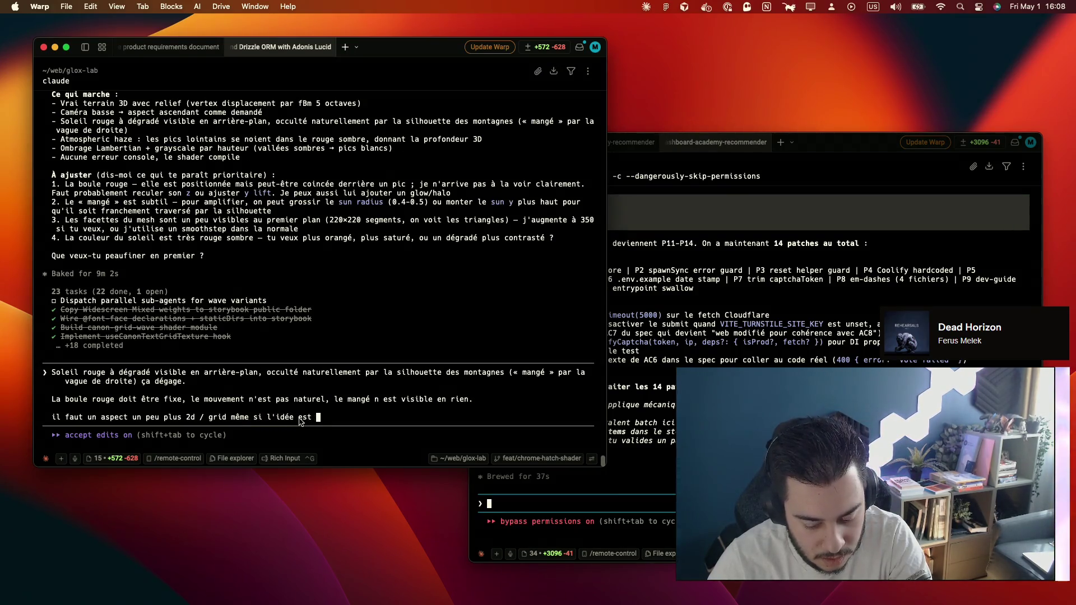
pyautogui.write('pas mal pour le fbm, il faut avoir un')
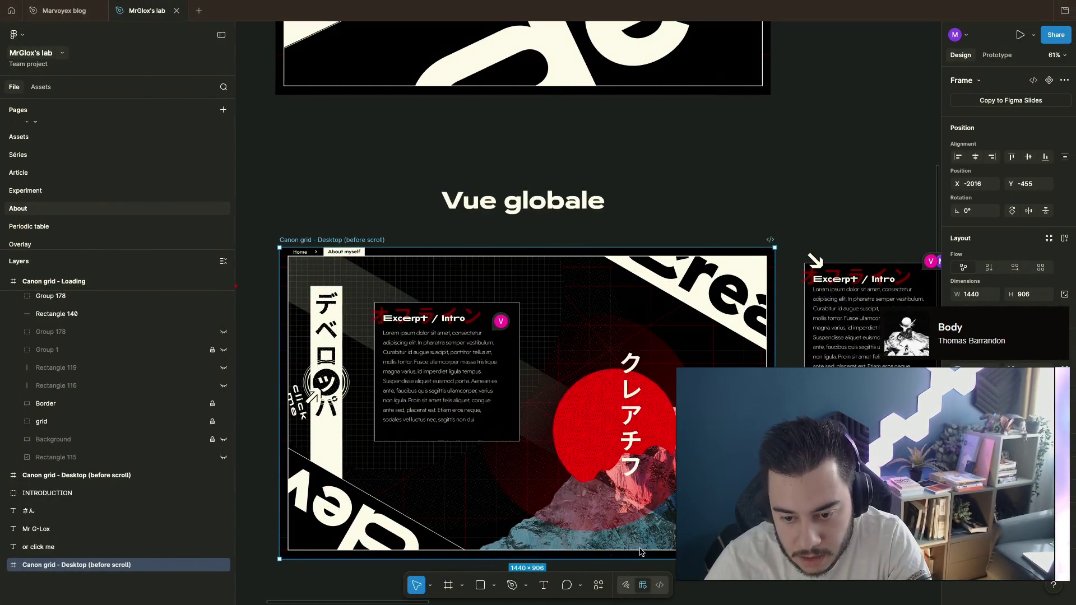
# Select the red sun and mountain group (Group 183) in the Canon grid mockup, undoing an accidental delete
pyautogui.doubleClick(561, 452)
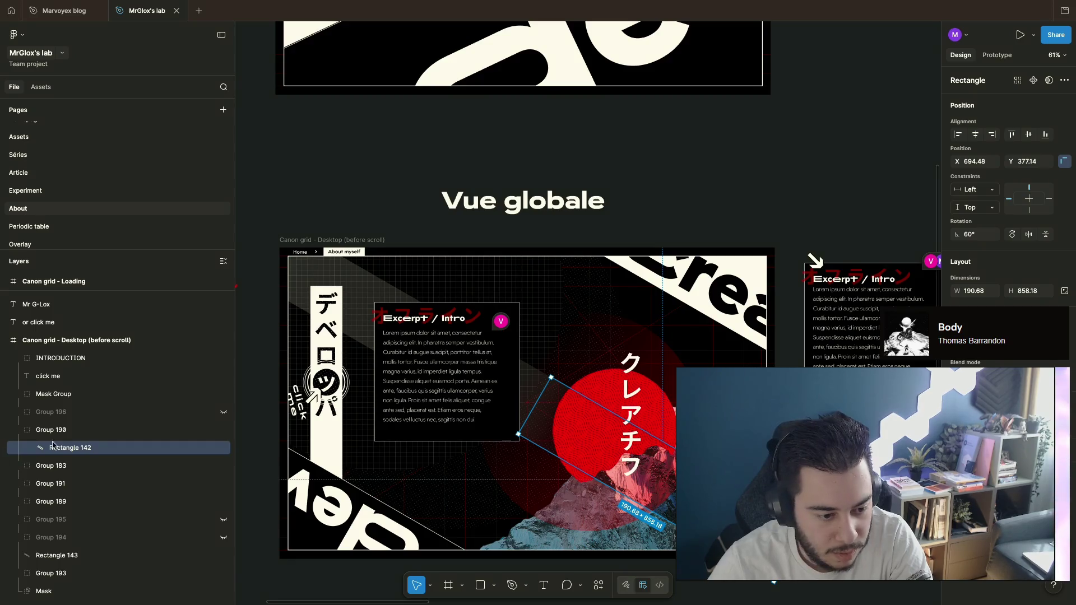
pyautogui.click(576, 447)
pyautogui.doubleClick(575, 446)
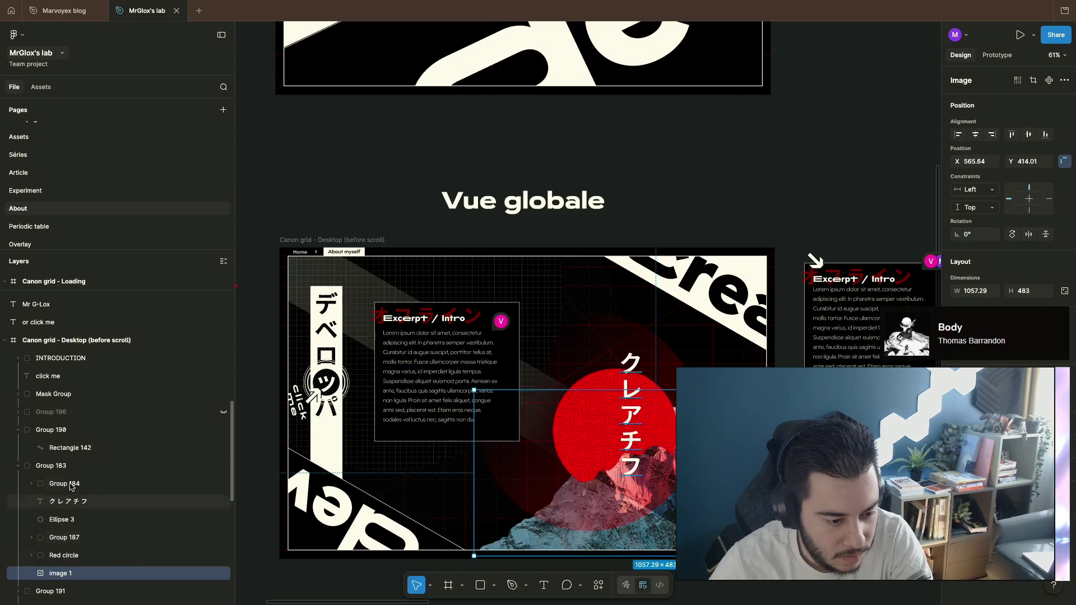
pyautogui.click(71, 466)
pyautogui.press('Delete')
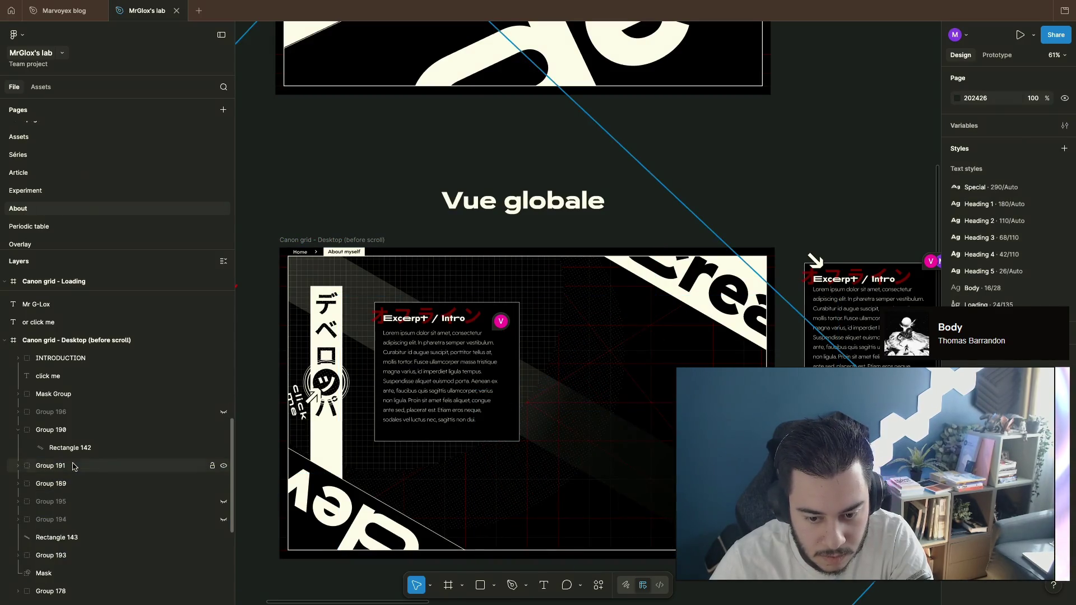
pyautogui.hotkey('ctrl', 'z')
# Copy a link to the sun and mountain group and return to the Warp terminal
pyautogui.rightClick(73, 466)
pyautogui.moveTo(100, 240)
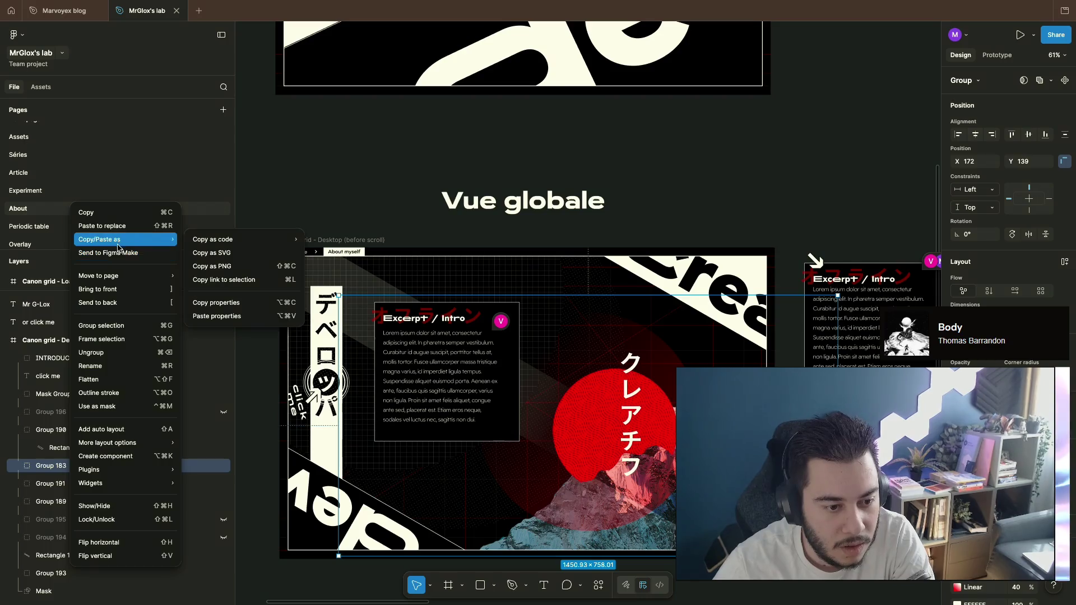
pyautogui.click(223, 279)
pyautogui.press('super+Tab')
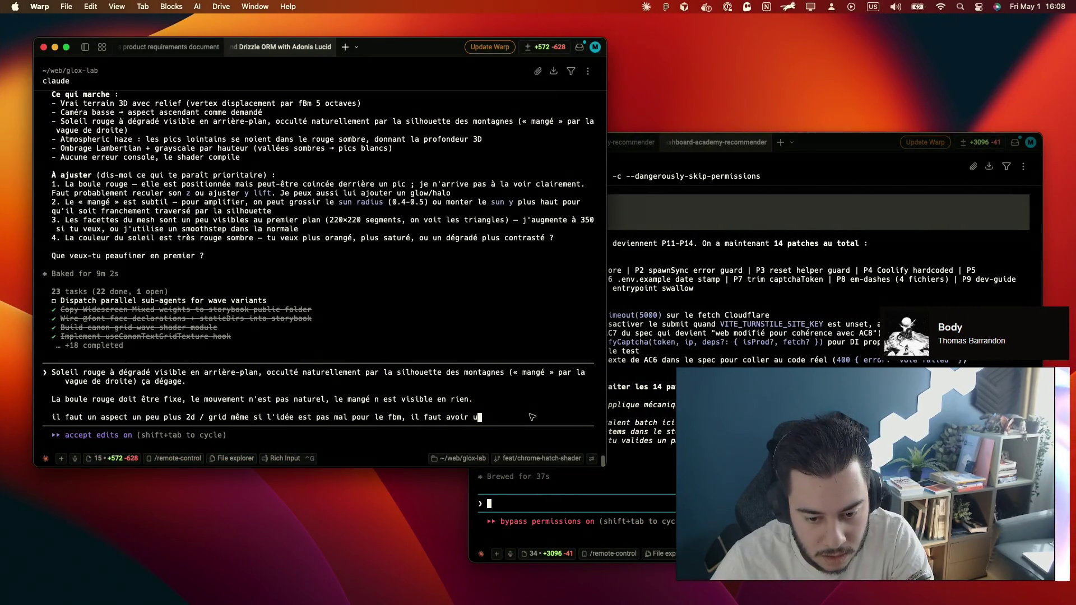
pyautogui.write('aspect comme:')
# Paste the Figma link into the feedback, finish the exponential-mountain remark and send it to Claude
pyautogui.press('super+v')
pyautogui.write('qu')
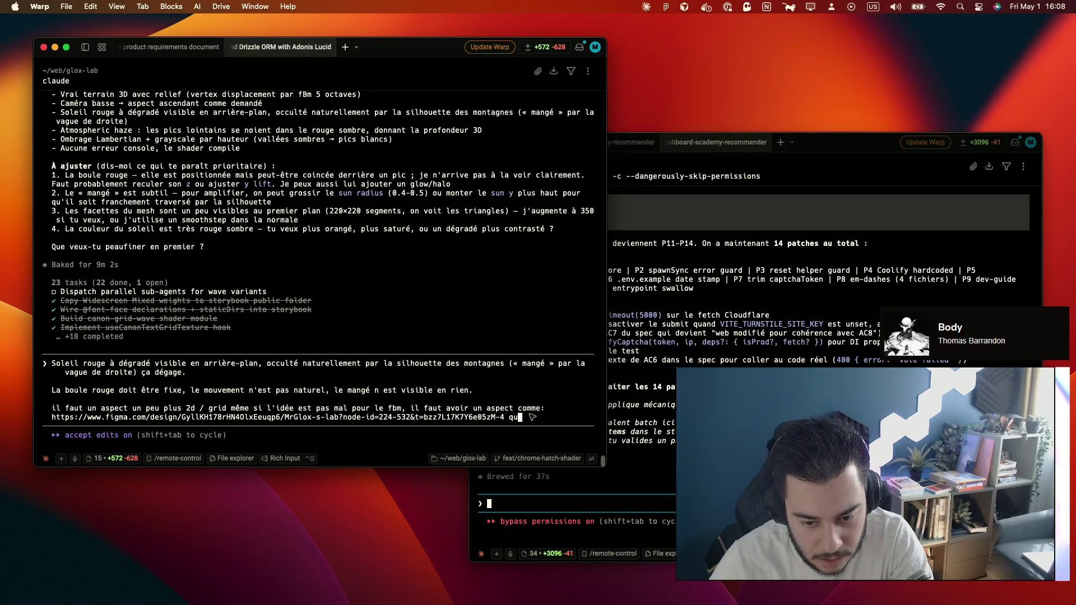
pyautogui.write('itte à avoi')
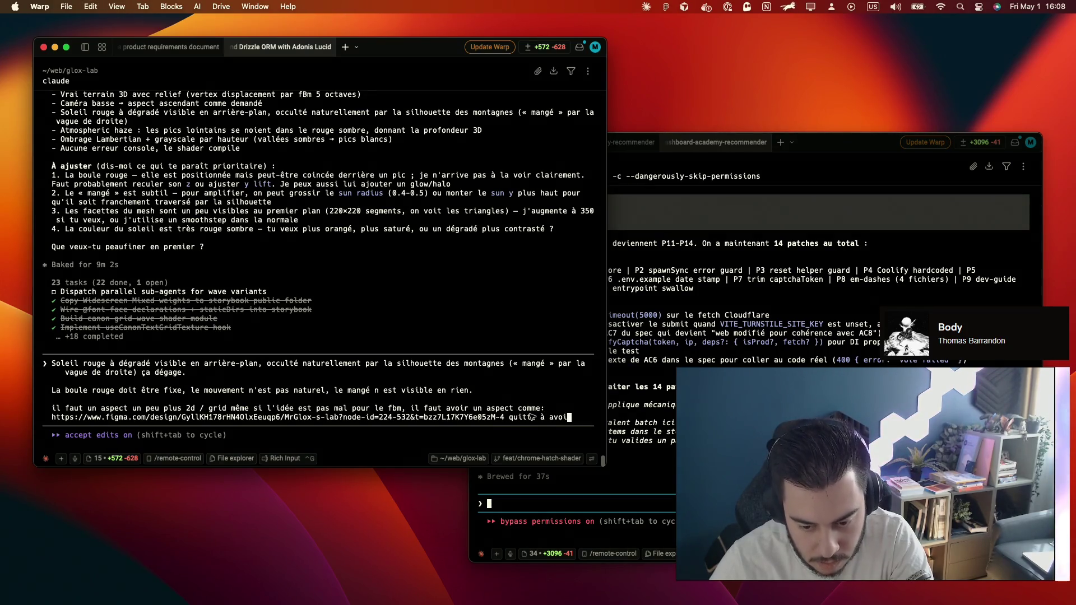
pyautogui.write('r une monta')
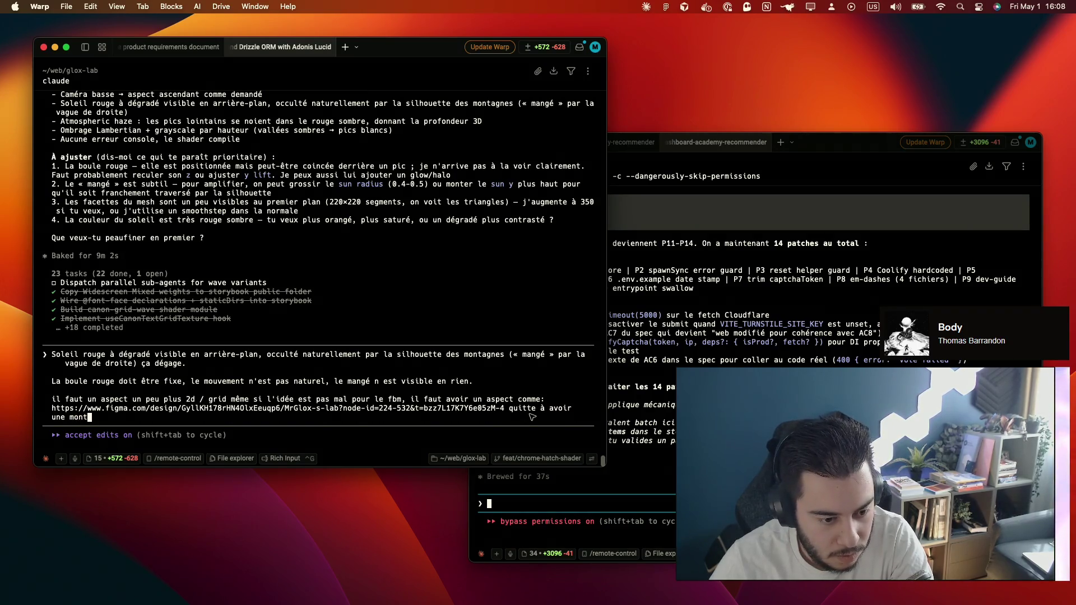
pyautogui.write('gne au format exponen')
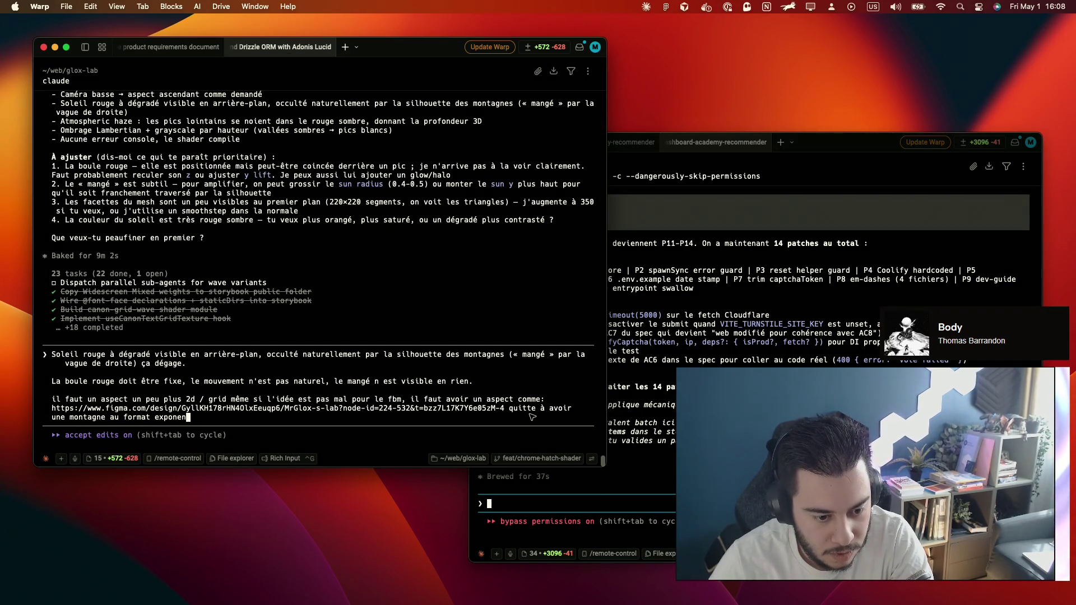
pyautogui.write('tiel s')
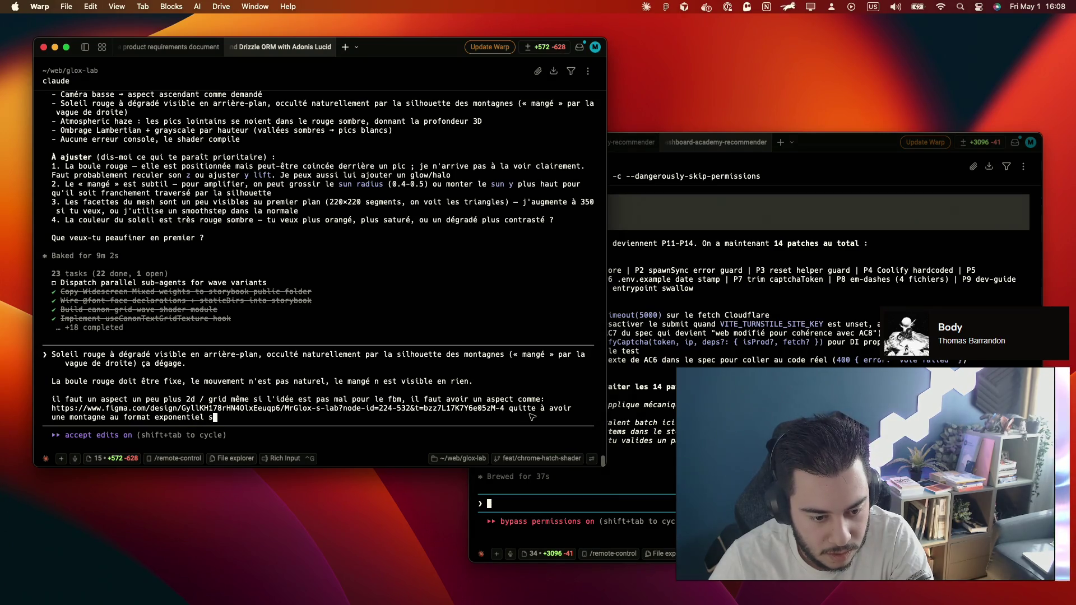
pyautogui.press('BackSpace')
pyautogui.press('BackSpace')
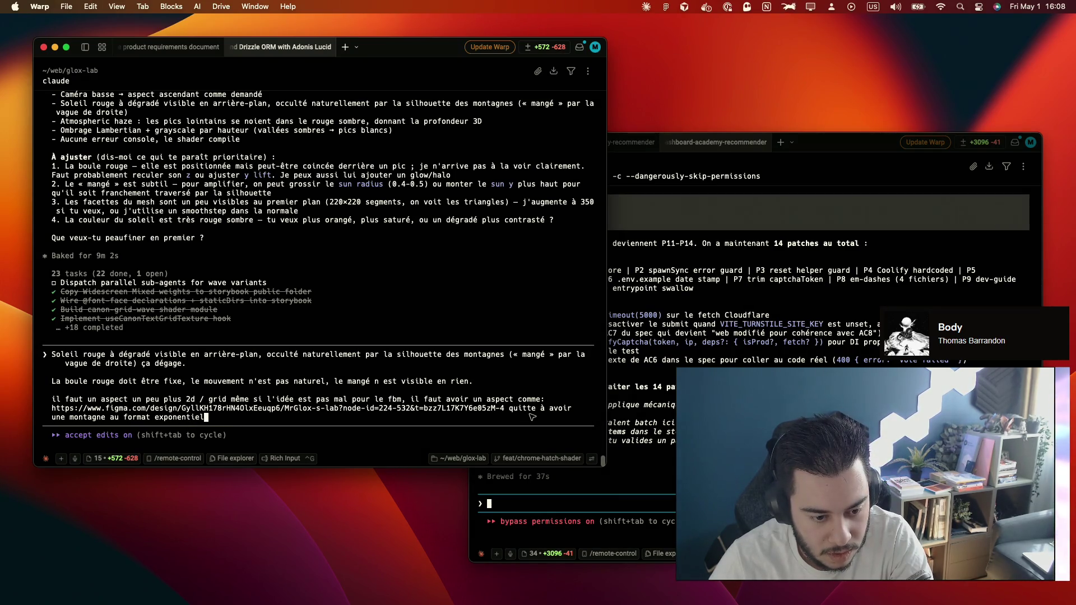
pyautogui.write(' ou')
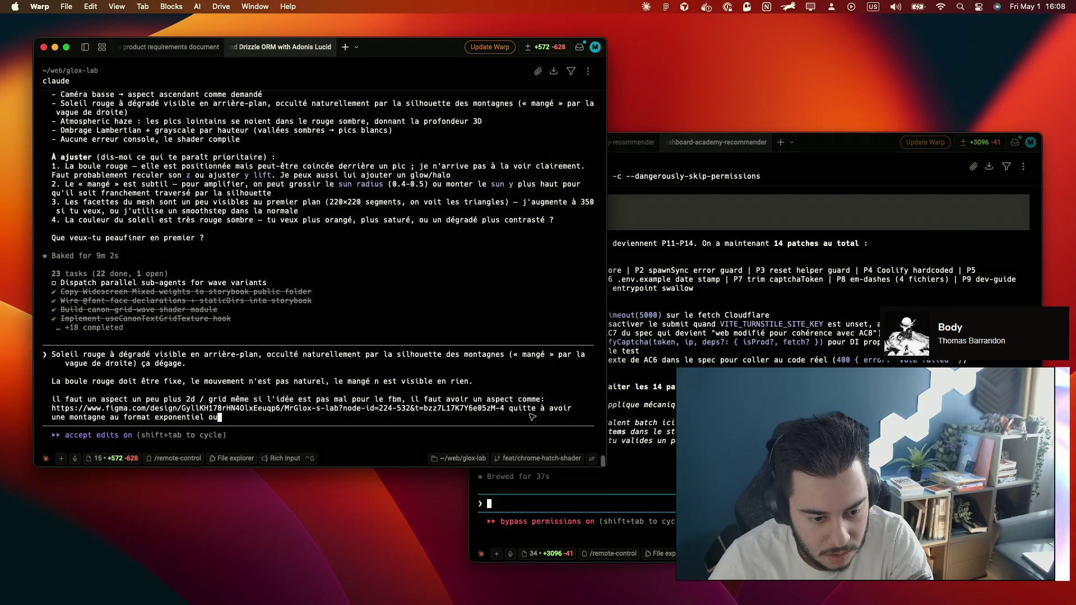
pyautogui.write(' avec l')
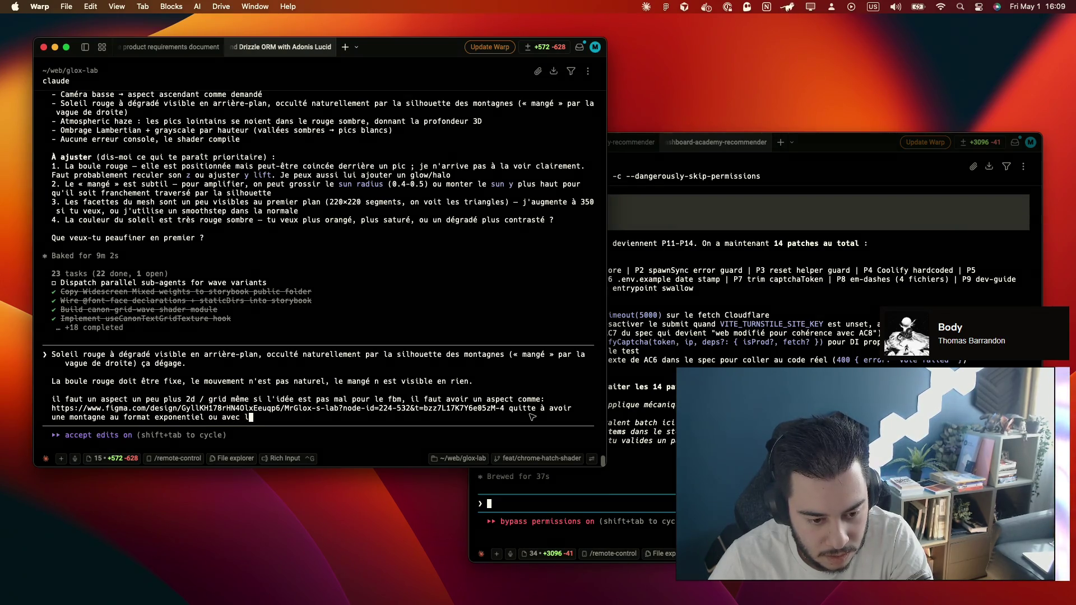
pyautogui.write("e nombre d'or ")
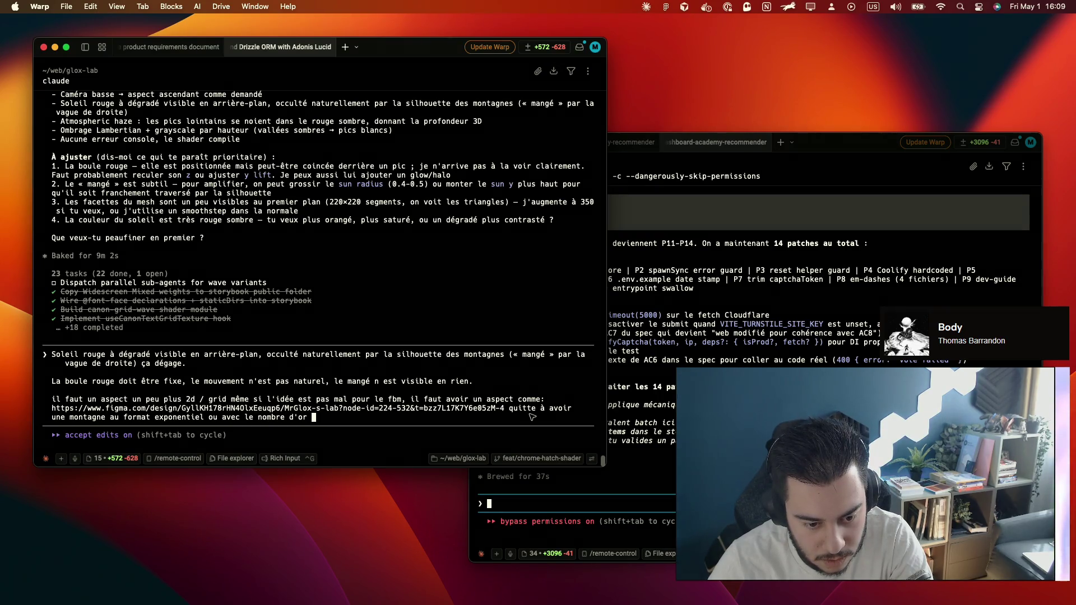
pyautogui.write('qui par')
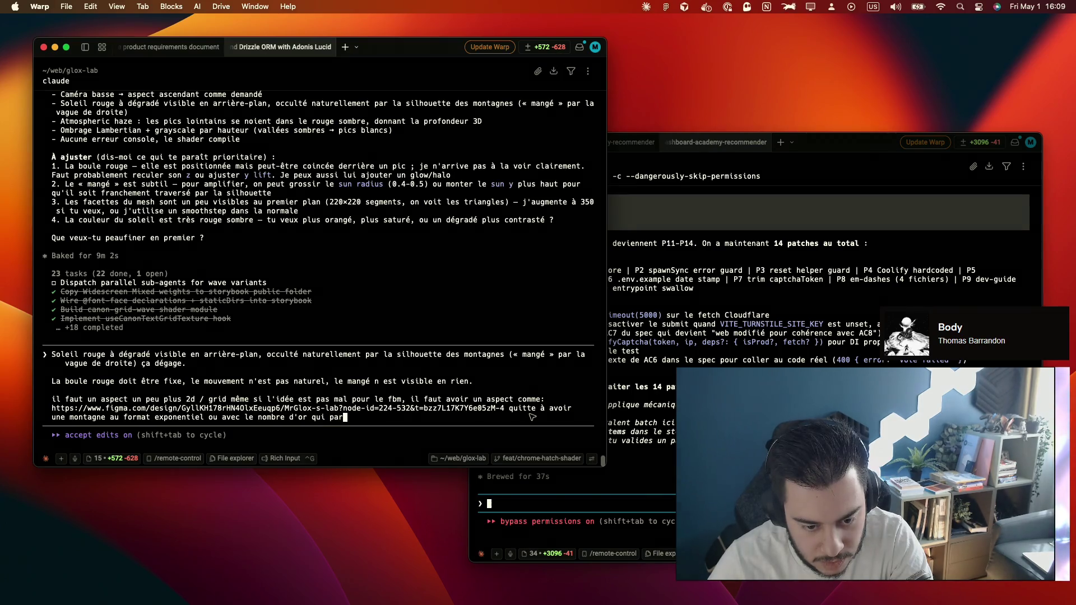
pyautogui.write(' de 0 ')
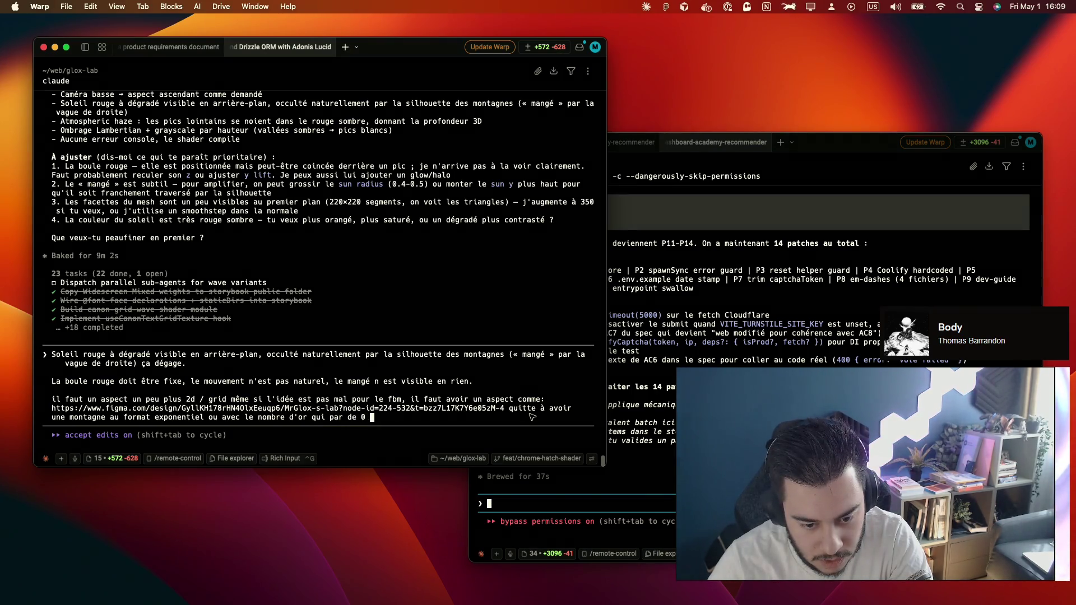
pyautogui.write('au ')
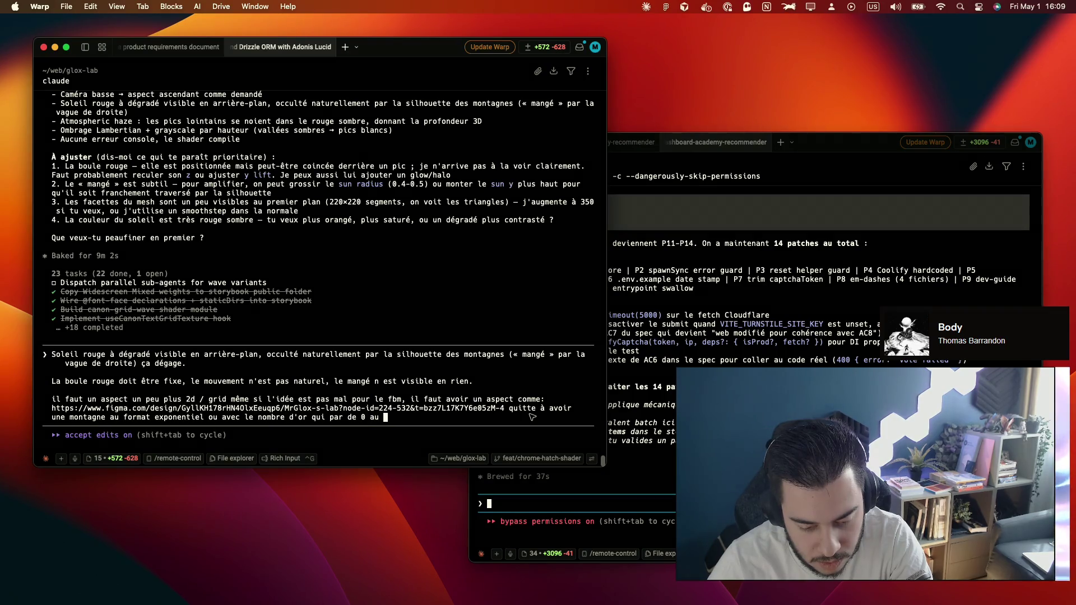
pyautogui.write('centre')
pyautogui.write('et qui')
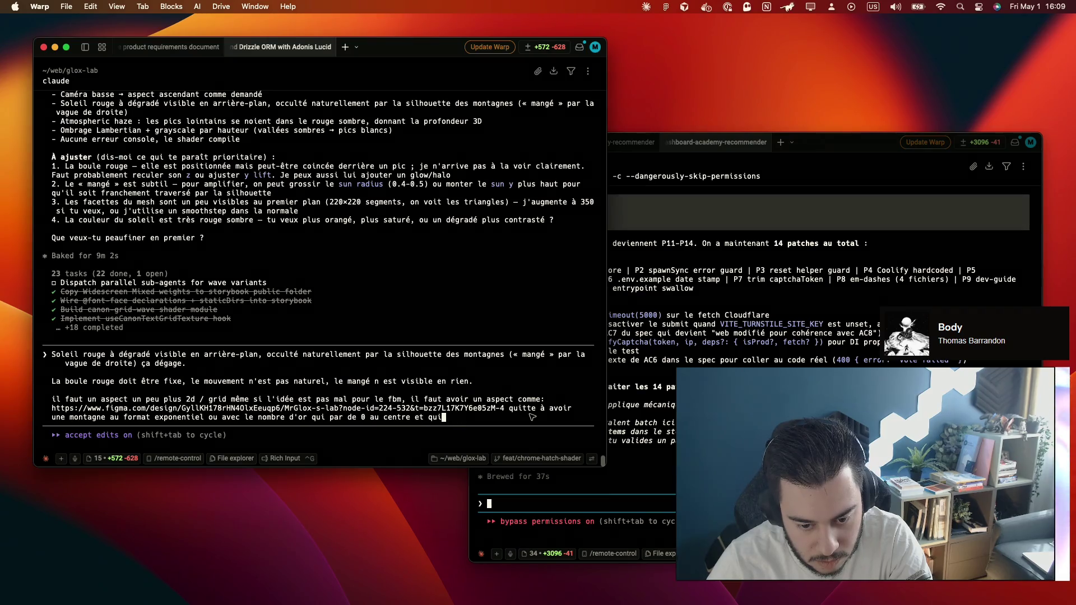
pyautogui.write(' remonte sur le c')
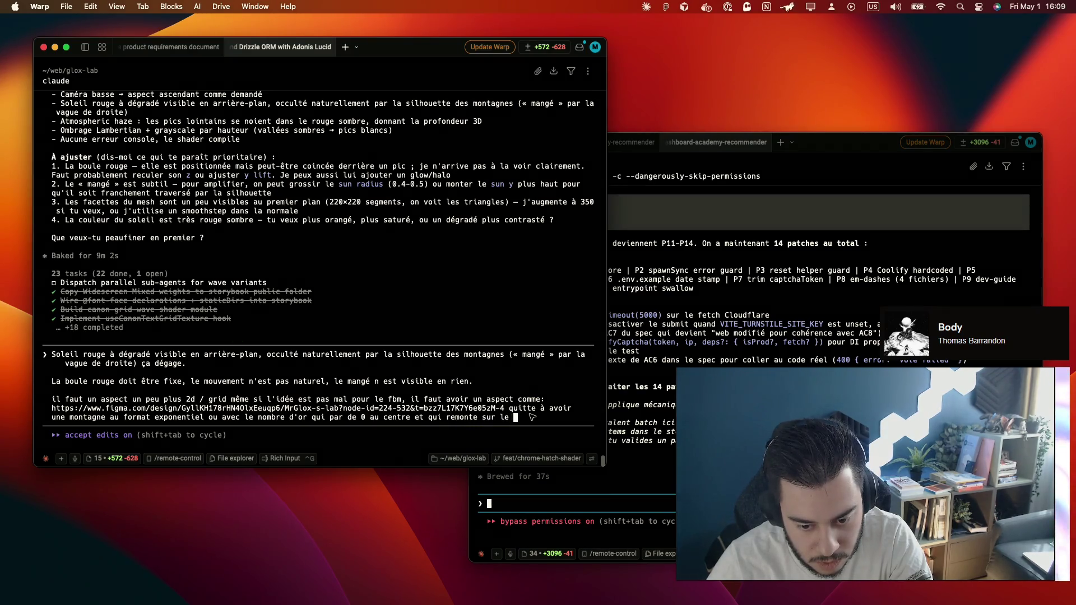
pyautogui.write('ôté droit')
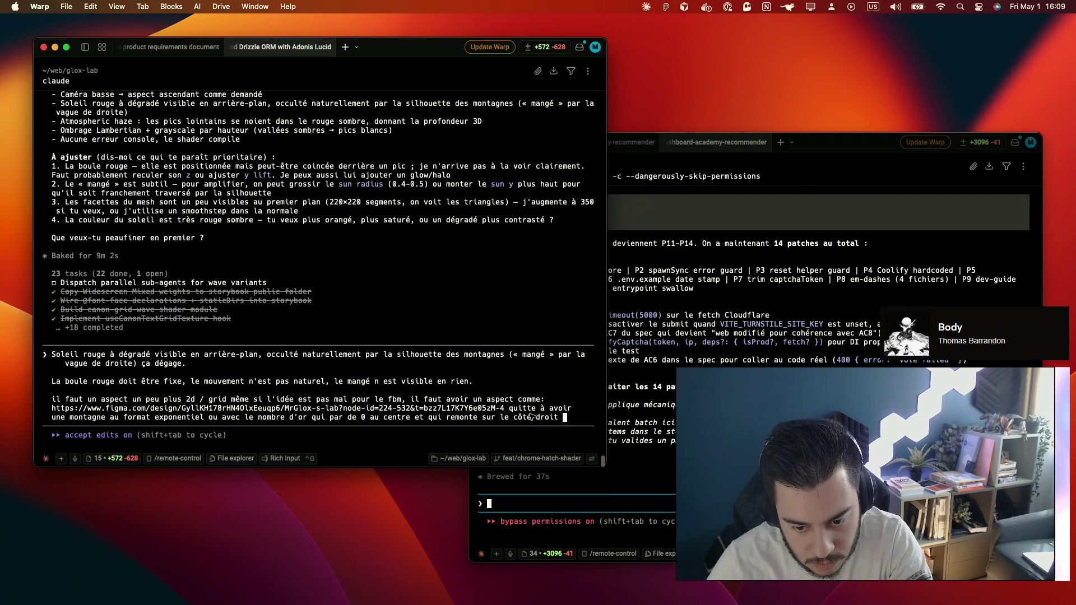
pyautogui.press('Return')
pyautogui.press('super+Tab')
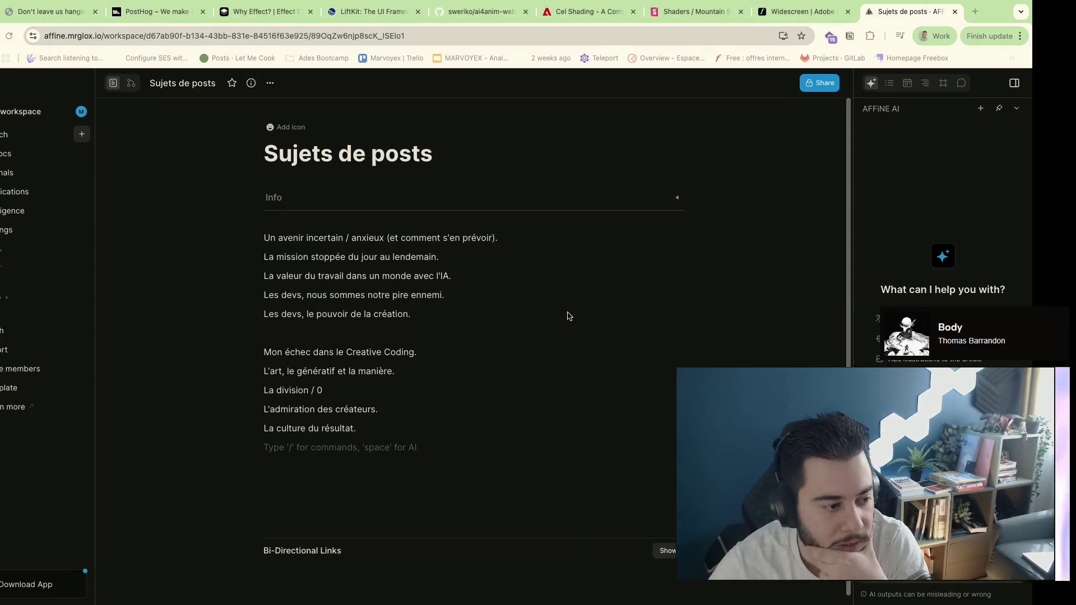
pyautogui.press('super+Tab')
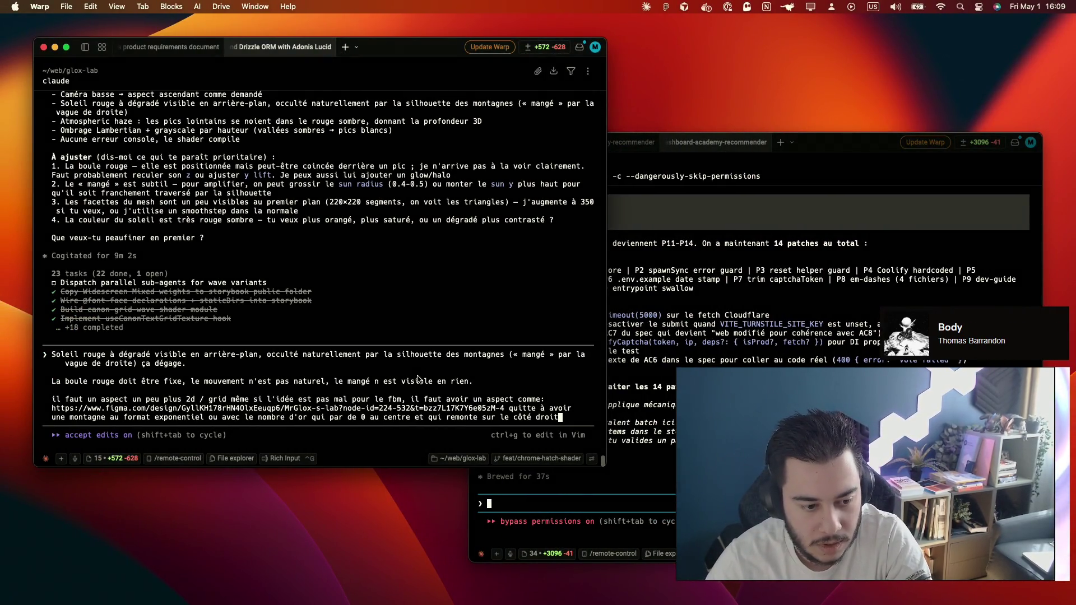
pyautogui.press('Return')
pyautogui.write('lul')
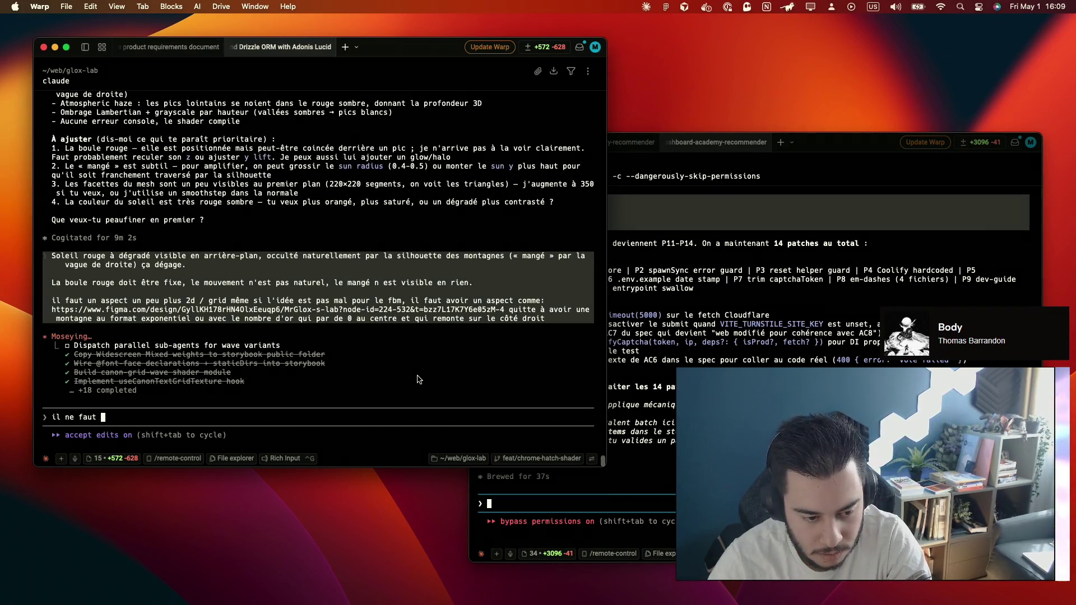
pyautogui.write('u')
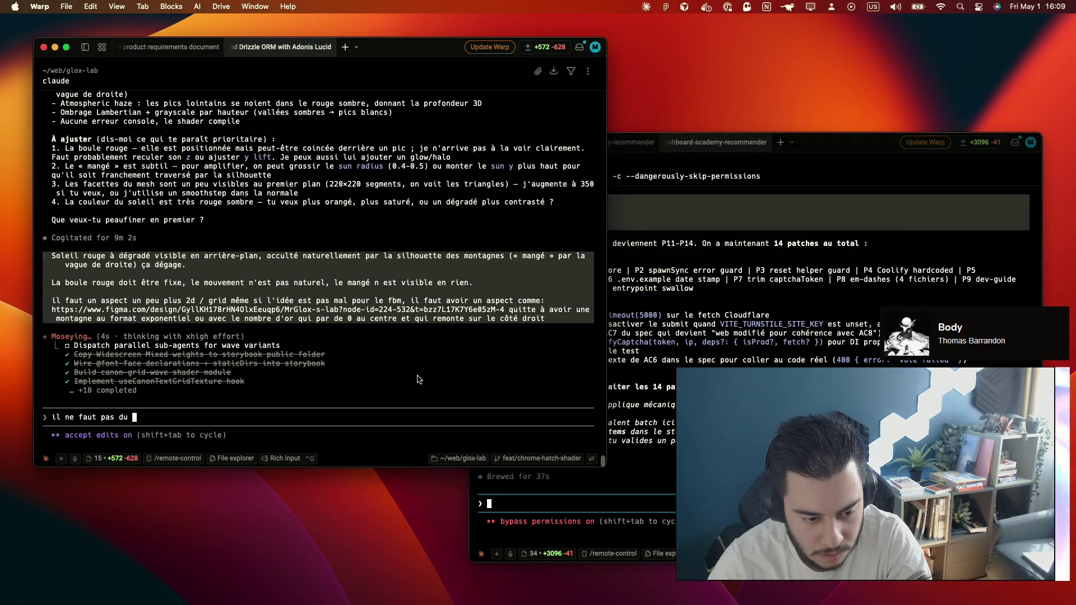
pyautogui.write('rréaliste mais ')
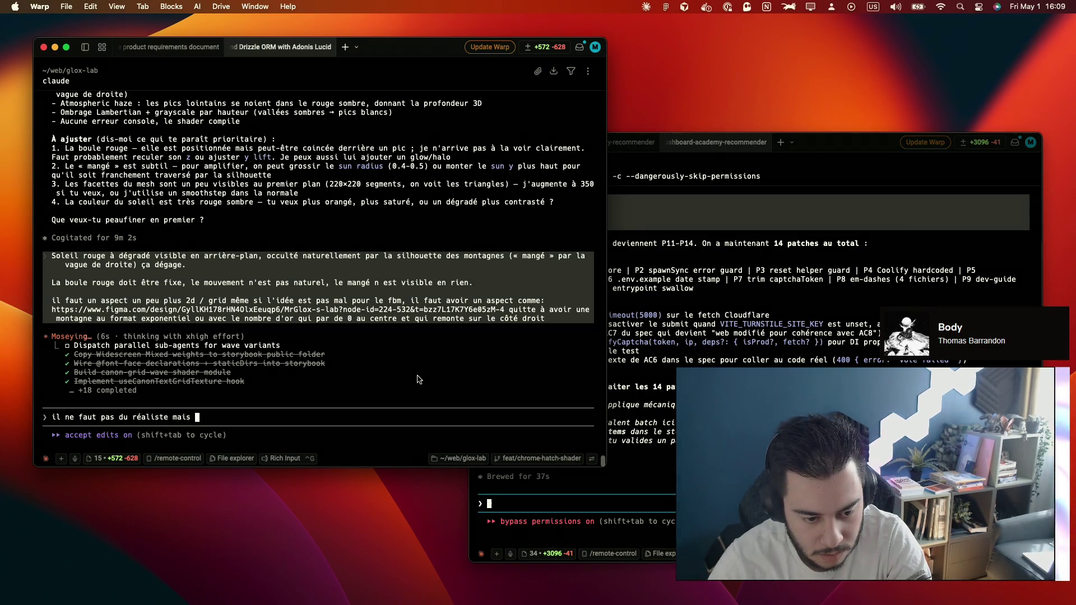
pyautogui.write('un aspect ')
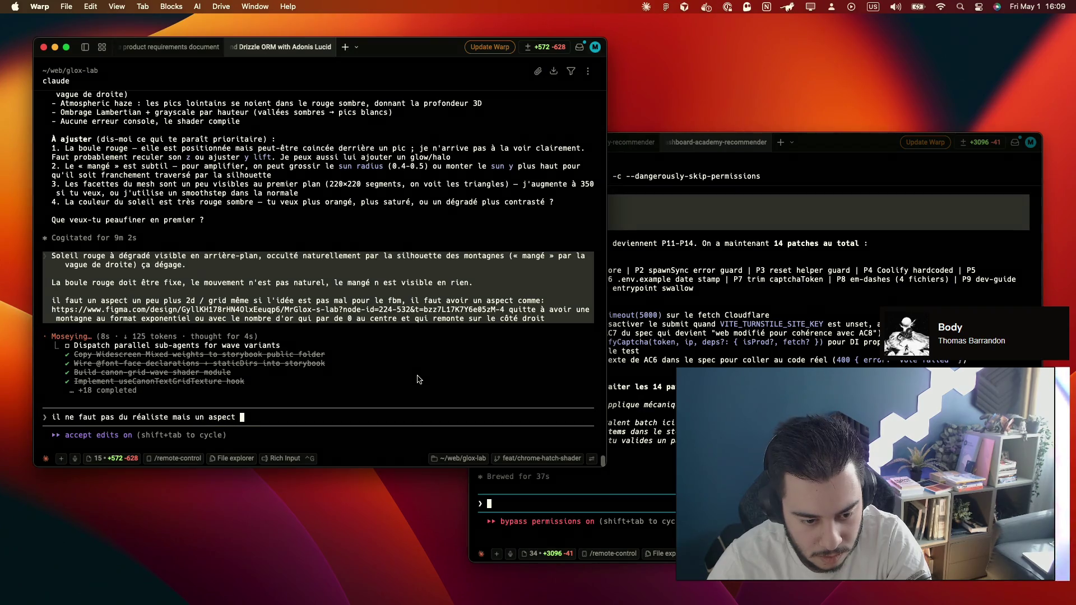
pyautogui.write('étique')
# Submit 'il ne faut pas du réaliste mais un aspect poétique' and move over to the post topics note
pyautogui.press('Return')
pyautogui.press('super+Tab')
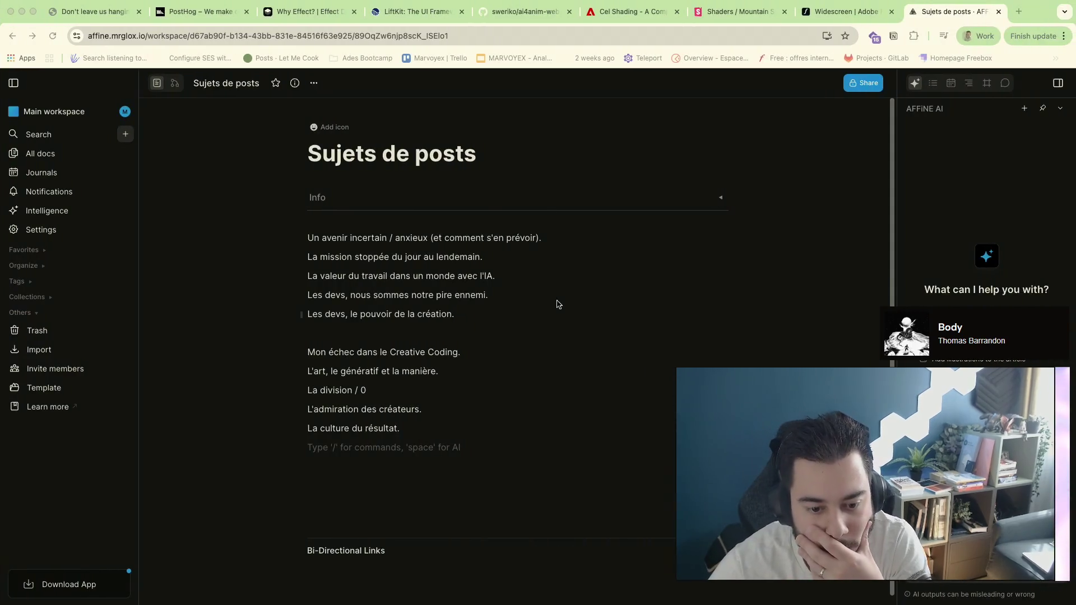
pyautogui.hotkey('ctrl', 'Left')
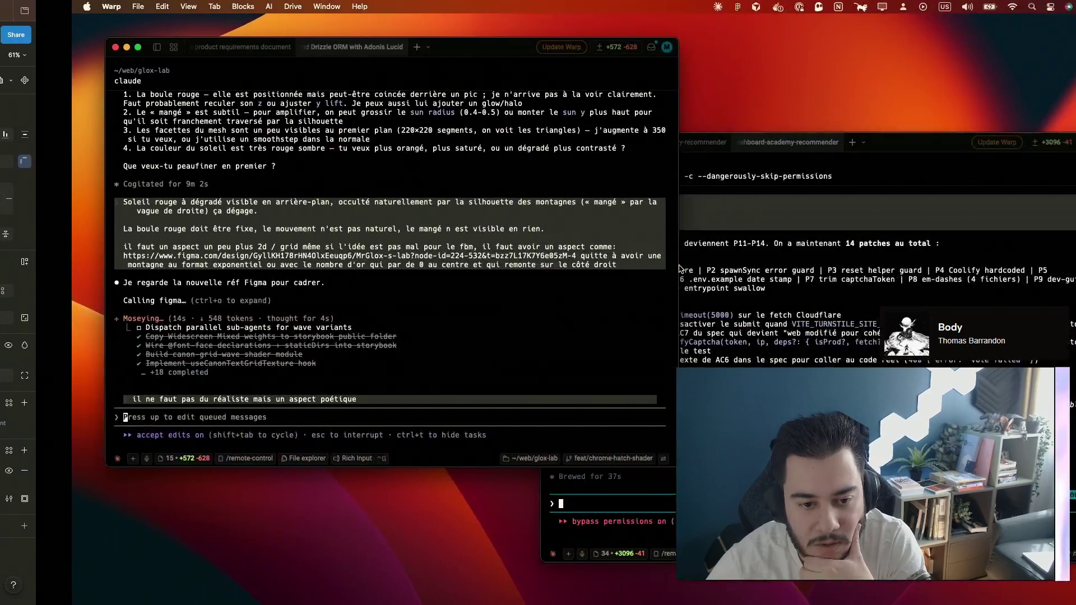
pyautogui.hotkey('ctrl', 'Right')
# Check the Mountain Surf shader preview tab and Claude's progress, then settle on the topics note
pyautogui.hotkey('ctrl', 'shift', 'Tab')
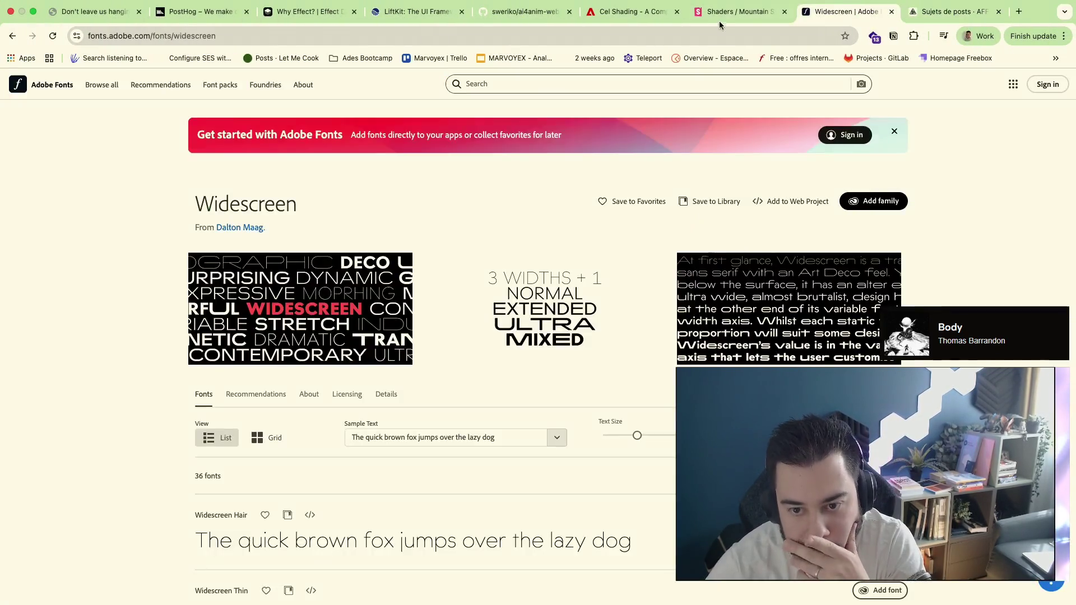
pyautogui.hotkey('ctrl', 'shift', 'Tab')
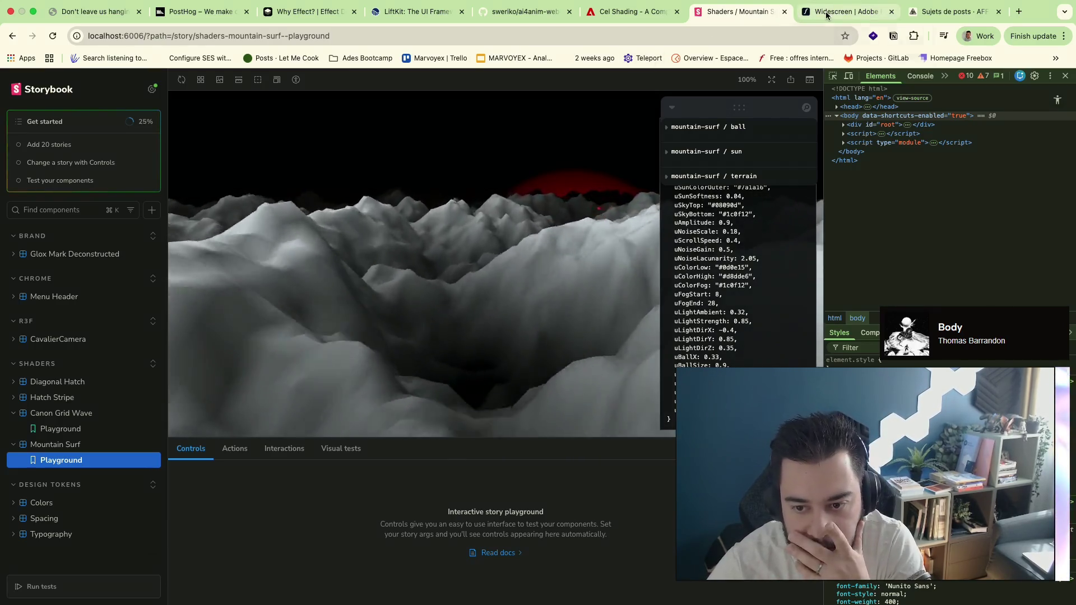
pyautogui.hotkey('ctrl', 'Tab')
pyautogui.hotkey('ctrl', 'Tab')
pyautogui.hotkey('ctrl', 'Left')
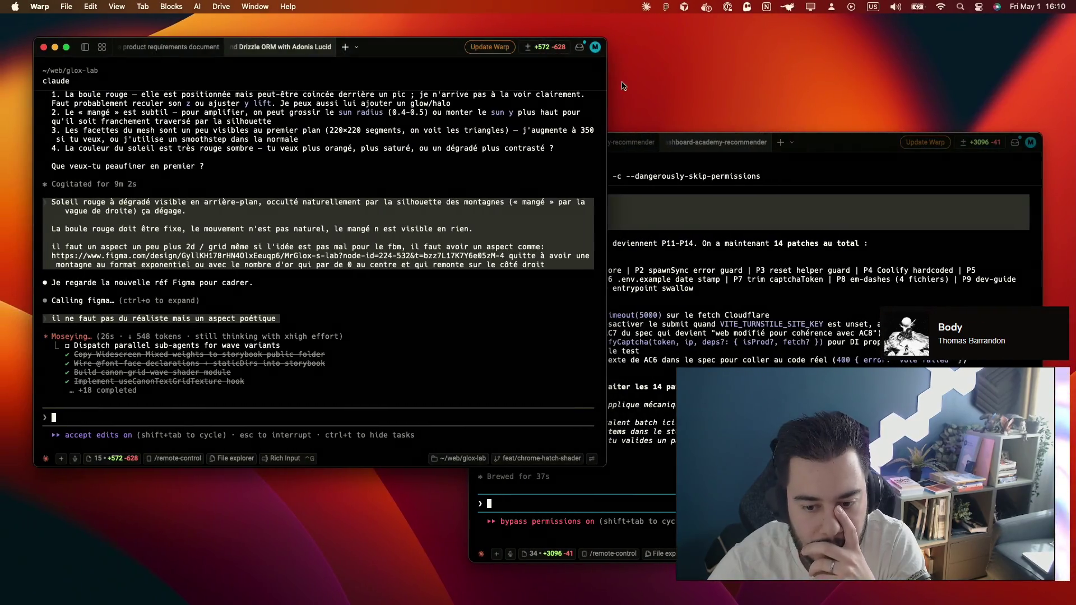
pyautogui.hotkey('ctrl', 'Right')
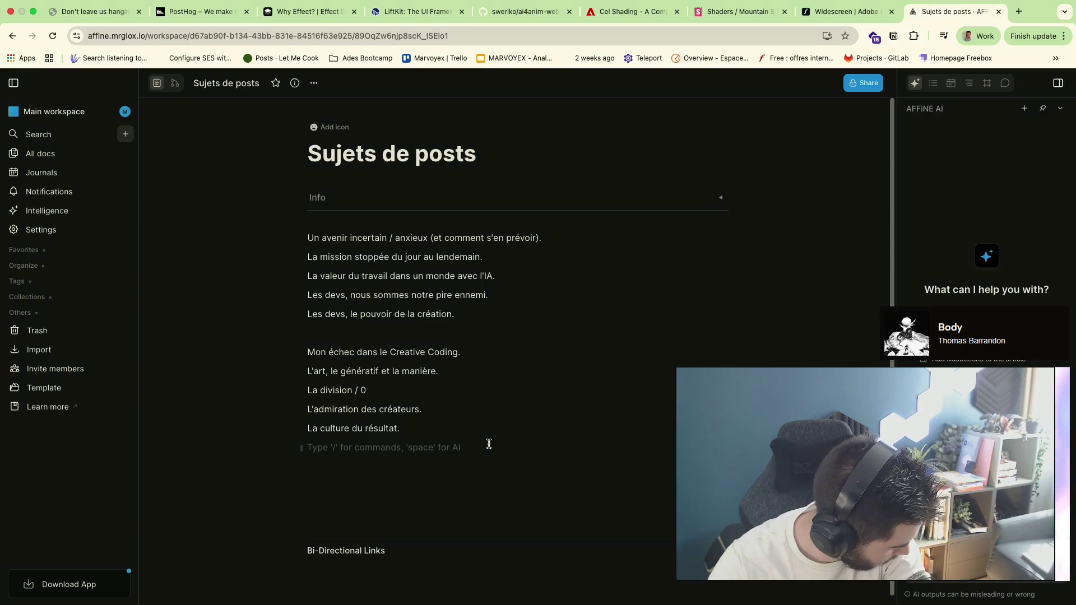
pyautogui.write('Le quoi qu')
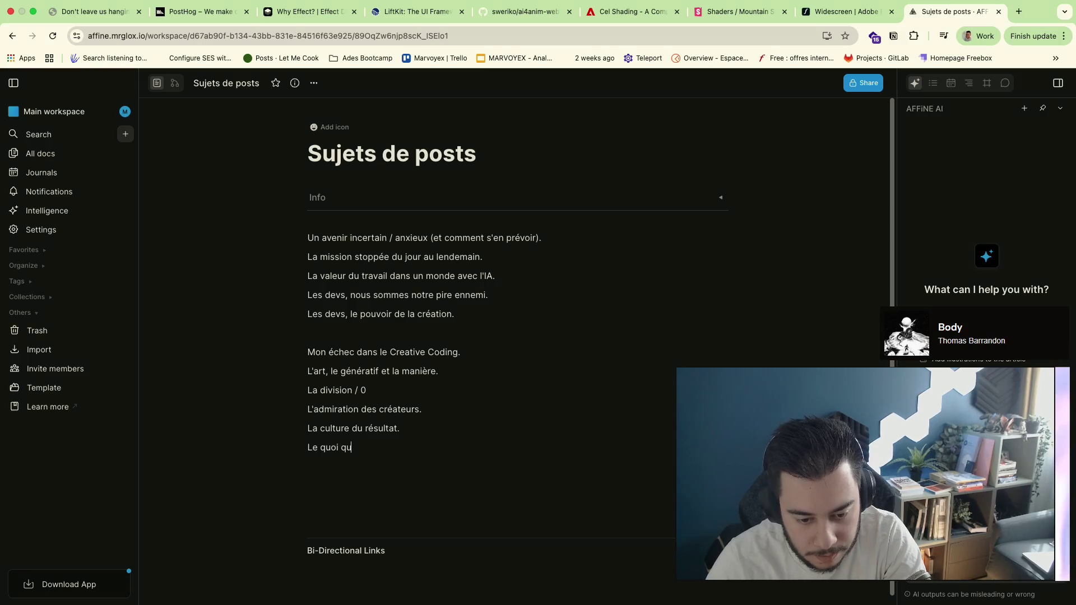
pyautogui.write(' coûte.')
# Finish 'Le quoi qu'il en coûte.', start the La Réunion line, then jump to the Claude session
pyautogui.press('Return')
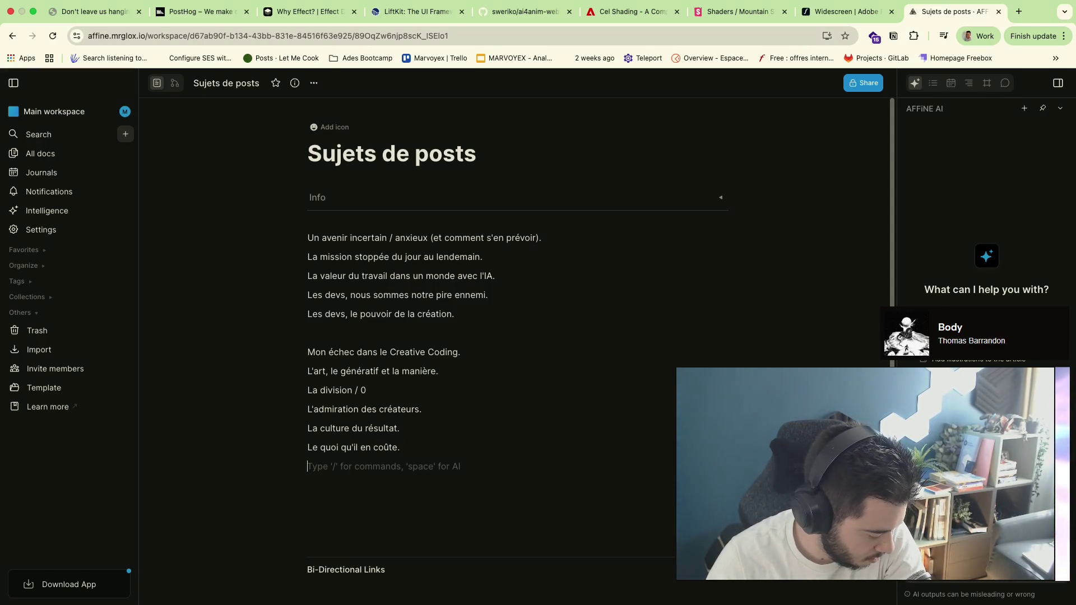
pyautogui.write('La Réunoin')
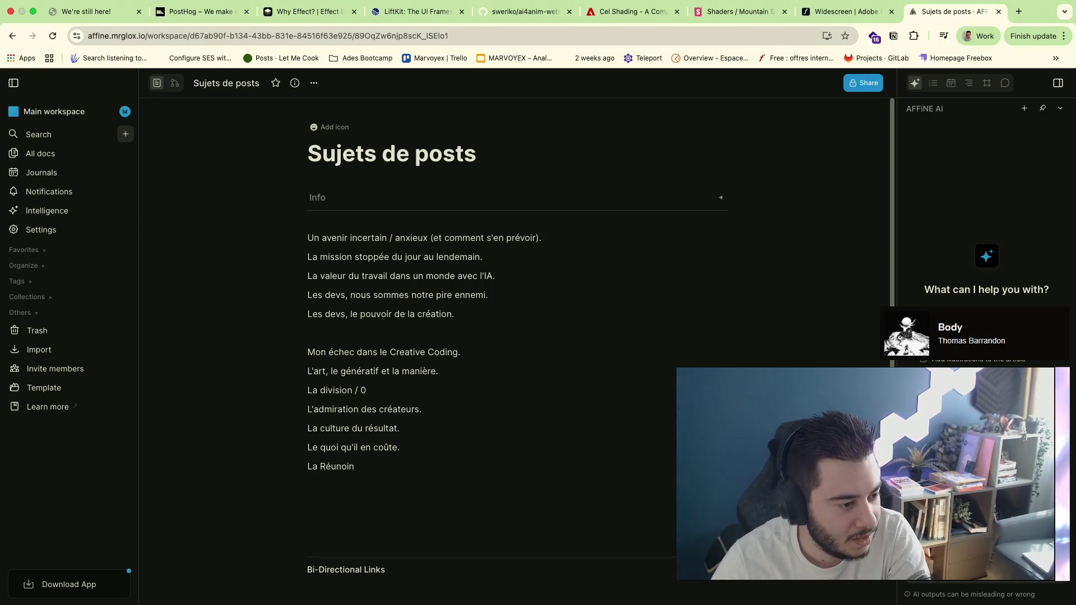
pyautogui.press('super+Tab')
pyautogui.write('toujour pose des questions si besoi')
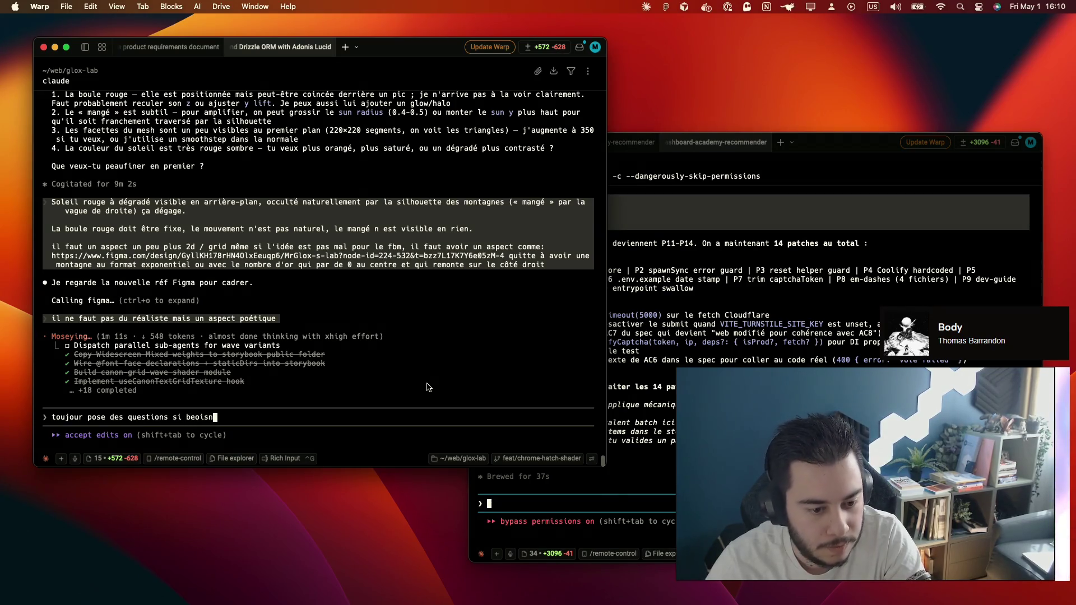
pyautogui.write('n')
# Send 'toujours pose des questions si besoin' to Claude and add an empty line after the cost topic in the note
pyautogui.press('Return')
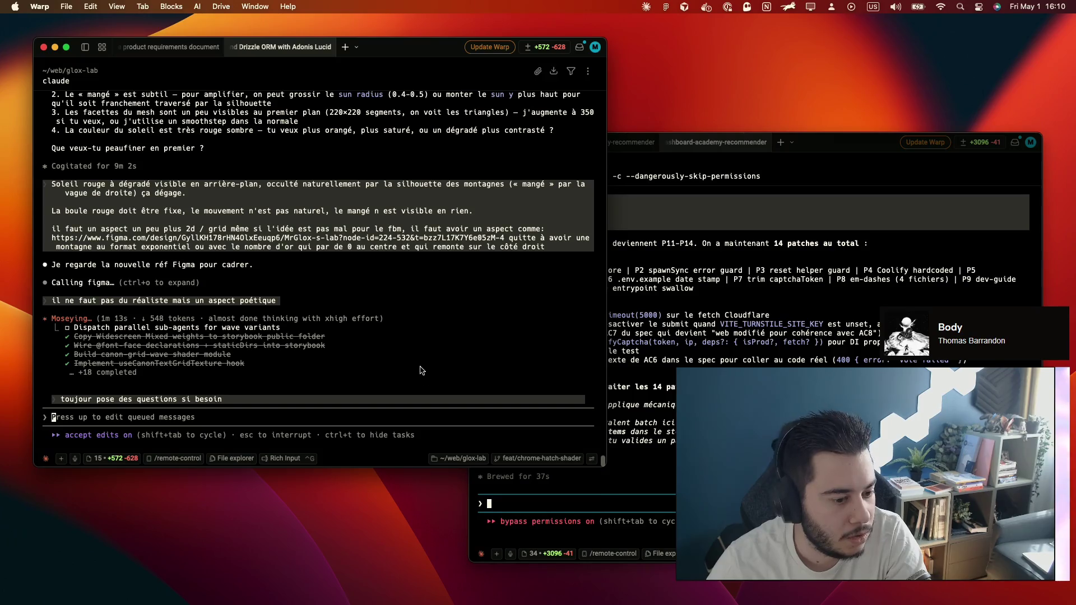
pyautogui.hotkey('ctrl', 'Right')
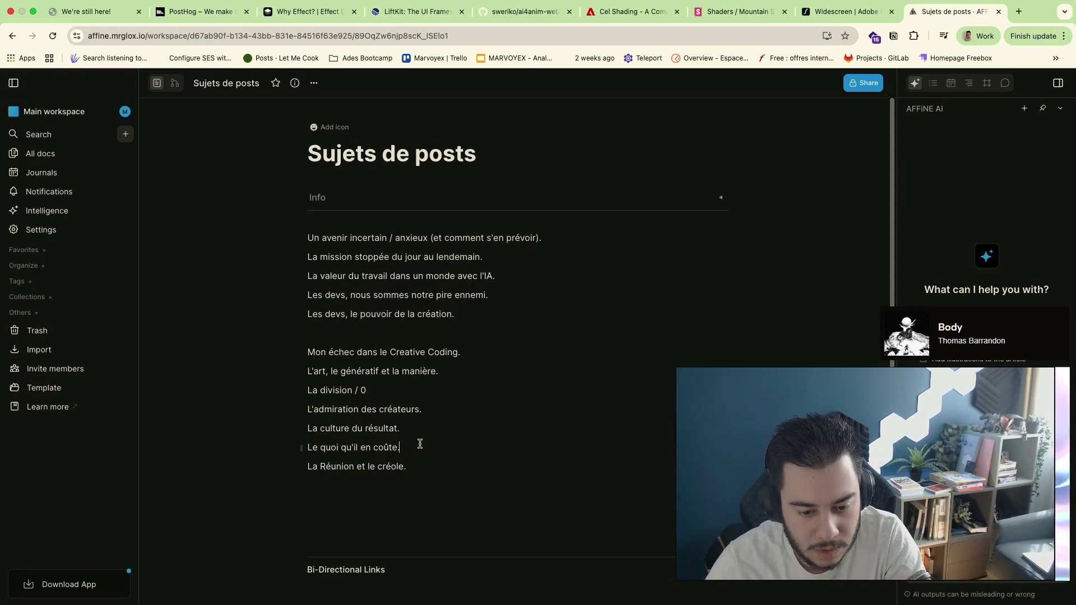
pyautogui.press('Return')
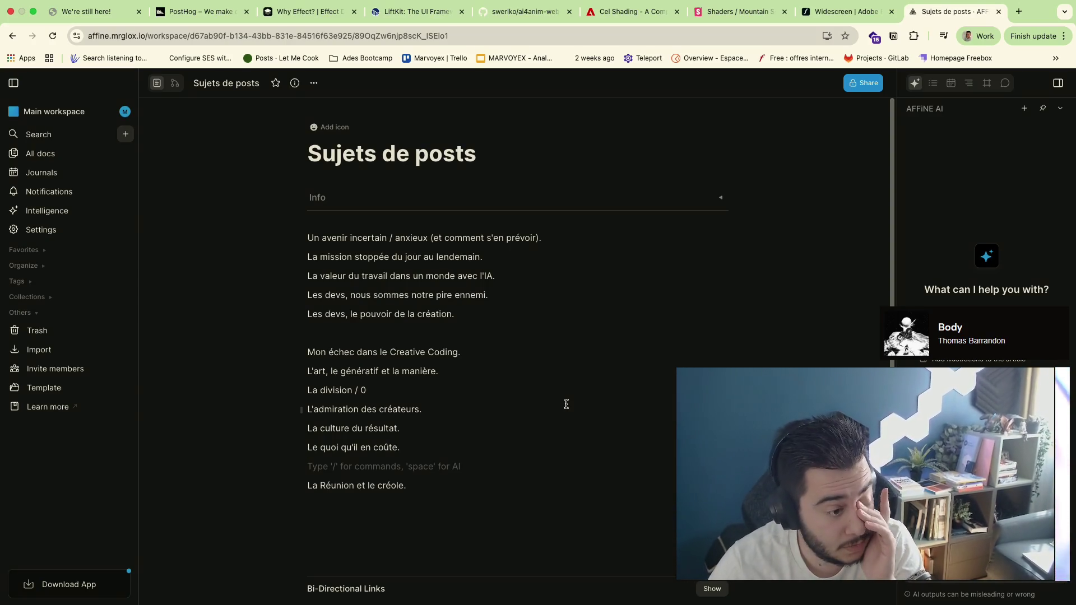
pyautogui.hotkey('ctrl', 'Left')
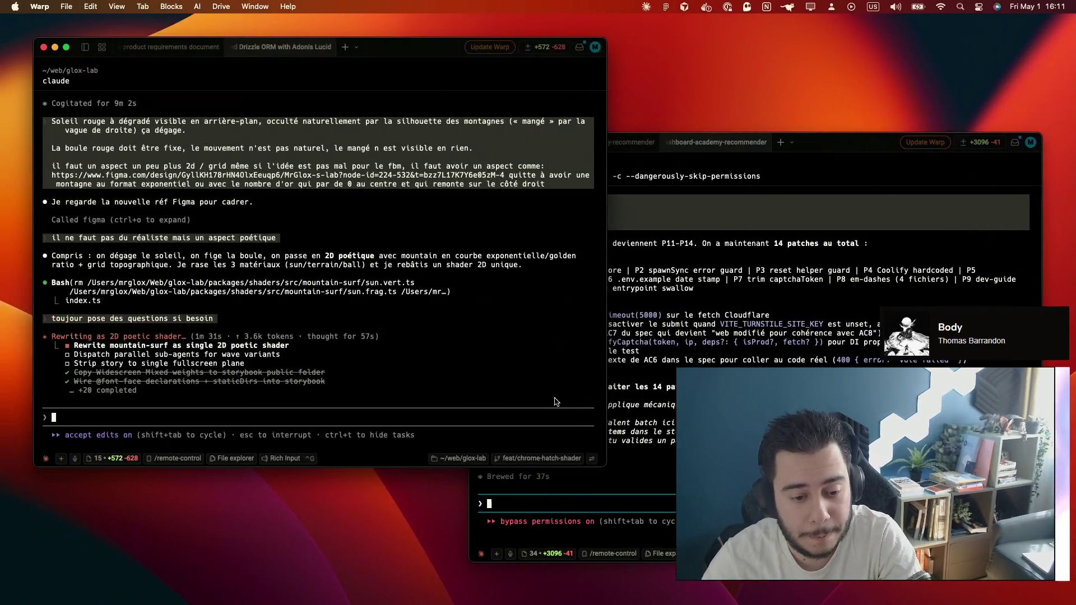
# Answer the second Claude session's HALT 2 prompt with 0 to batch-apply all 14 patches, then return to the topics note
pyautogui.click(608, 417)
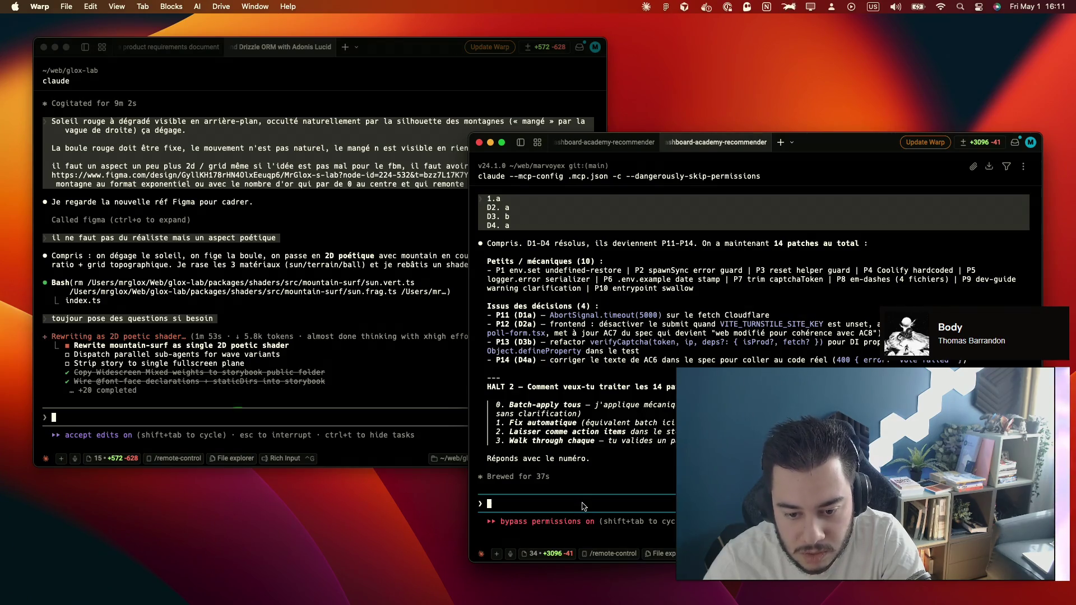
pyautogui.write('0')
pyautogui.press('Return')
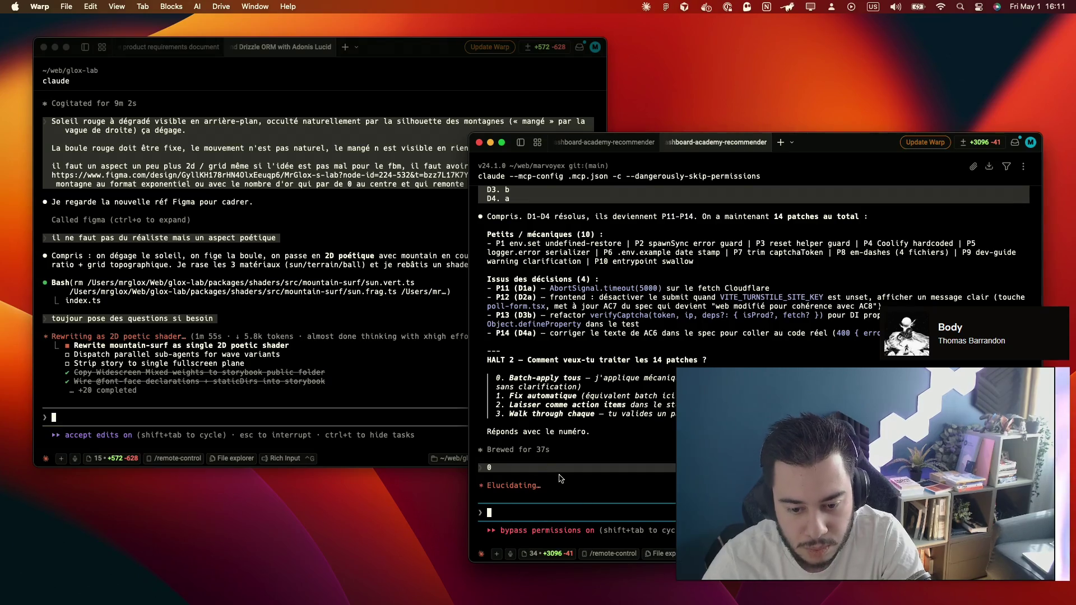
pyautogui.hotkey('ctrl', 'Right')
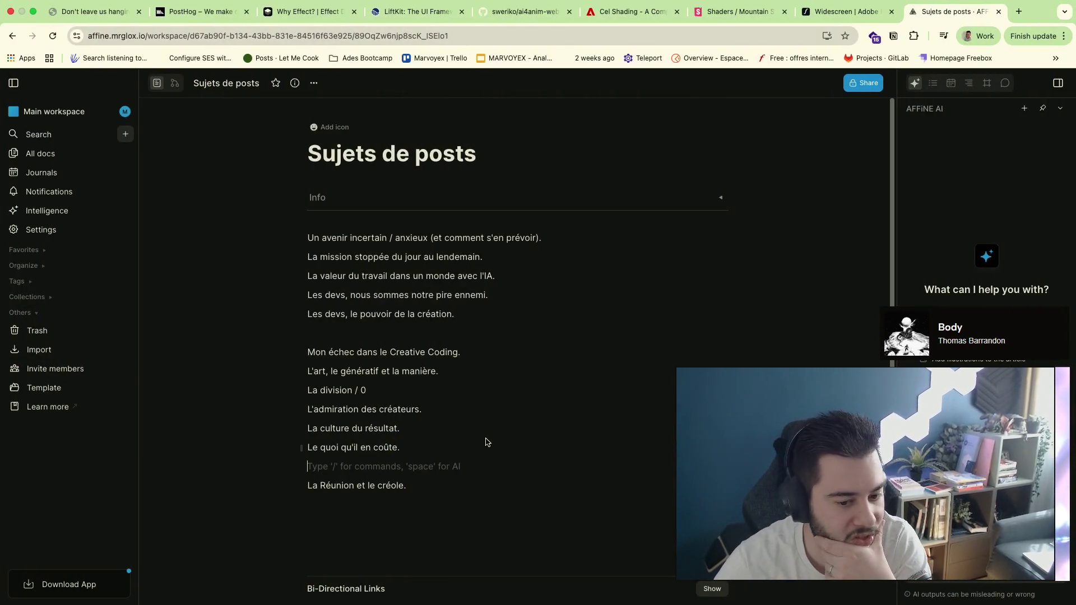
pyautogui.click(845, 10)
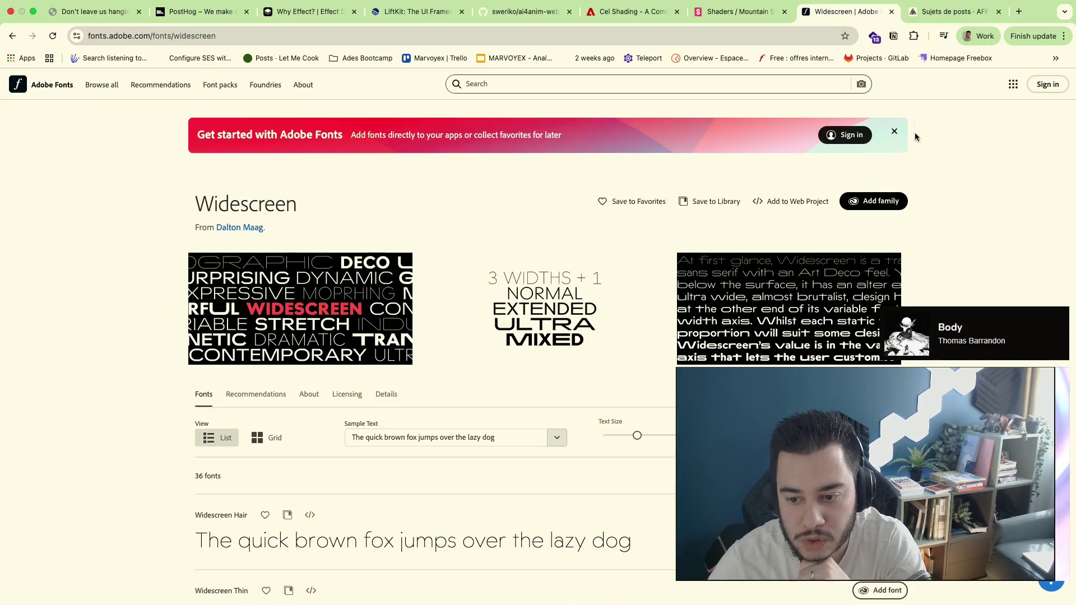
pyautogui.click(950, 13)
pyautogui.hotkey('ctrl', 'Left')
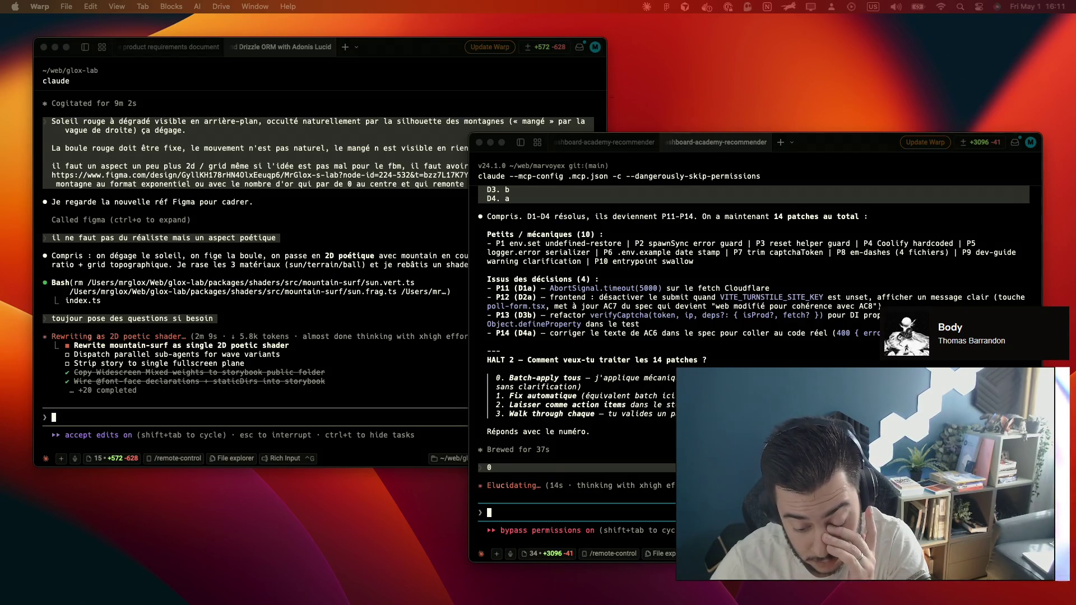
pyautogui.hotkey('ctrl', 'Right')
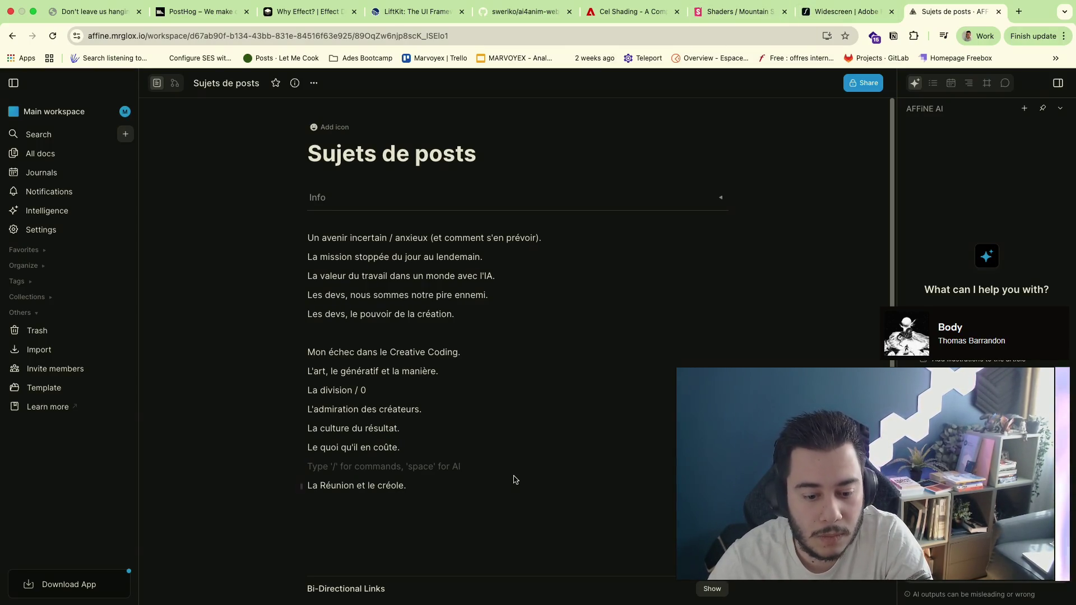
# Insert first-level heading lines above the Creative Coding and later topic lists
pyautogui.press('Return')
pyautogui.write('/h1')
pyautogui.press('Return')
pyautogui.write('Divers')
pyautogui.click(305, 351)
pyautogui.press('Return')
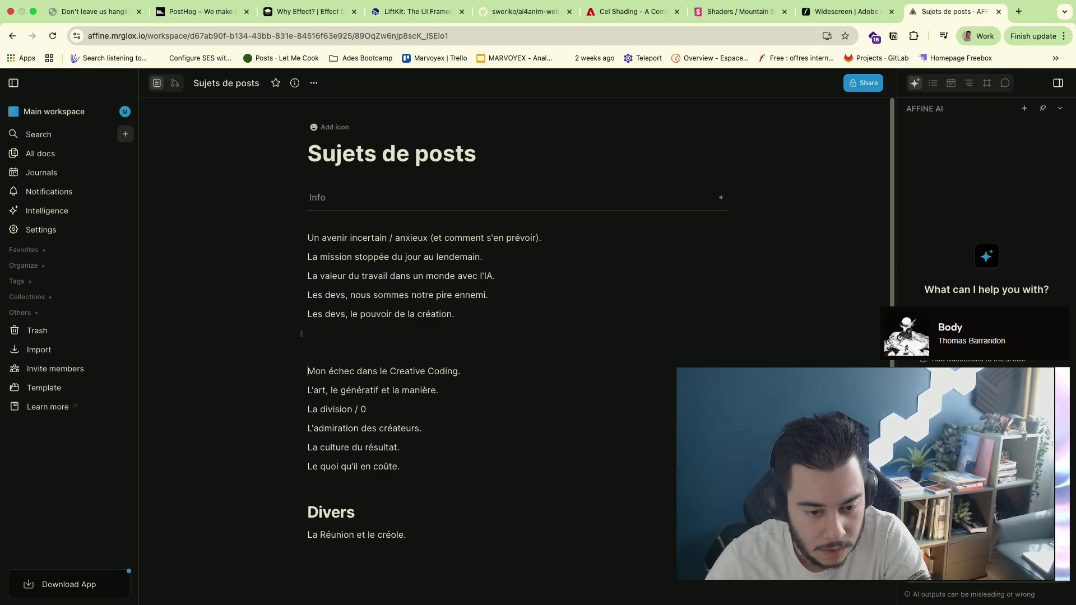
pyautogui.write('/h')
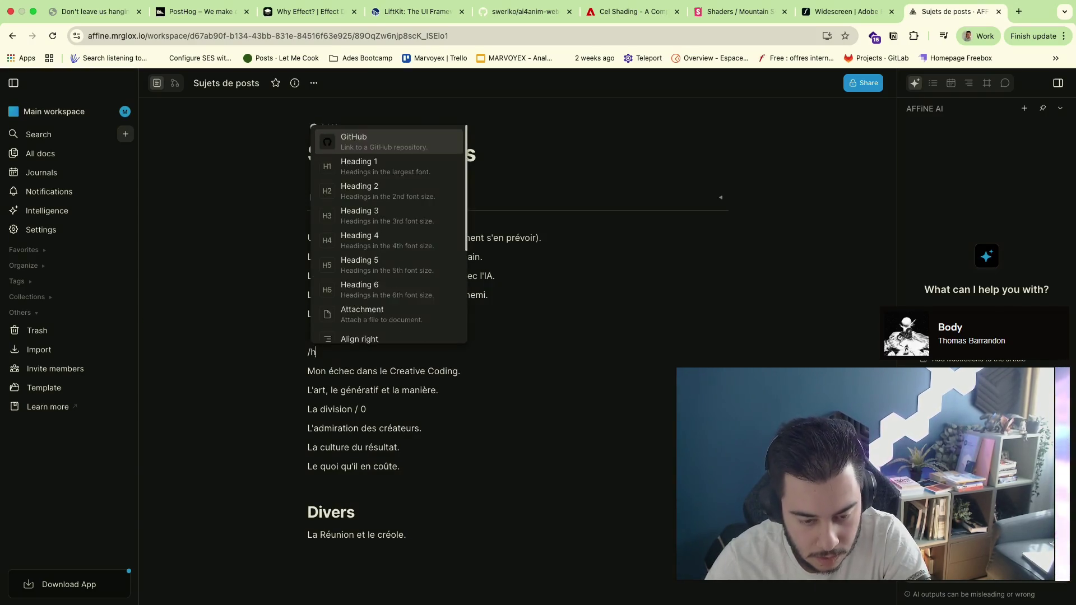
pyautogui.press('Return')
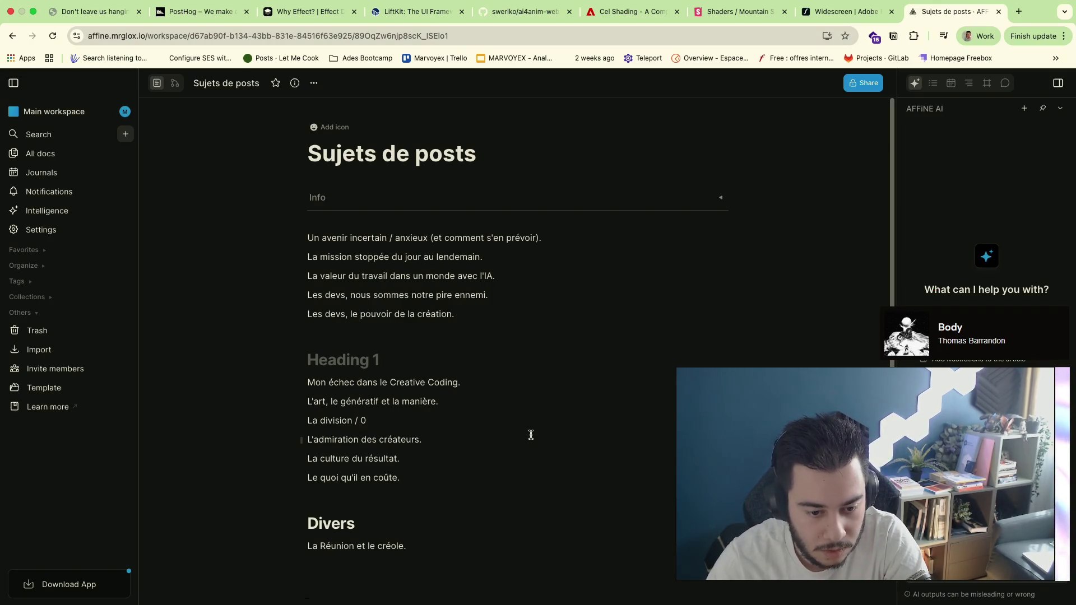
pyautogui.write('Glocva')
pyautogui.press('BackSpace')
pyautogui.press('BackSpace')
pyautogui.write('bal')
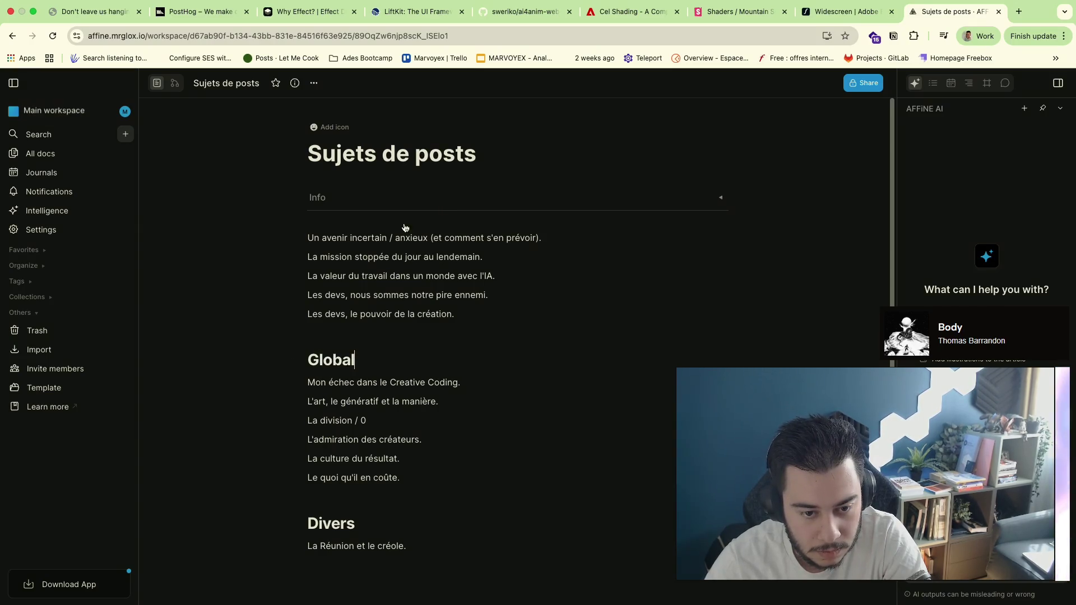
# Place a 'Dev' H1 heading above the first topic list, undoing a misplaced attempt
pyautogui.press('Return')
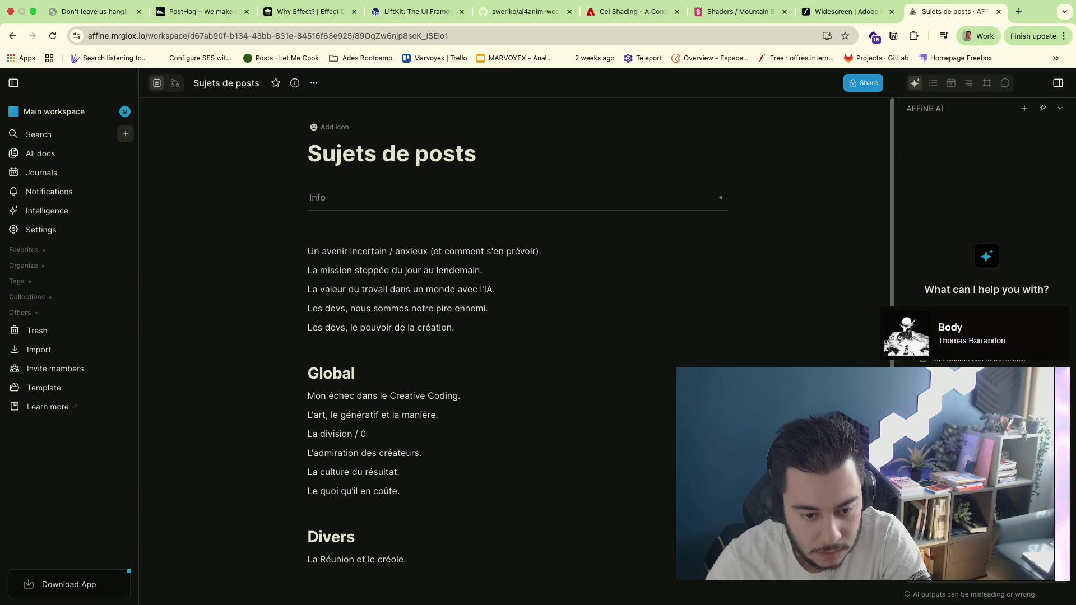
pyautogui.write('/h1')
pyautogui.press('Return')
pyautogui.write('Dev')
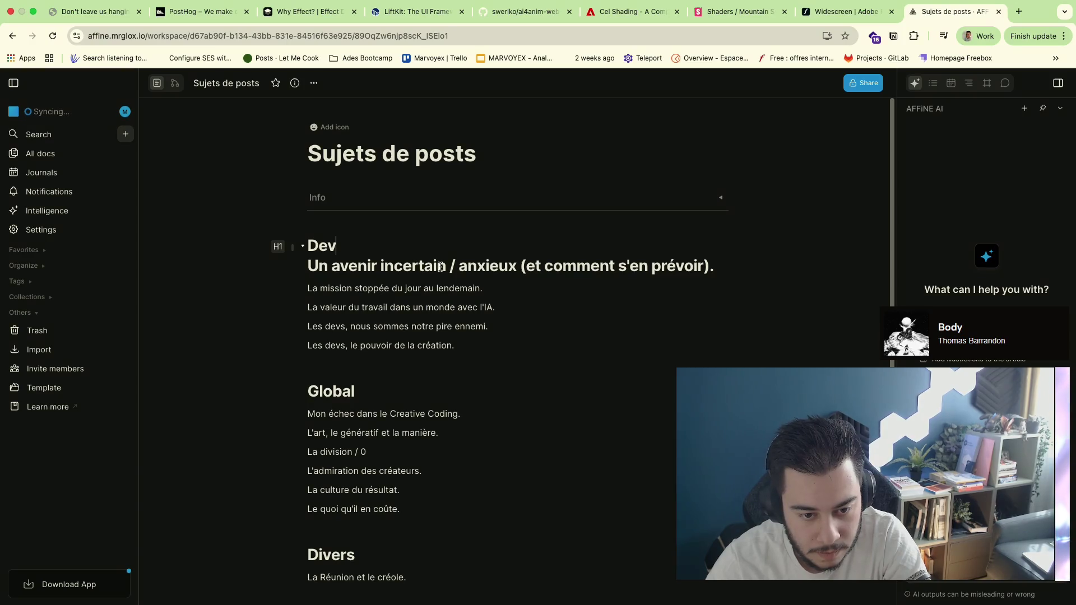
pyautogui.hotkey('ctrl', 'z')
pyautogui.hotkey('ctrl', 'z')
pyautogui.hotkey('ctrl', 'z')
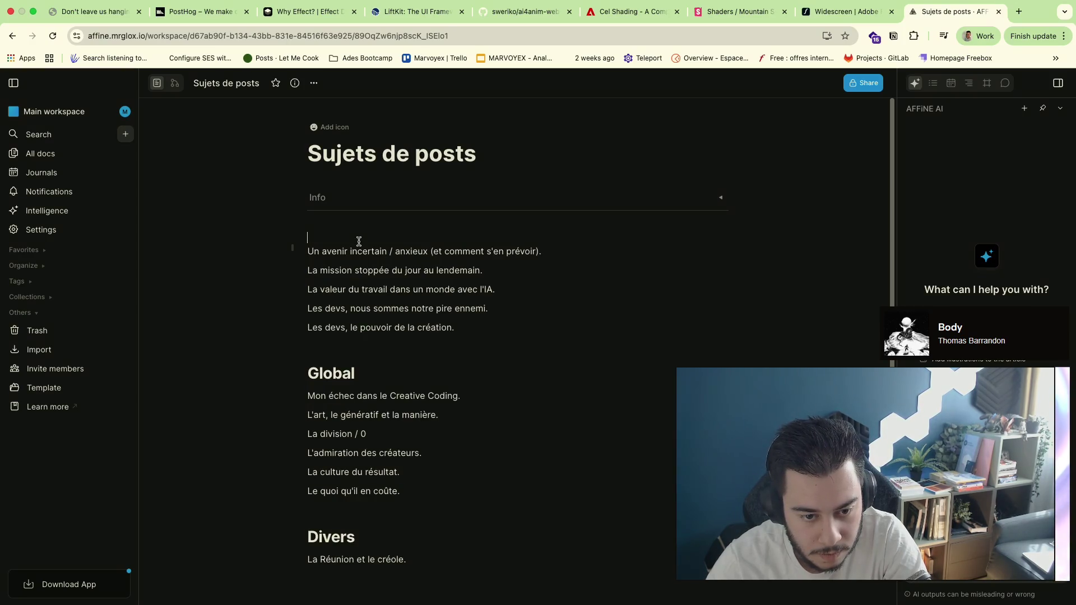
pyautogui.press('BackSpace')
pyautogui.hotkey('ctrl', 'z')
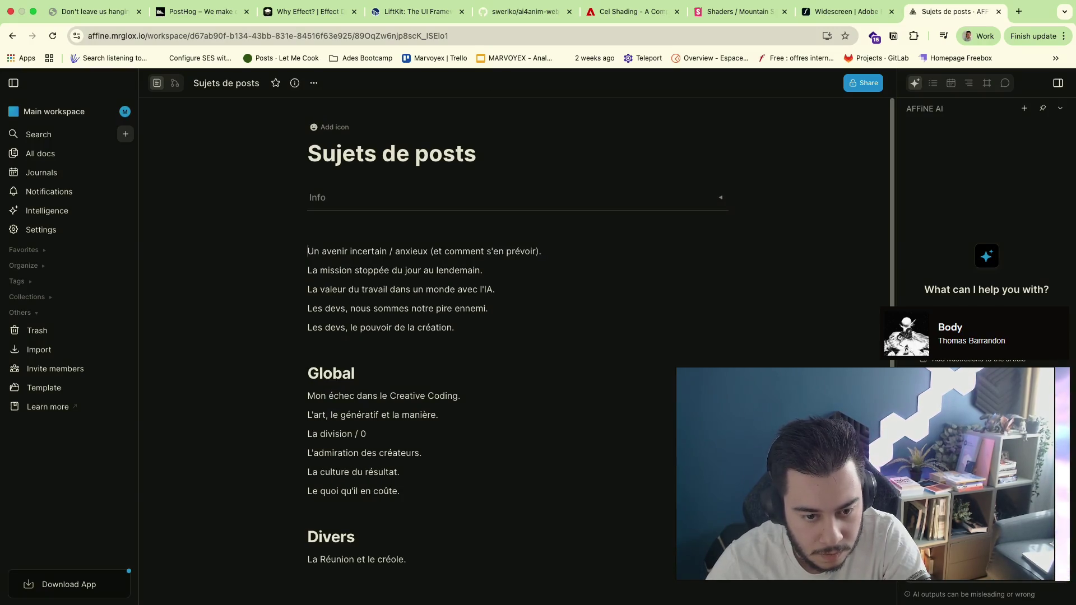
pyautogui.hotkey('ctrl', 'z')
pyautogui.write('/')
pyautogui.press('BackSpace')
pyautogui.press('Return')
pyautogui.write('/h')
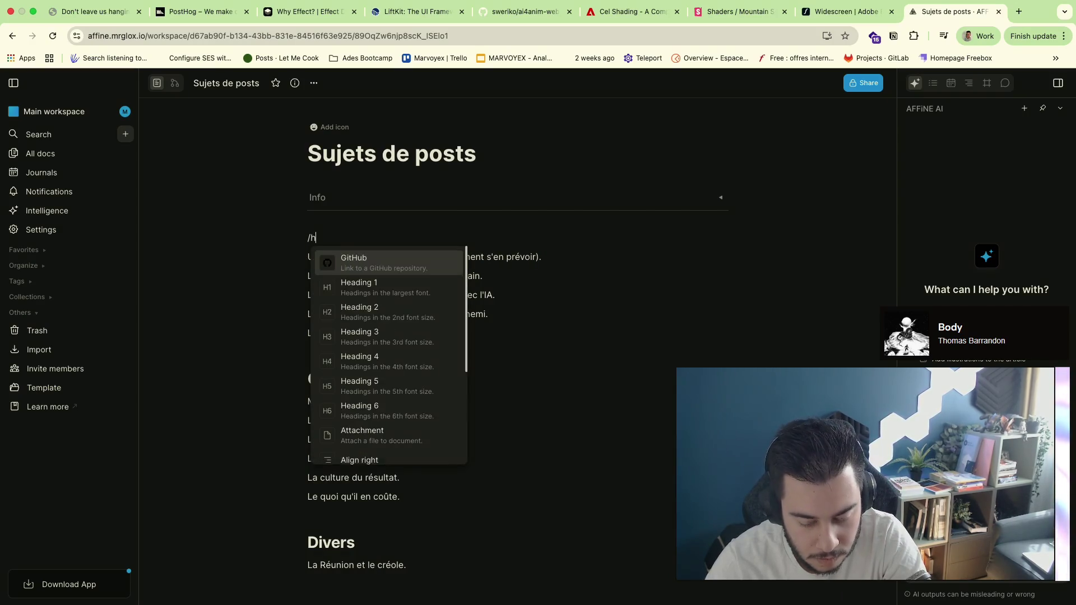
pyautogui.press('Return')
pyautogui.write('F')
pyautogui.press('BackSpace')
pyautogui.write('Dev')
pyautogui.scroll(-2, 409, 410)
# Add a new Dev topic about missions below the existing Dev lines
pyautogui.click(409, 461)
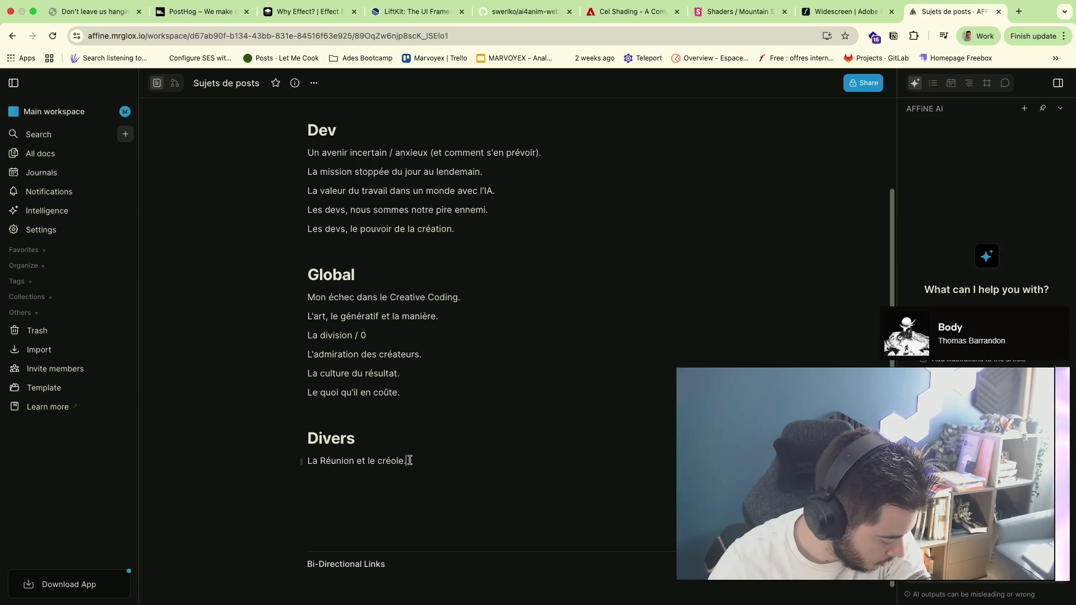
pyautogui.click(505, 232)
pyautogui.press('Return')
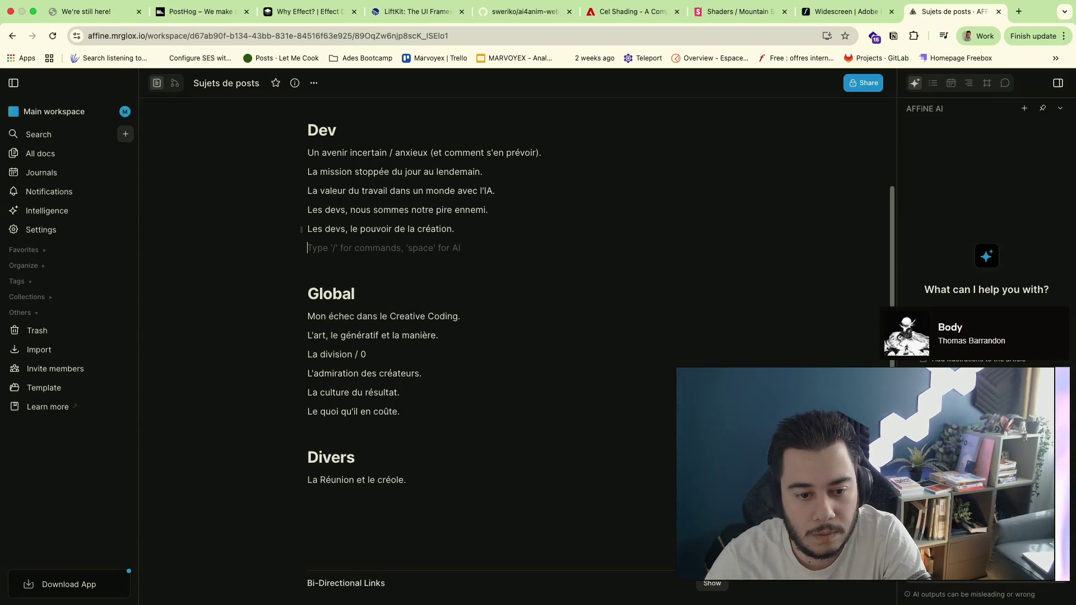
pyautogui.write('Vommen')
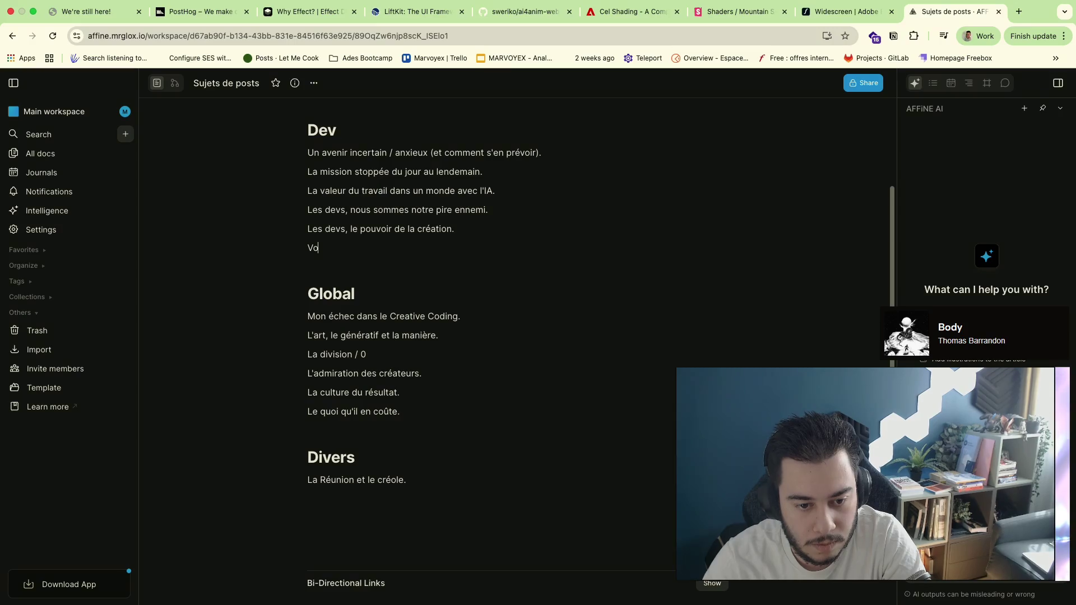
pyautogui.press('BackSpace')
pyautogui.press('BackSpace')
pyautogui.write('Comment trouver des missions')
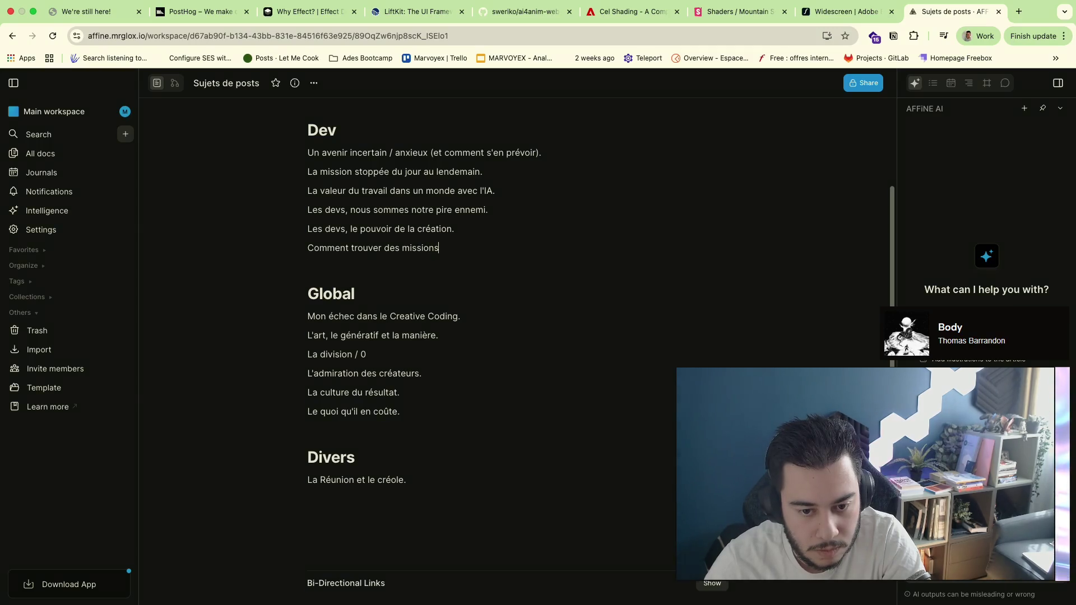
pyautogui.press('Return')
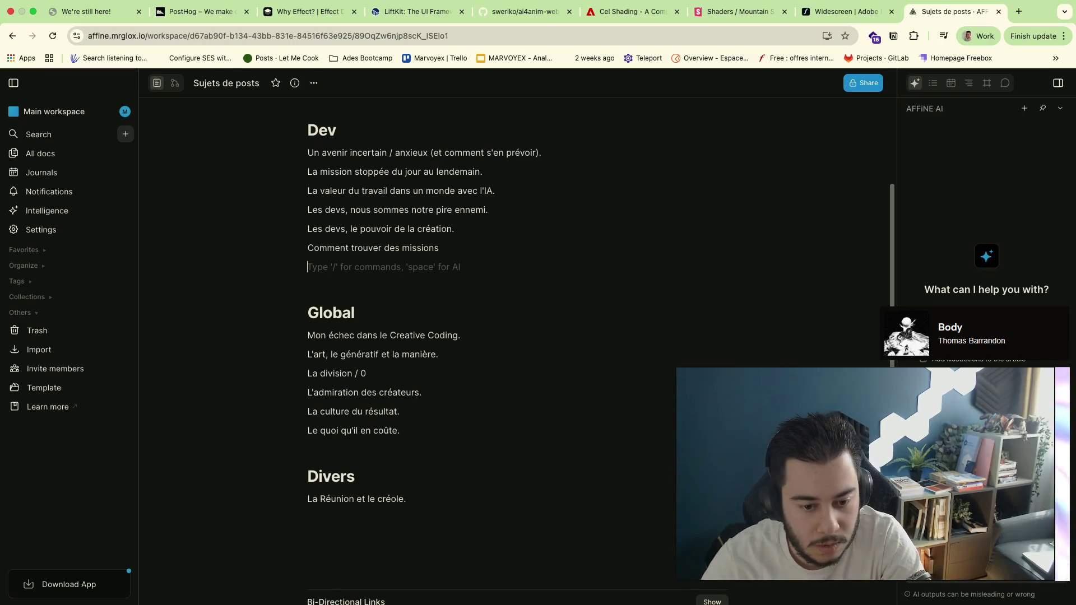
# Add an expatriation topic under Global and 'Le manuel m'a fait aimer le dev.' under Dev
pyautogui.click(425, 446)
pyautogui.write('Expatriation')
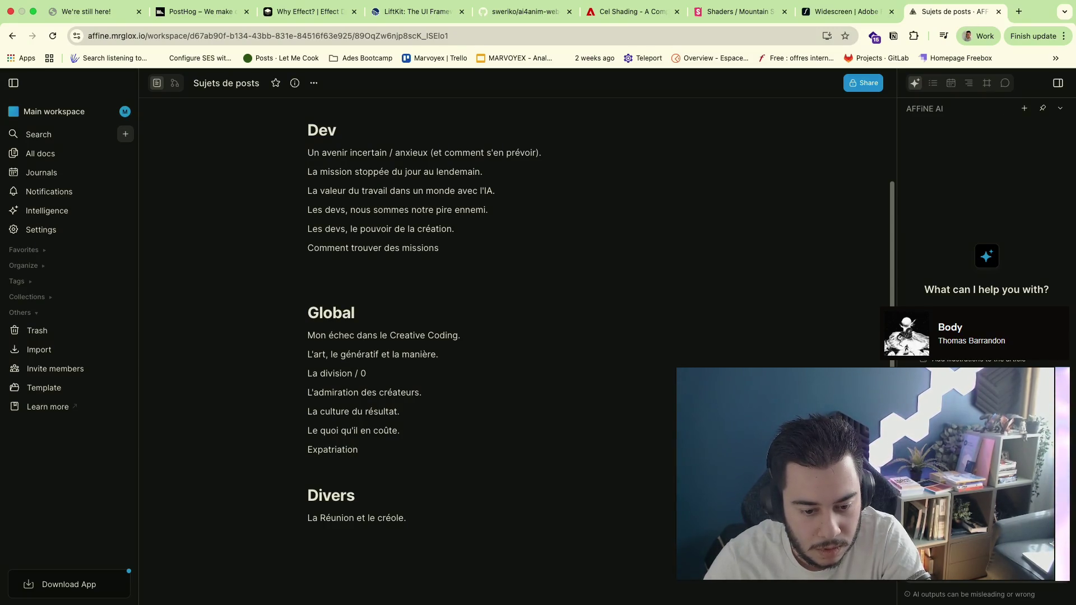
pyautogui.write(', choix et orga')
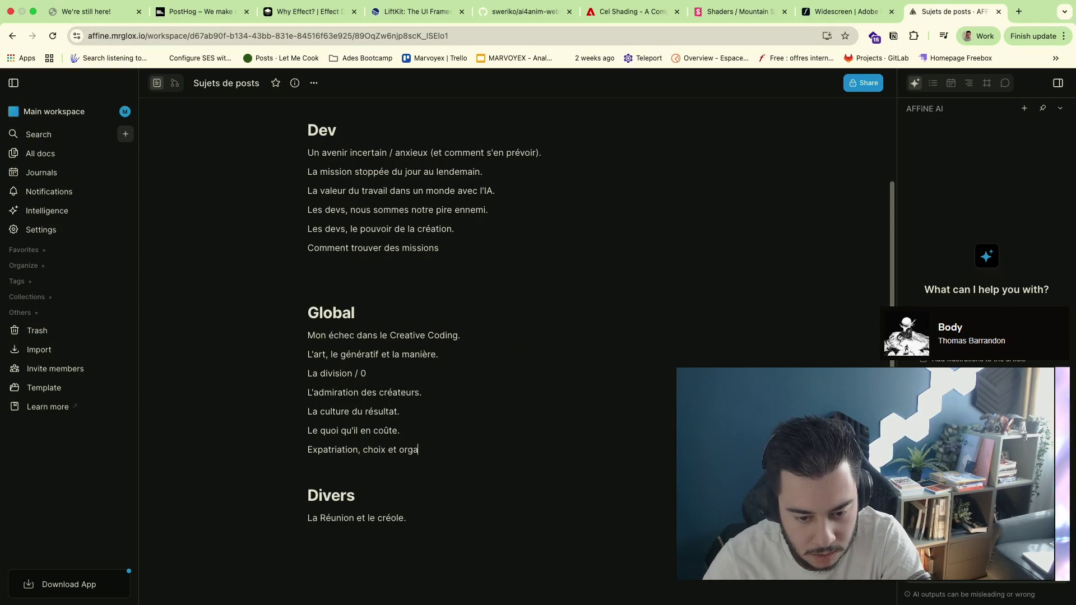
pyautogui.write('nisations.')
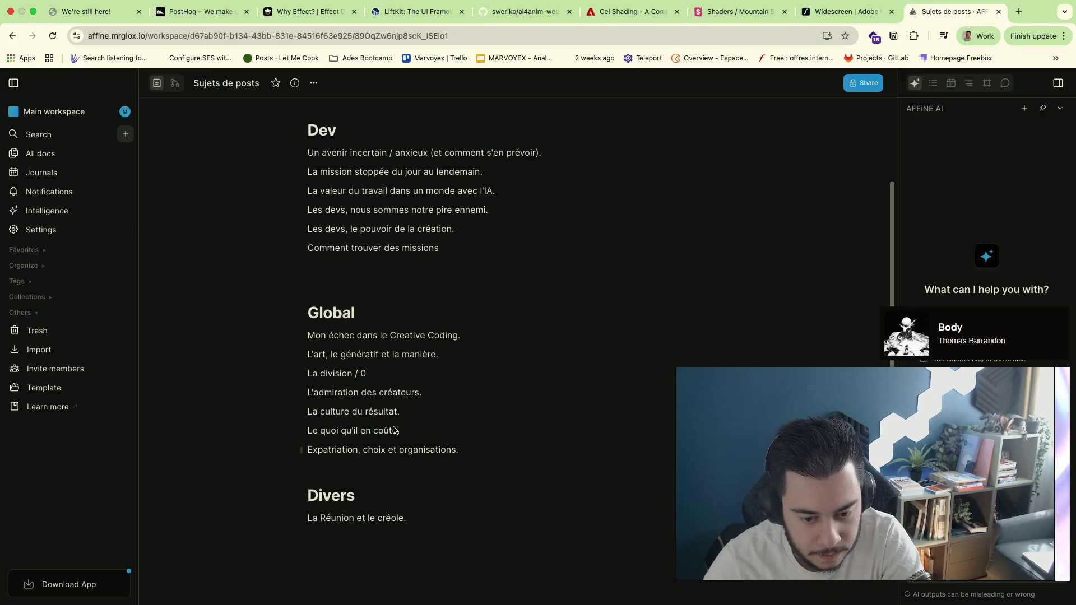
pyautogui.press('Return')
pyautogui.press('Return')
pyautogui.press('BackSpace')
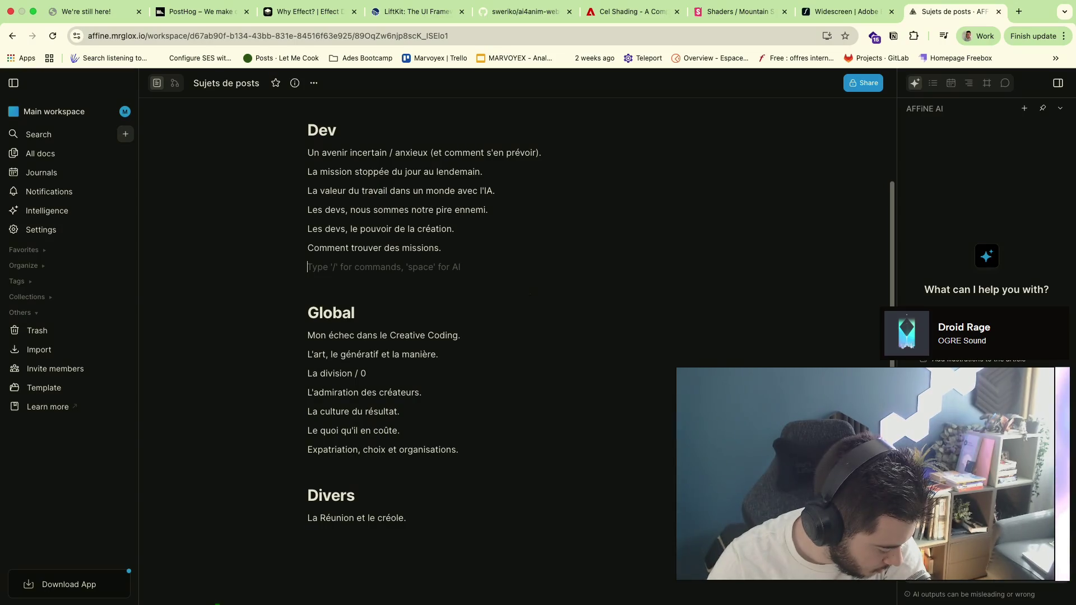
pyautogui.write('Le')
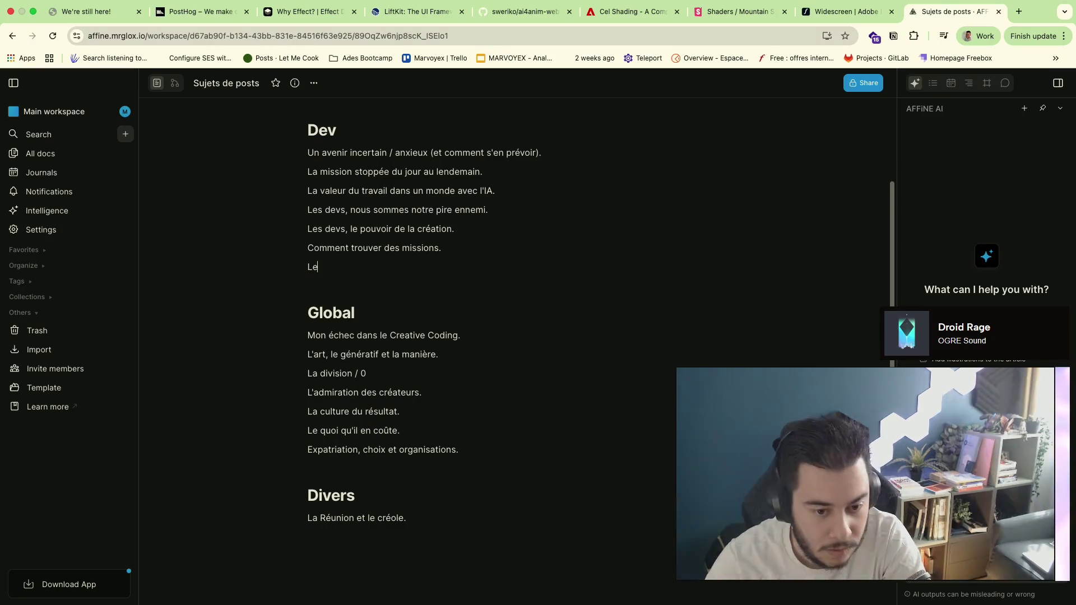
pyautogui.write(" manuel m'a ")
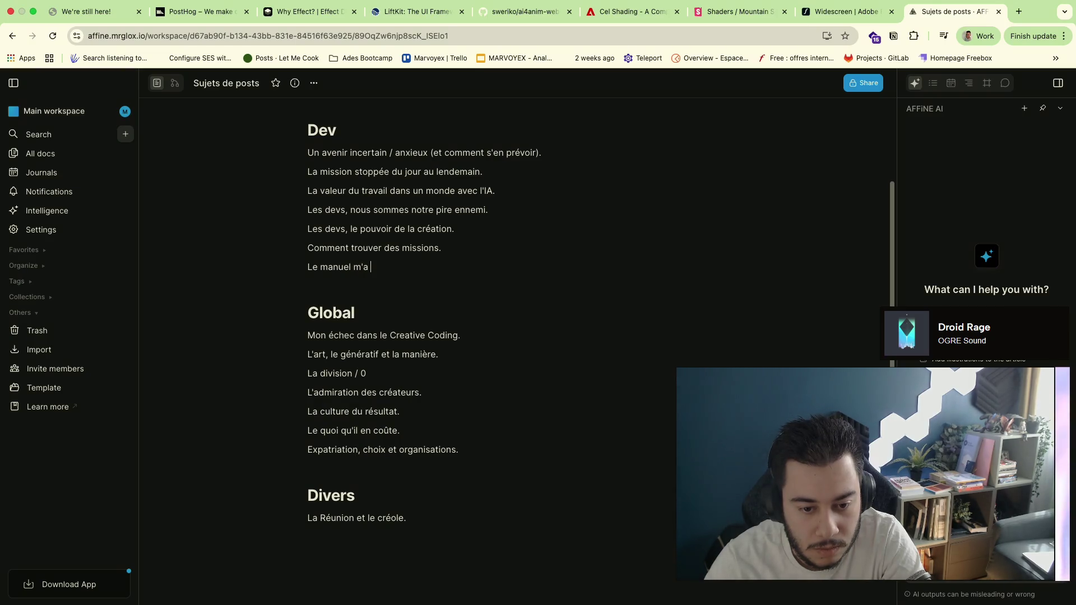
pyautogui.write('fait aimer le dev')
pyautogui.press('Return')
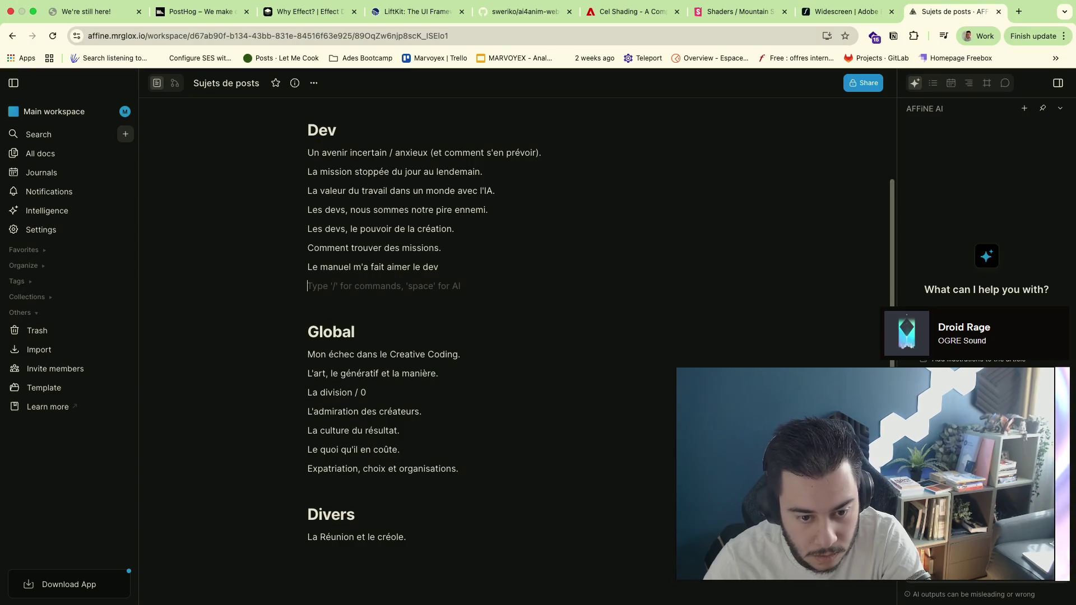
pyautogui.press('BackSpace')
pyautogui.write('.')
pyautogui.press('Return')
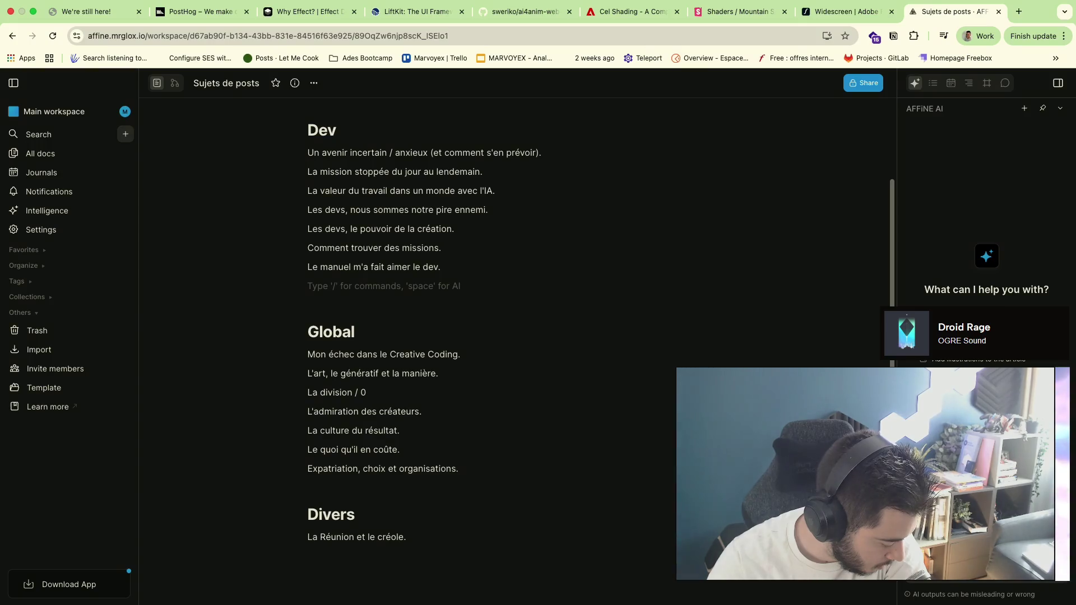
pyautogui.click(428, 332)
pyautogui.press('Return')
pyautogui.write('S')
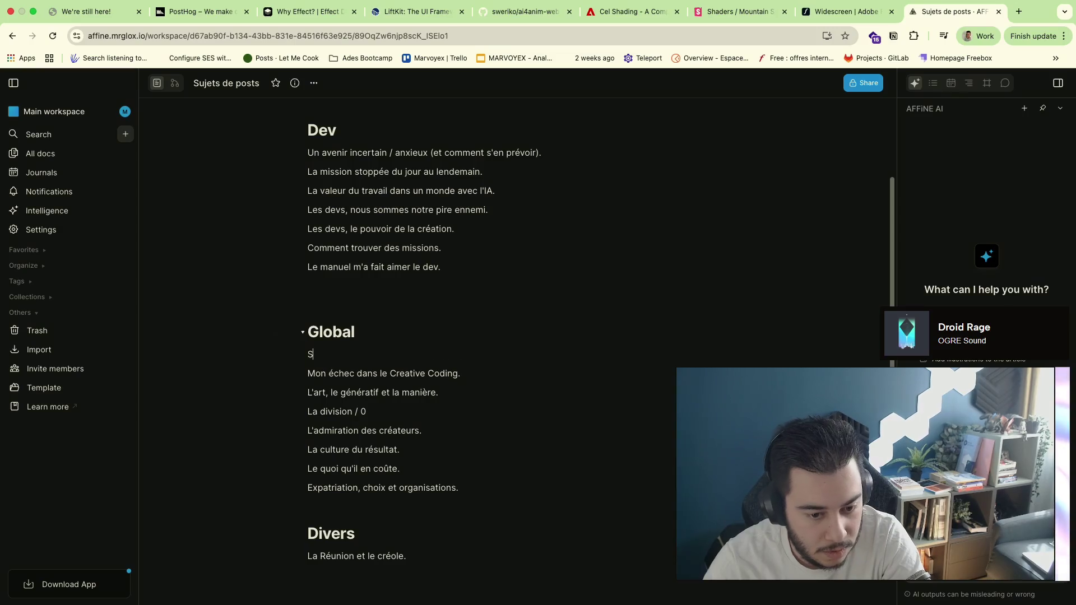
# Write 'Let Me Cook, l'échec et le sabotage.' as the first Global topic and remove the extra empty line
pyautogui.press('BackSpace')
pyautogui.write('L me ')
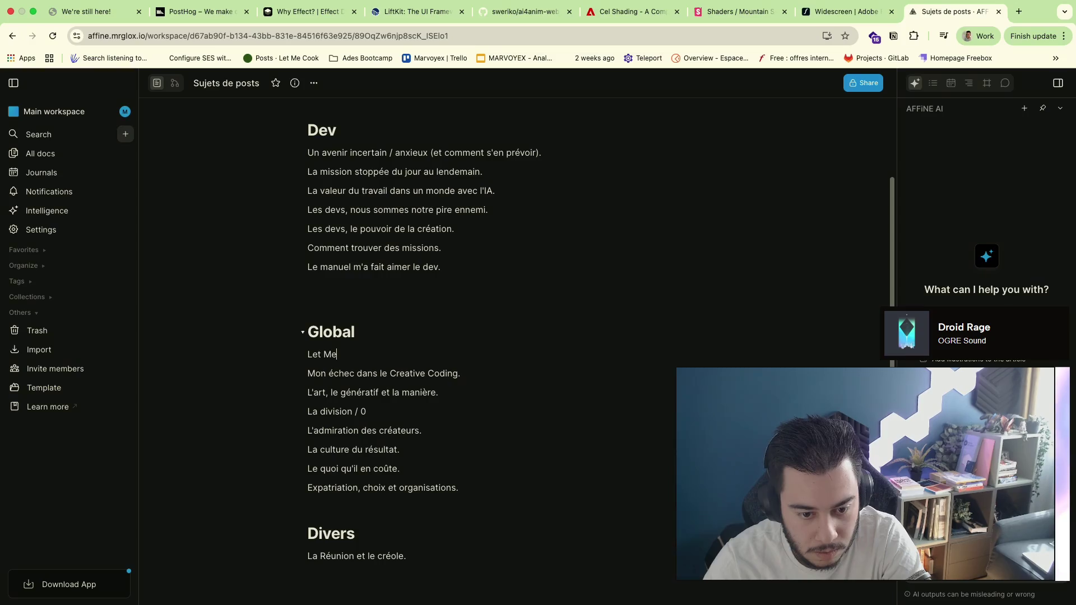
pyautogui.write('Cook,')
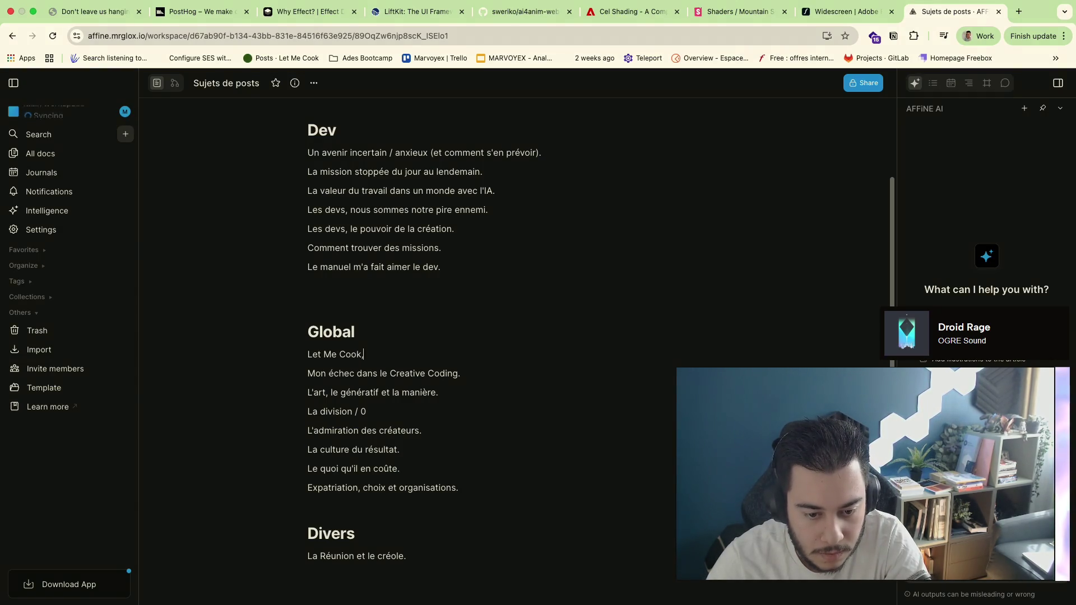
pyautogui.press('BackSpace')
pyautogui.write(', ')
pyautogui.write("l'é")
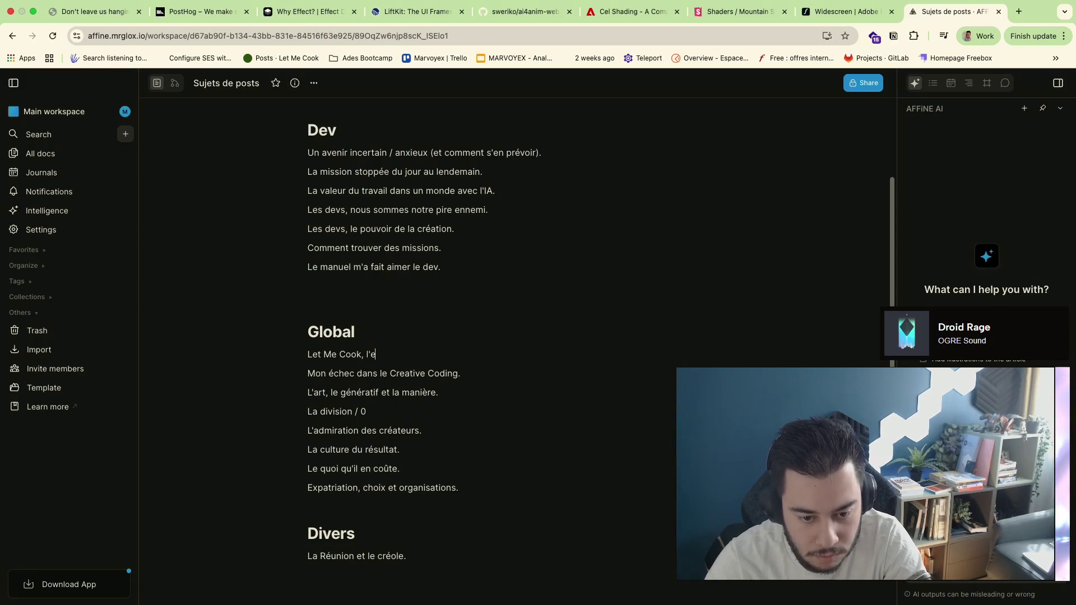
pyautogui.write('chec et le sabotage.')
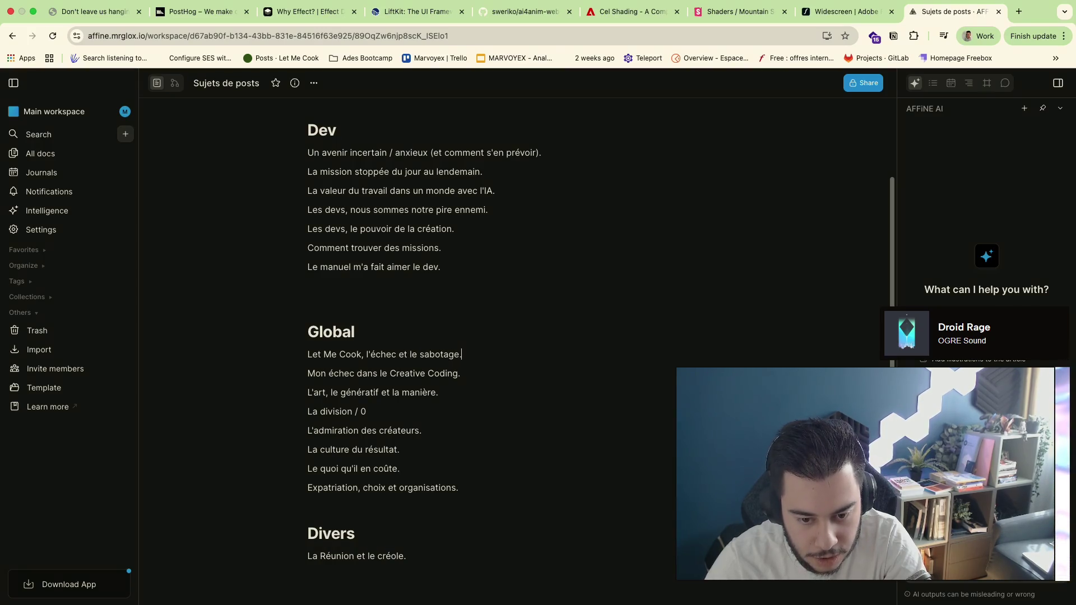
pyautogui.press('Return')
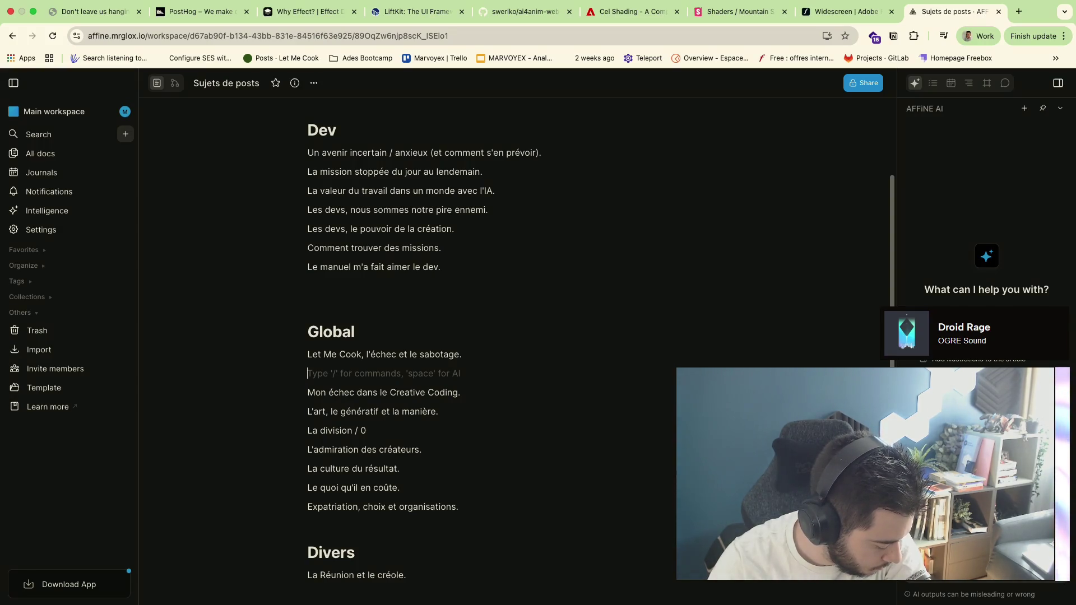
pyautogui.press('BackSpace')
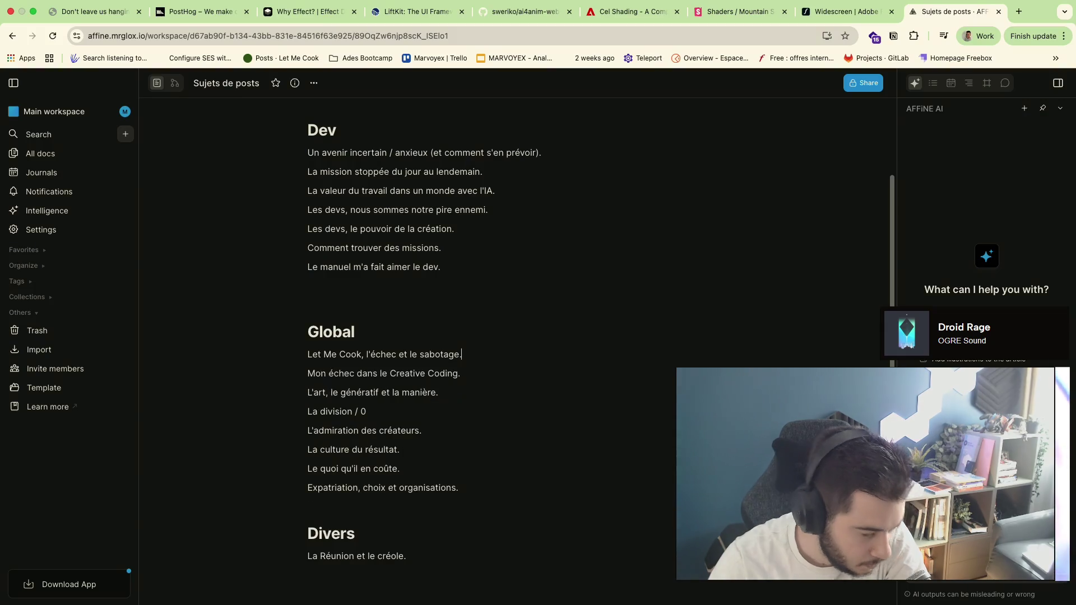
pyautogui.scroll(-3, 440, 500)
# Add 'Les journées de 24h trop courtes.' under Divers and open a spare line at the end of Dev
pyautogui.click(473, 453)
pyautogui.press('Return')
pyautogui.write('C')
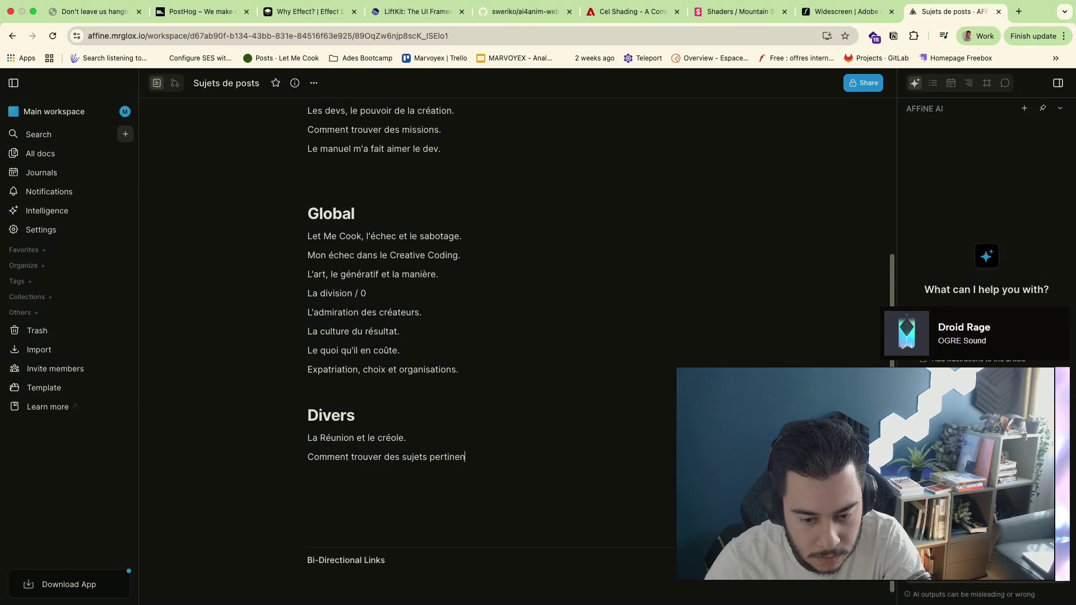
pyautogui.press('Return')
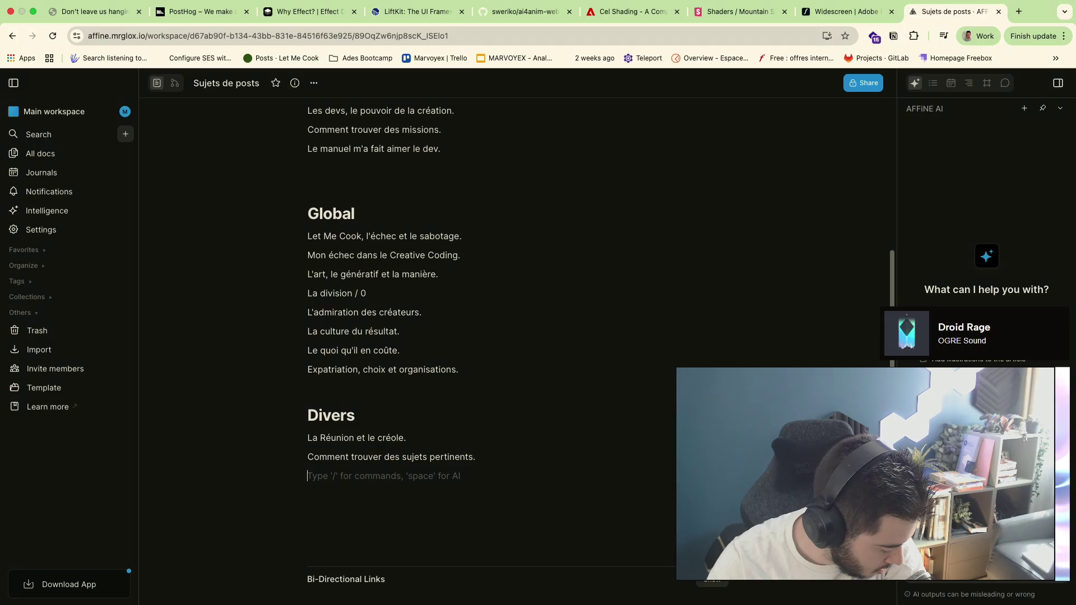
pyautogui.write('Les journées de ')
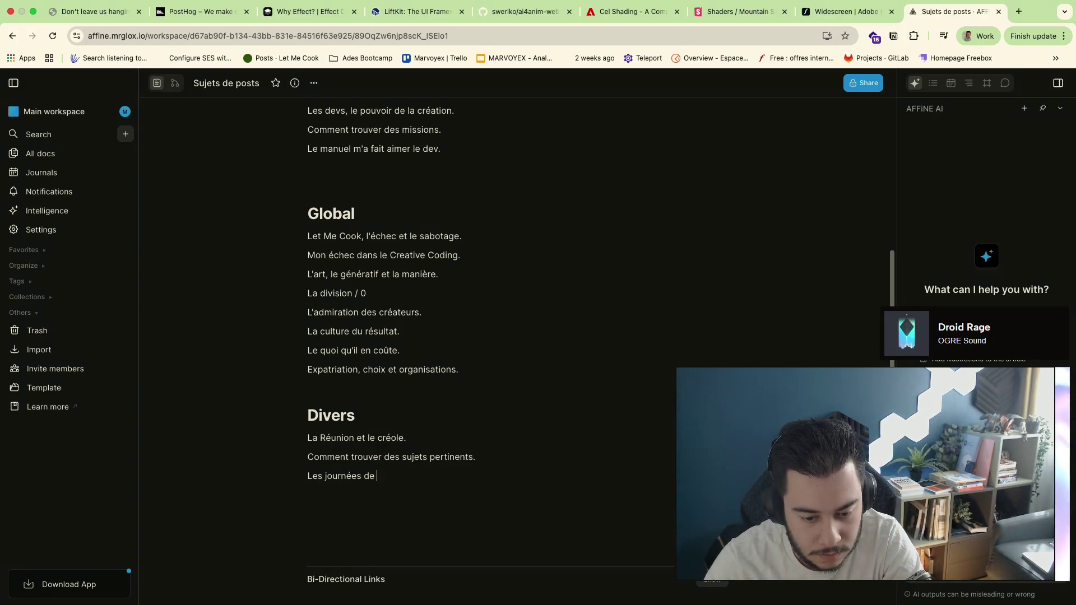
pyautogui.write('24h trop ')
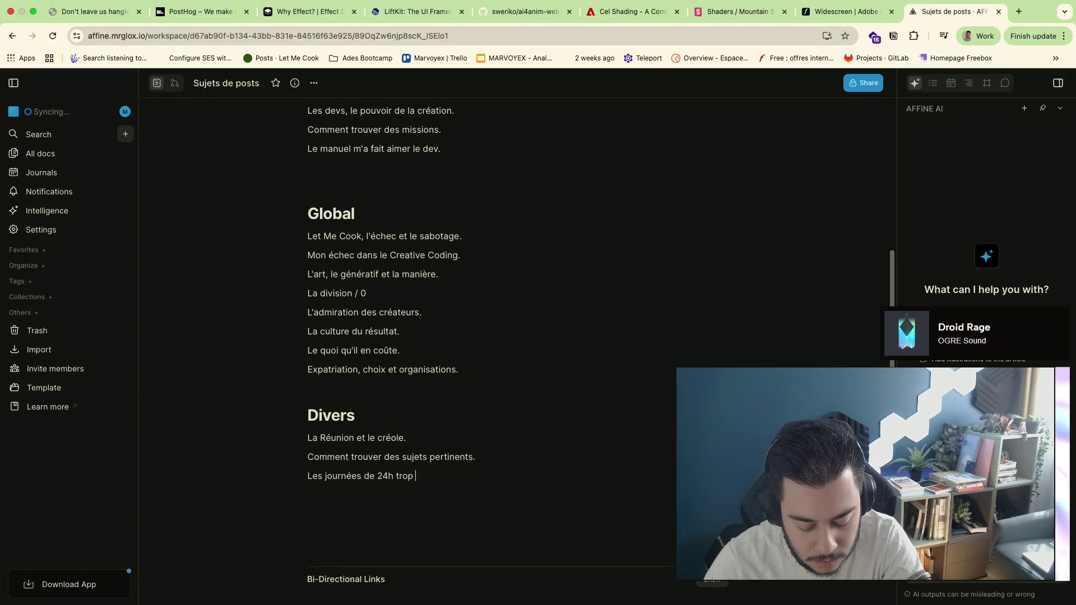
pyautogui.write('courtes.')
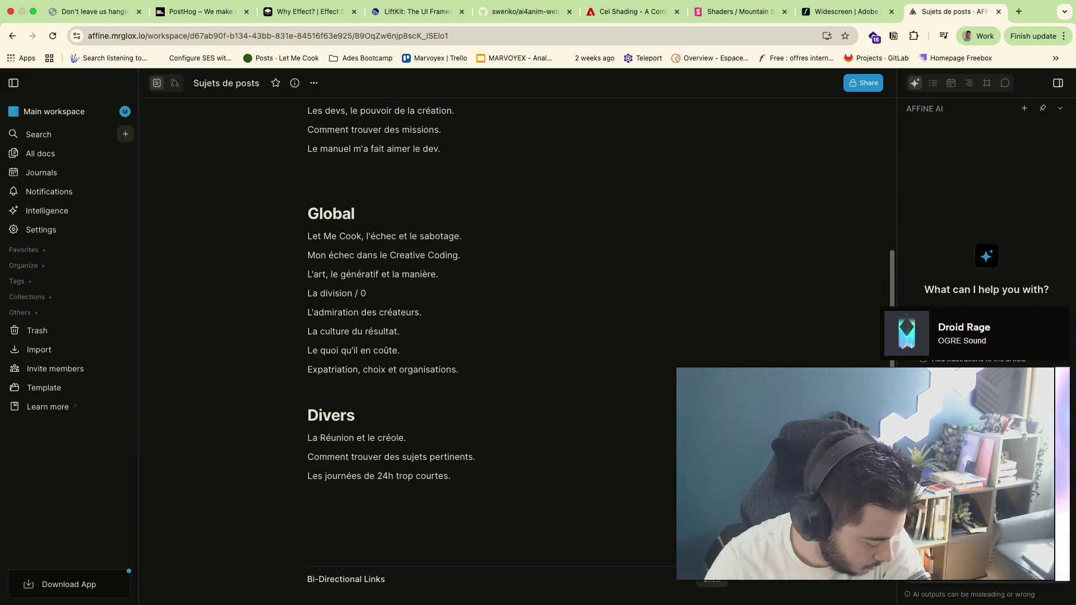
pyautogui.press('Return')
pyautogui.click(440, 162)
pyautogui.write("Le levier de l'entreprise.")
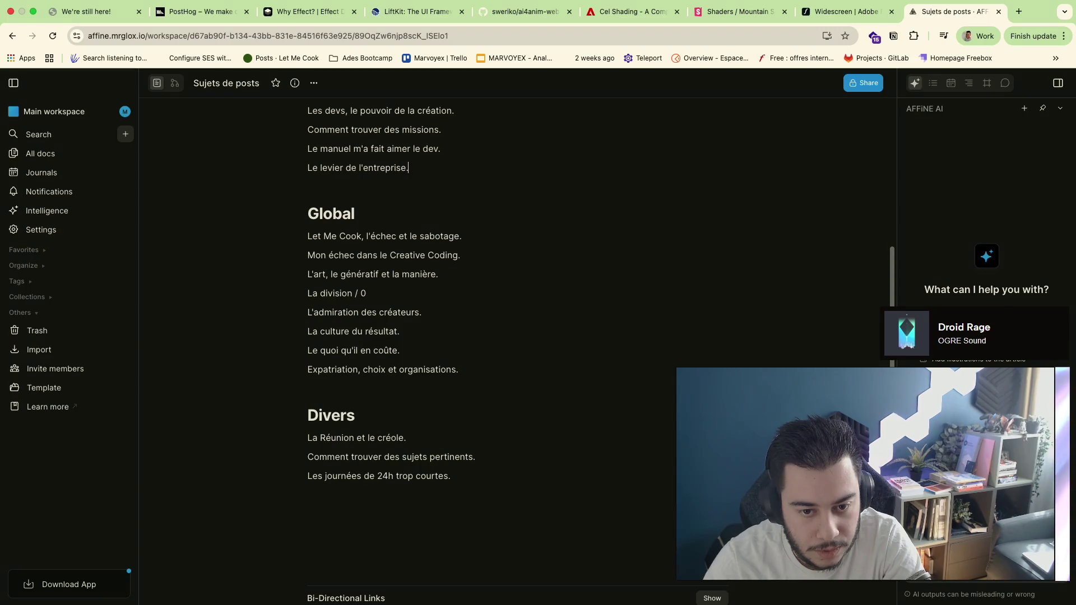
pyautogui.press('Return')
pyautogui.click(485, 513)
pyautogui.write('Onisms')
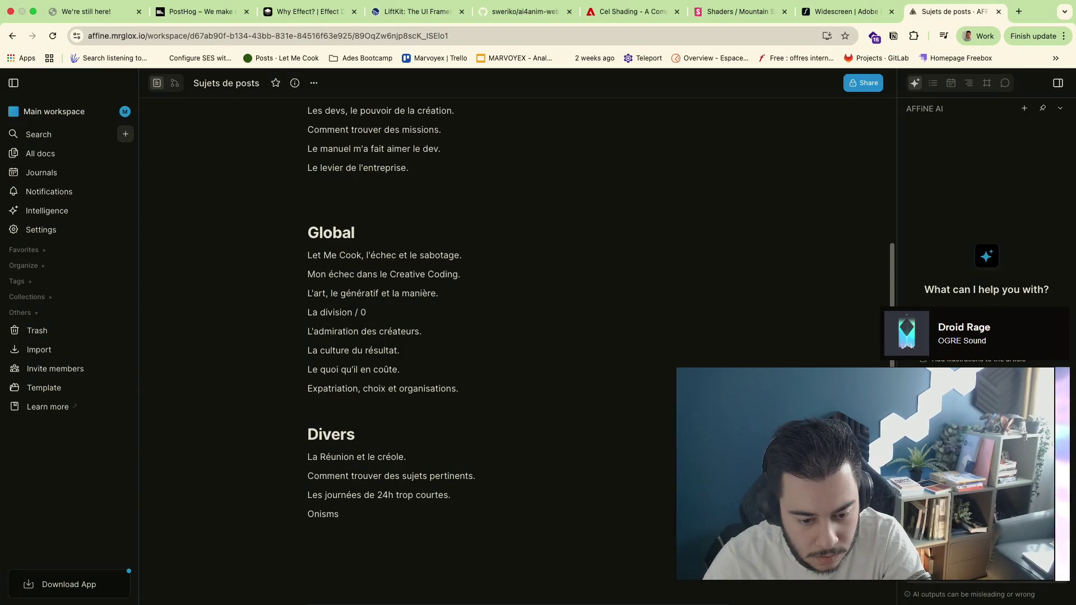
# Add the topics 'Onism.' and 'Mon 4x préféré.' under Divers, fixing spelling and punctuation
pyautogui.press('BackSpace')
pyautogui.press('Return')
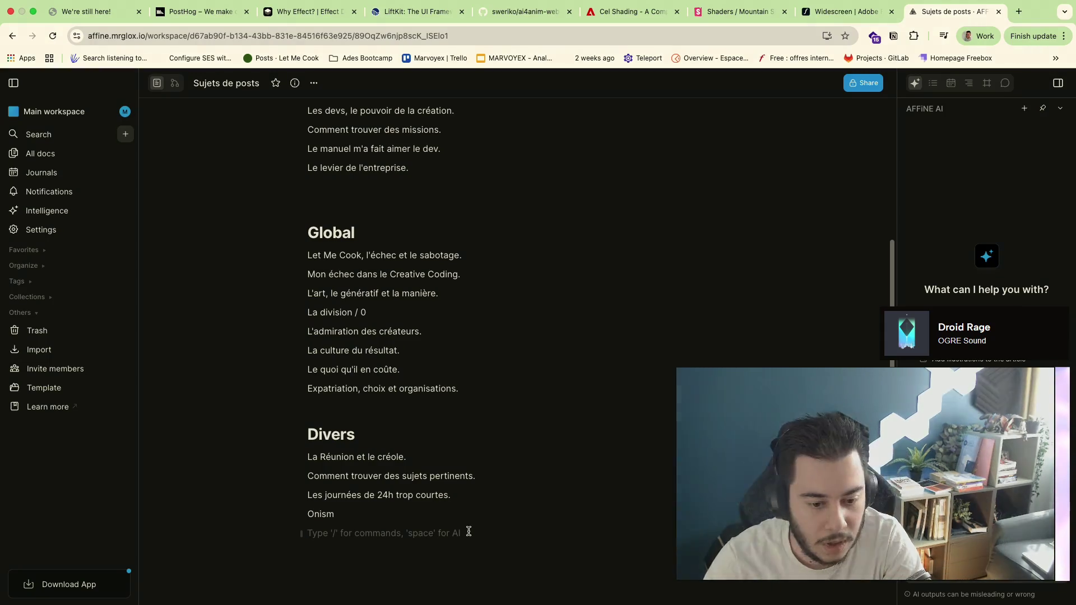
pyautogui.write('Mon 4x pr')
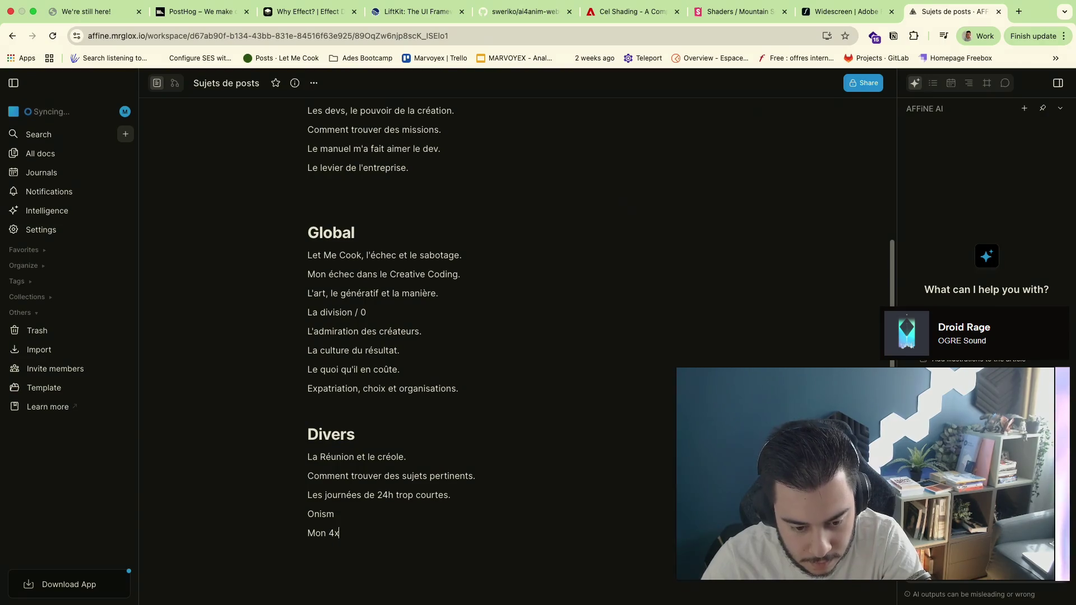
pyautogui.write('éféré.')
pyautogui.press('Return')
pyautogui.click(392, 516)
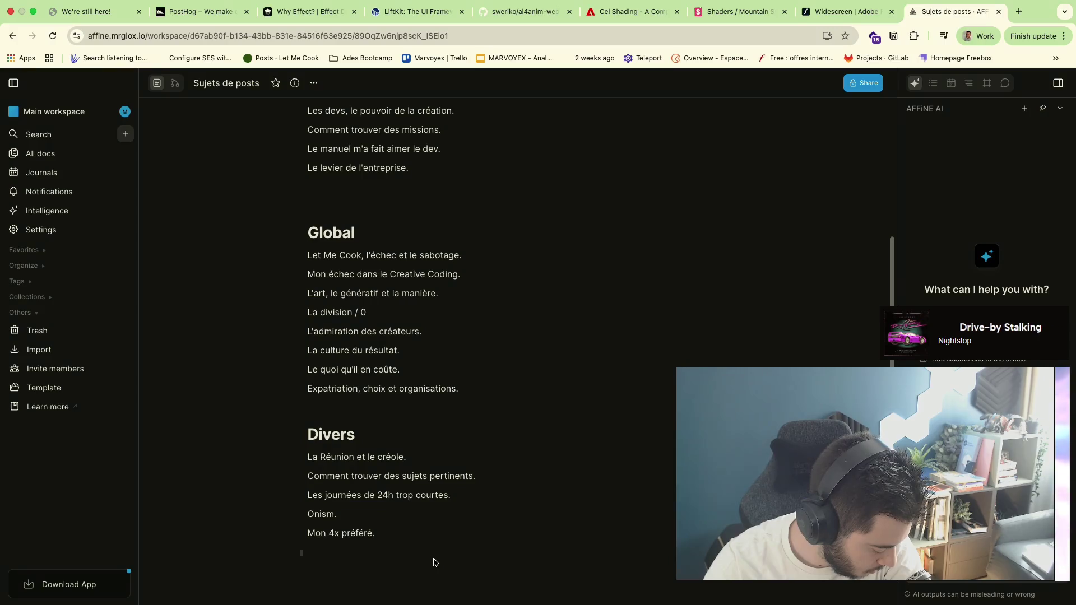
pyautogui.click(434, 562)
pyautogui.write('Le')
pyautogui.press('BackSpace')
pyautogui.press('BackSpace')
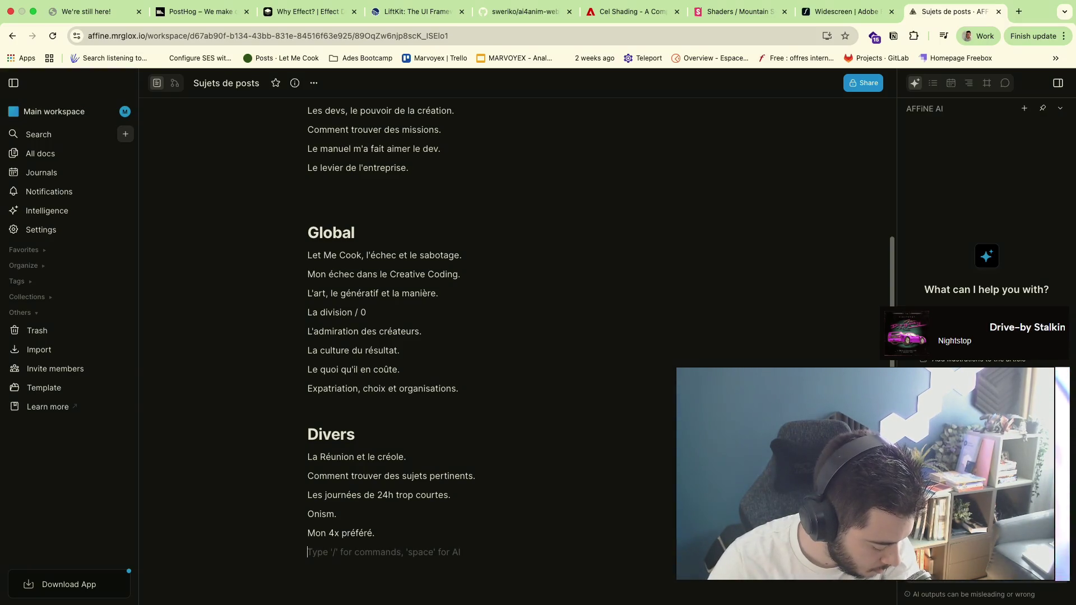
# Add 'Le fléau de l'utilitaire.' under Dev and 'Ma fin des passions.' under Divers
pyautogui.click(497, 189)
pyautogui.write("Le fléau de l'utilite")
pyautogui.press('BackSpace')
pyautogui.write('aire.')
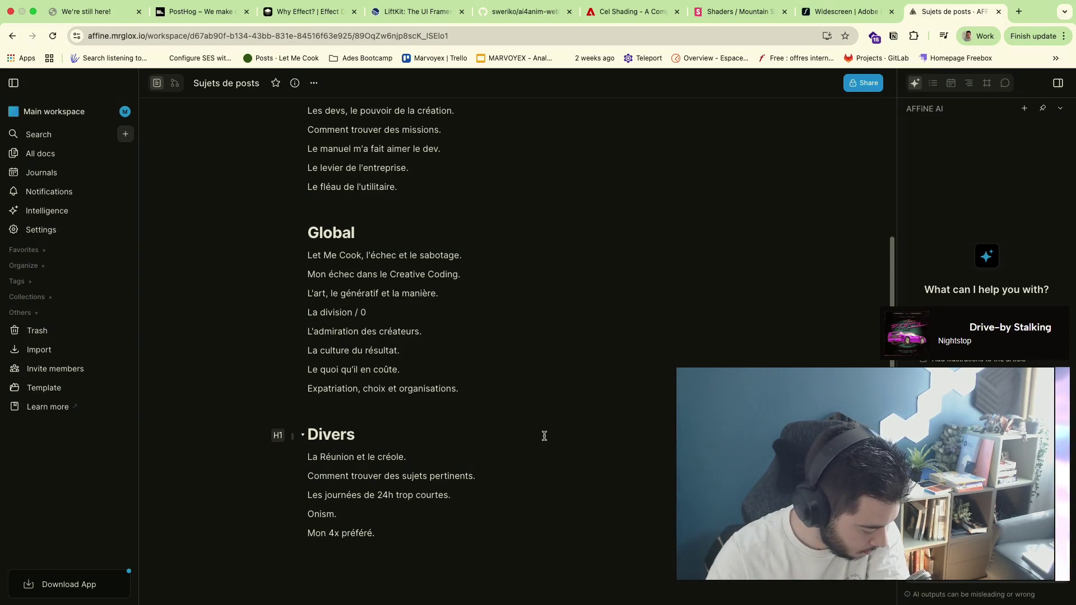
pyautogui.click(392, 545)
pyautogui.write('Ma fin des ')
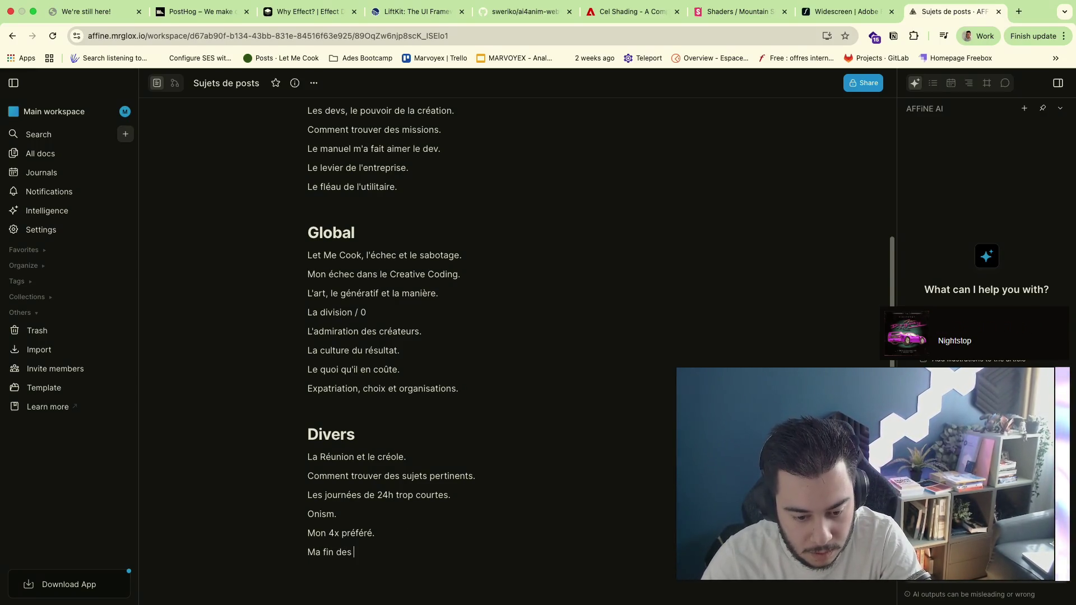
pyautogui.write('passions.')
pyautogui.press('Return')
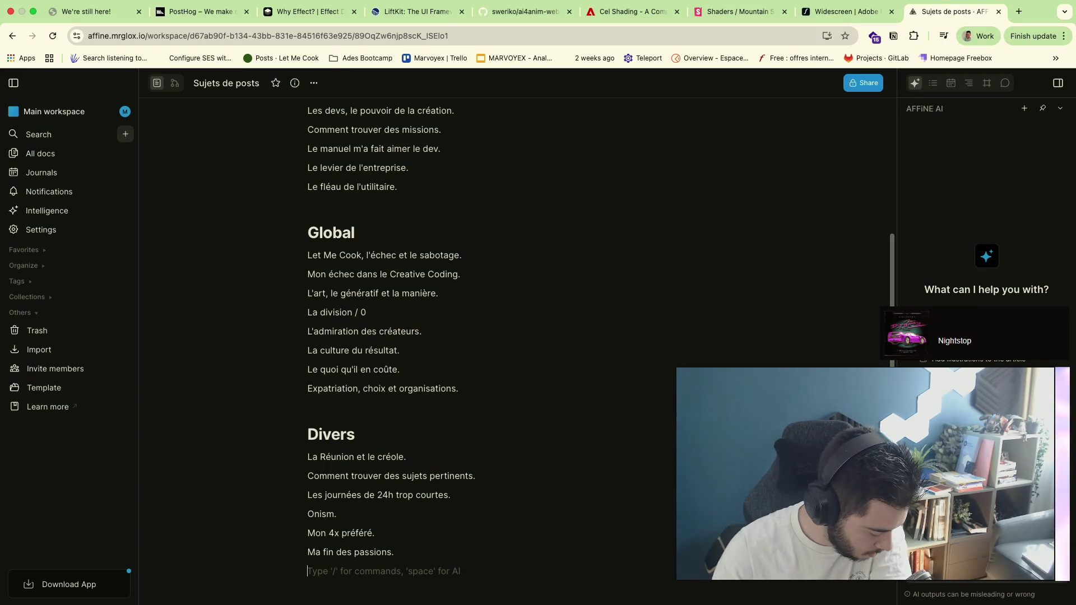
pyautogui.write('Le')
pyautogui.press('BackSpace')
pyautogui.press('BackSpace')
# Add 'Le grind par défaut.' under Dev, erasing a stray 'Japon' started there
pyautogui.click(444, 187)
pyautogui.press('Return')
pyautogui.write("Le grind par d'")
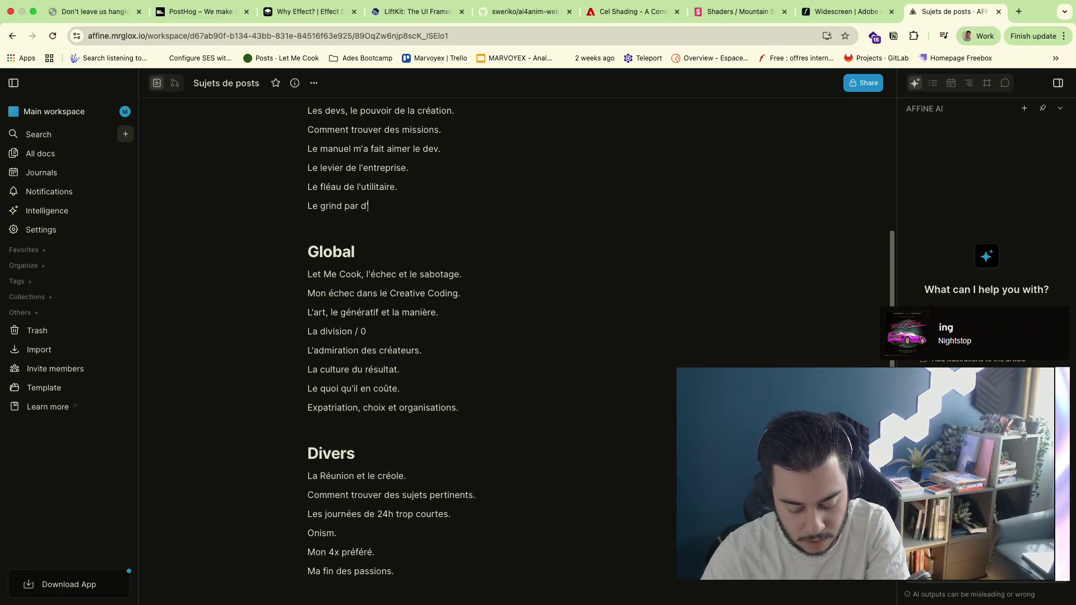
pyautogui.press('Return')
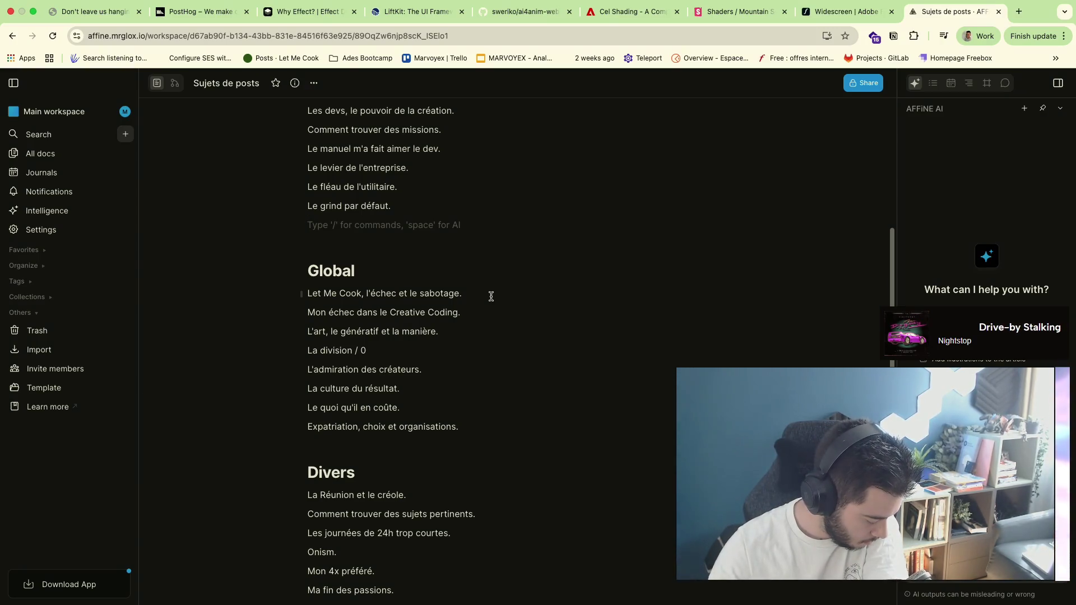
pyautogui.write('Japon')
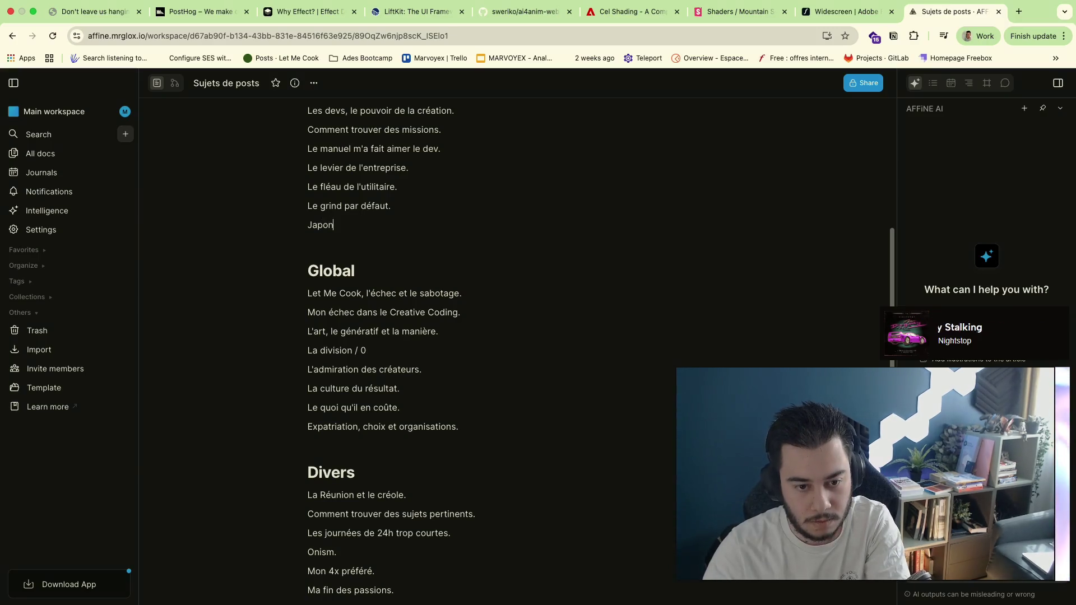
pyautogui.press('BackSpace')
pyautogui.press('BackSpace')
pyautogui.press('BackSpace')
pyautogui.press('BackSpace')
pyautogui.press('BackSpace')
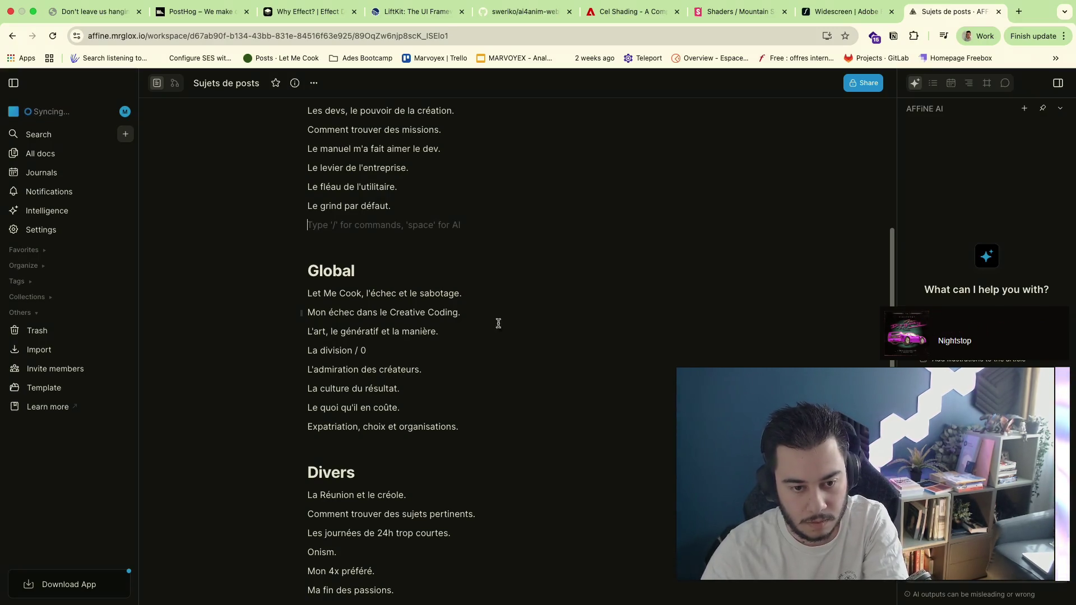
pyautogui.scroll(-4, 498, 323)
# Add 'Japon vs Corée du sud.' and 'Mon salon méconnu.' under Divers, with the missing period
pyautogui.click(429, 434)
pyautogui.write('Japon vs Corée du')
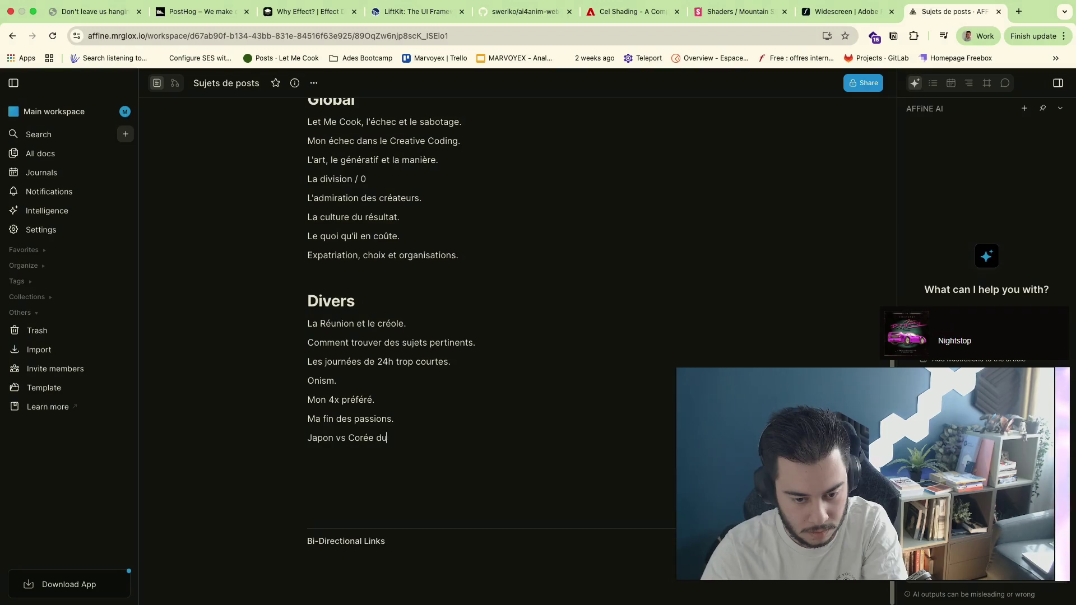
pyautogui.write('d')
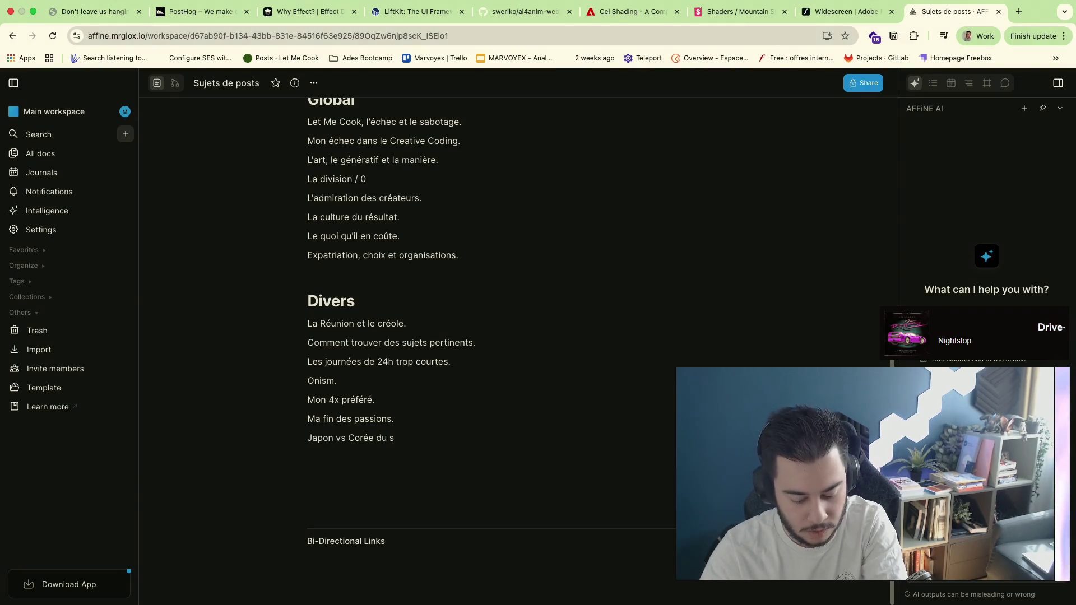
pyautogui.press('Return')
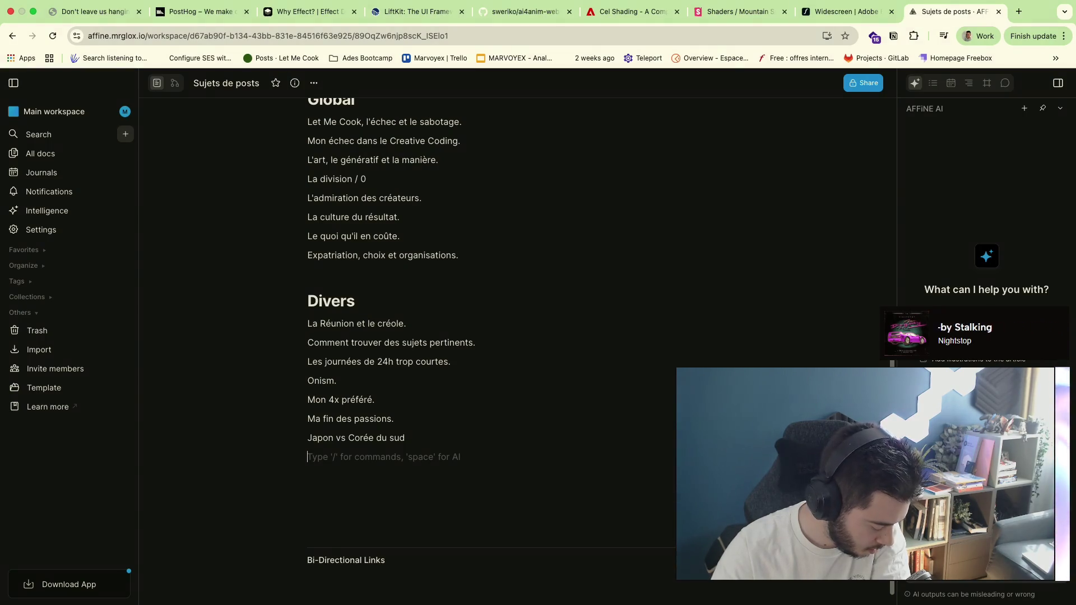
pyautogui.scroll(1, 521, 251)
pyautogui.scroll(-1, 521, 251)
pyautogui.write('Mon sal')
pyautogui.write('on méconnu')
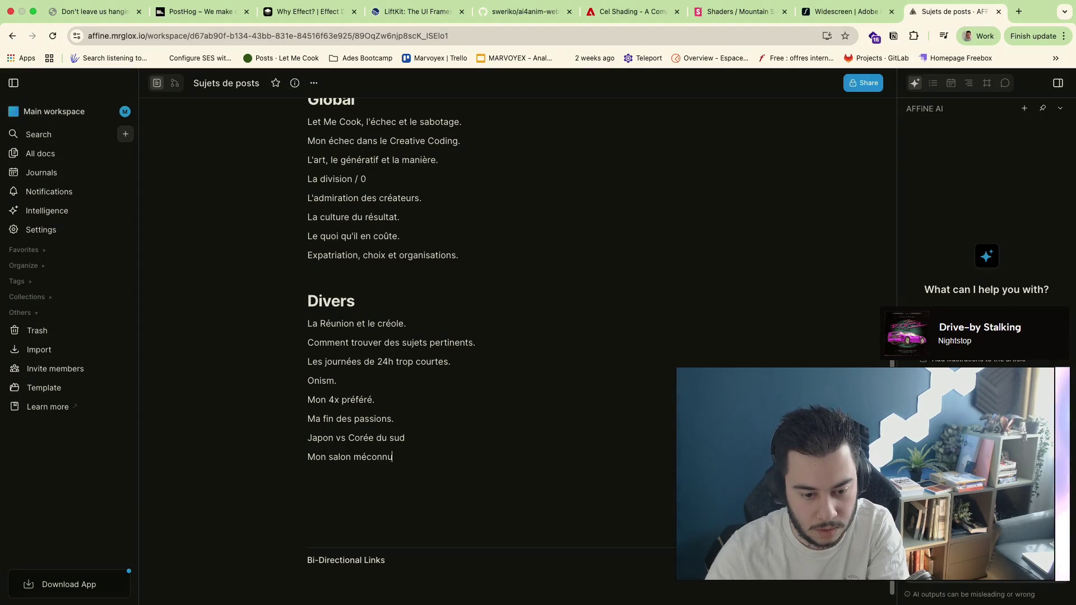
pyautogui.write('.')
pyautogui.press('Return')
pyautogui.click(484, 437)
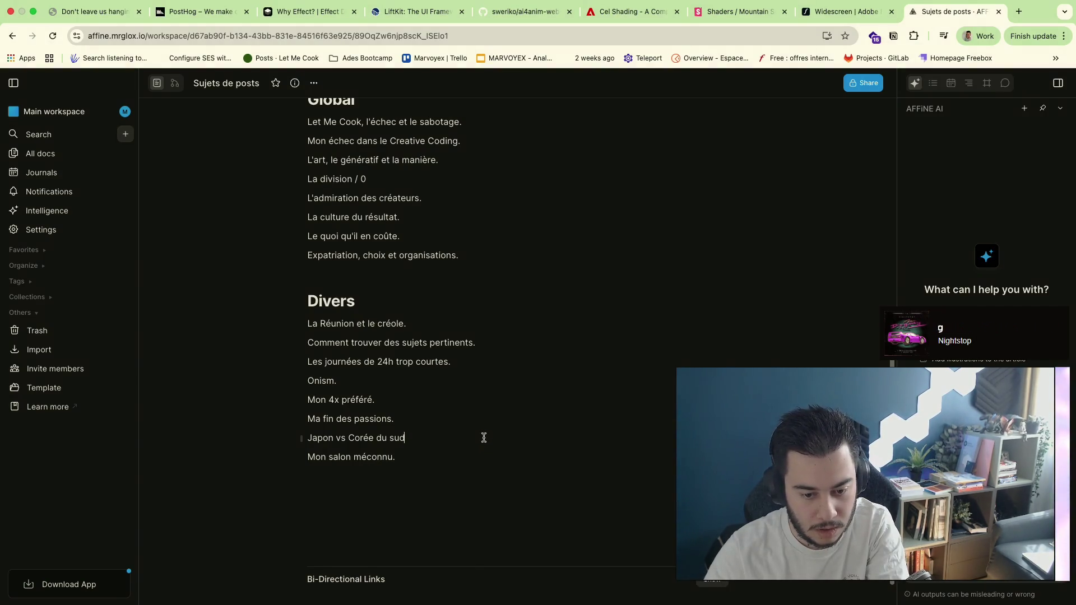
pyautogui.press('Tab')
pyautogui.write('.')
pyautogui.click(440, 479)
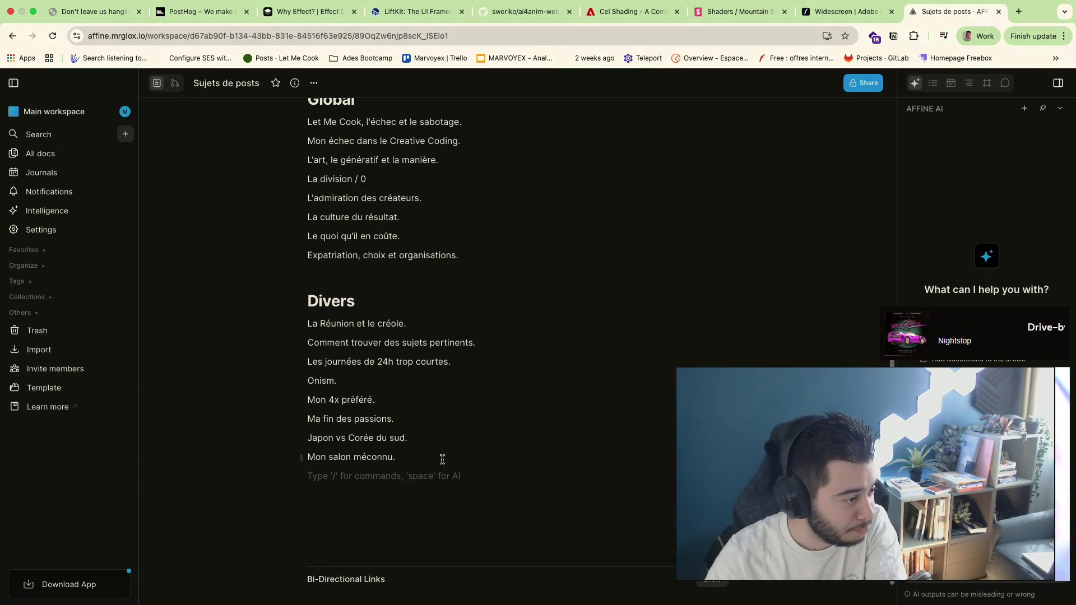
pyautogui.press('BackSpace')
pyautogui.click(445, 477)
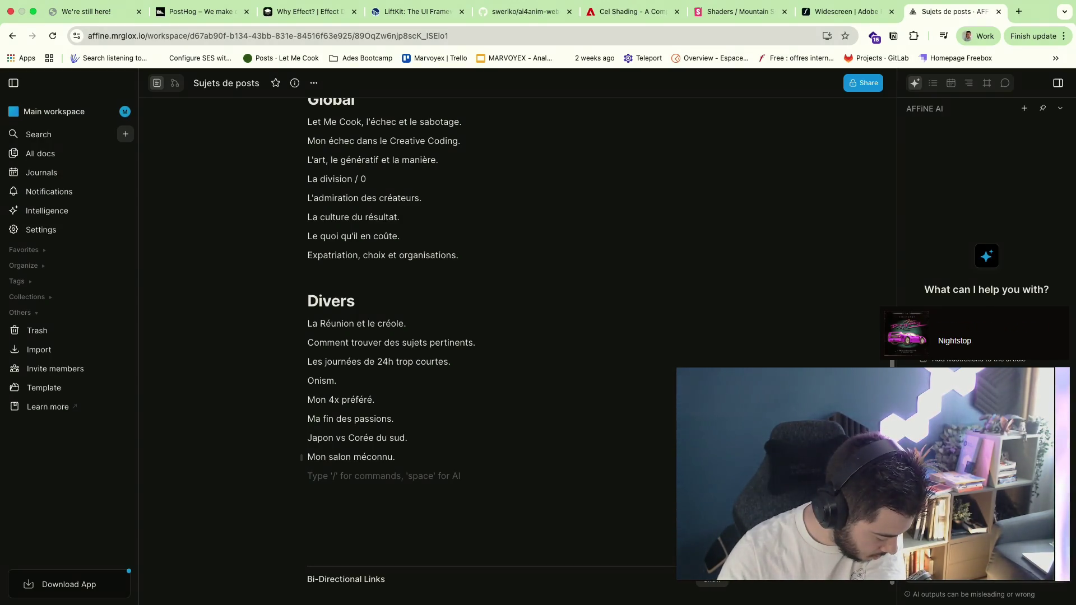
pyautogui.scroll(3, 362, 219)
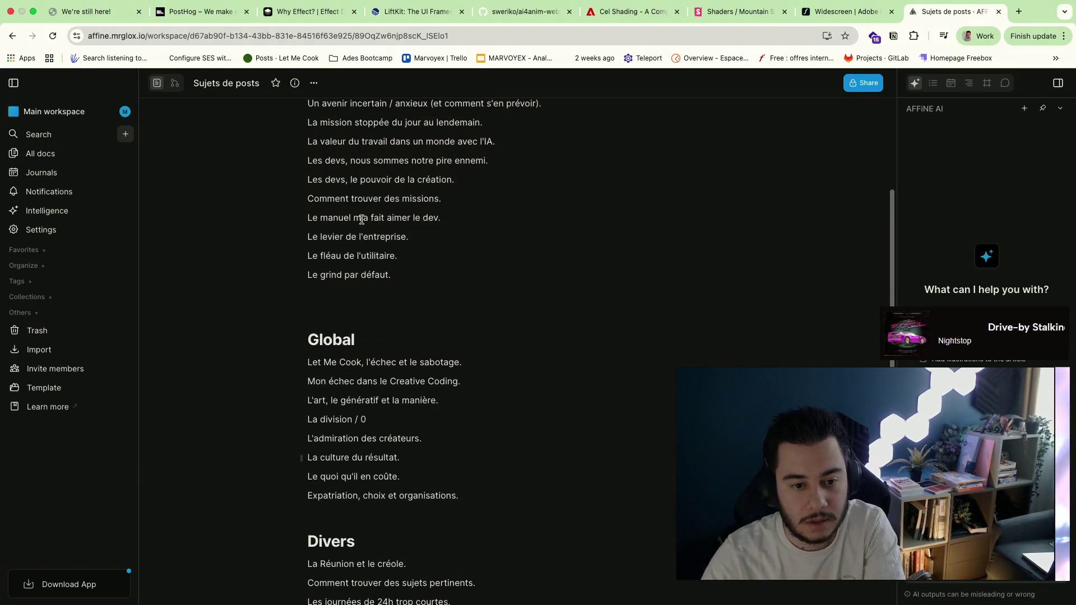
# Add 'Je n'ai jamais terminé un projet au forfait dans les temps.' as the last Dev topic
pyautogui.click(405, 287)
pyautogui.write('Je n')
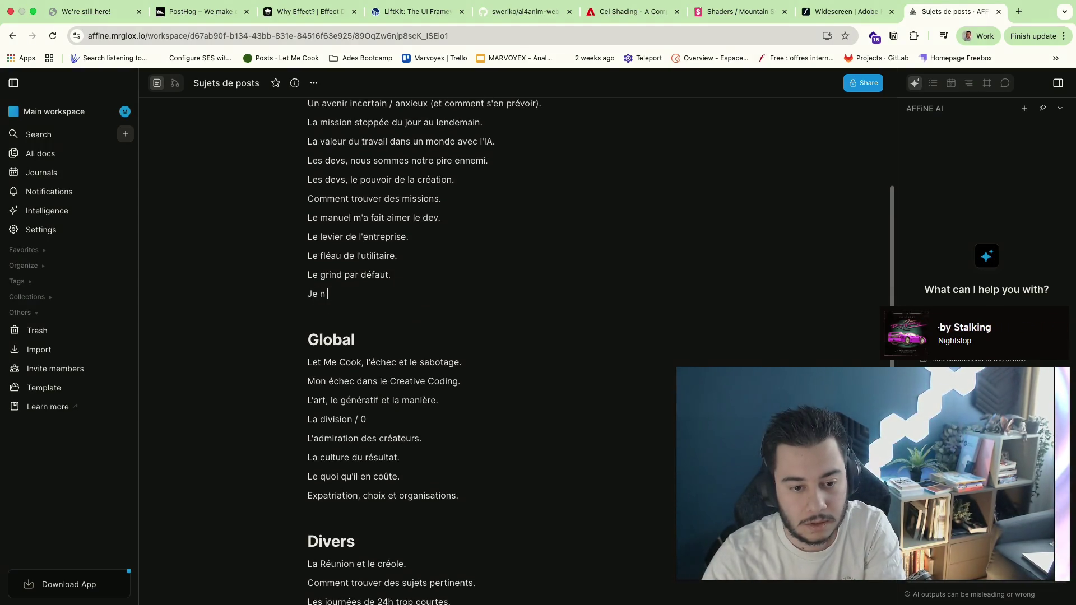
pyautogui.write("'ai jamais tr")
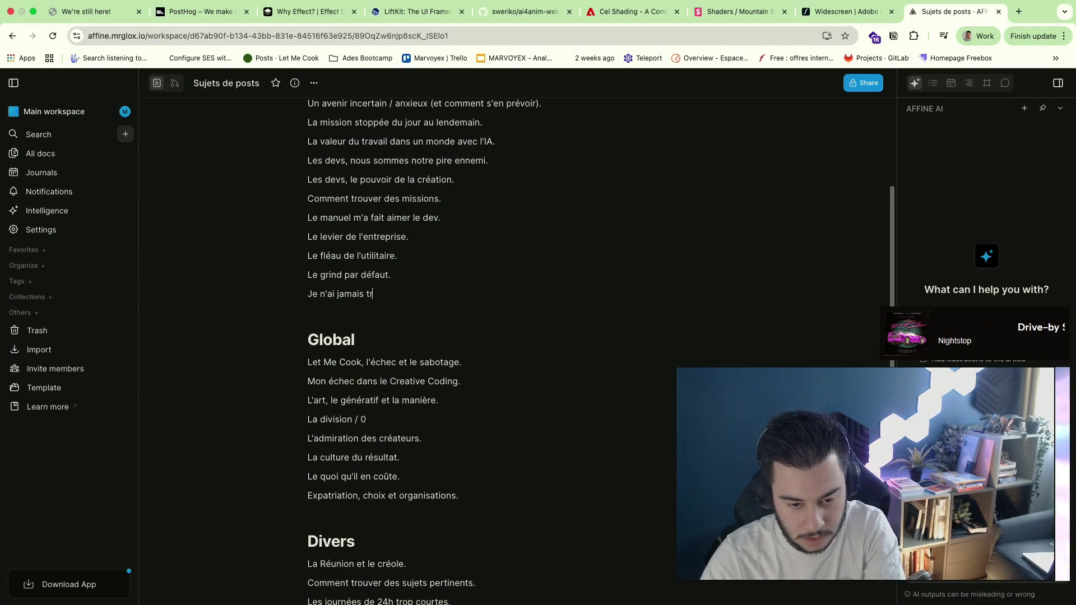
pyautogui.press('BackSpace')
pyautogui.write('erminé un projet au ')
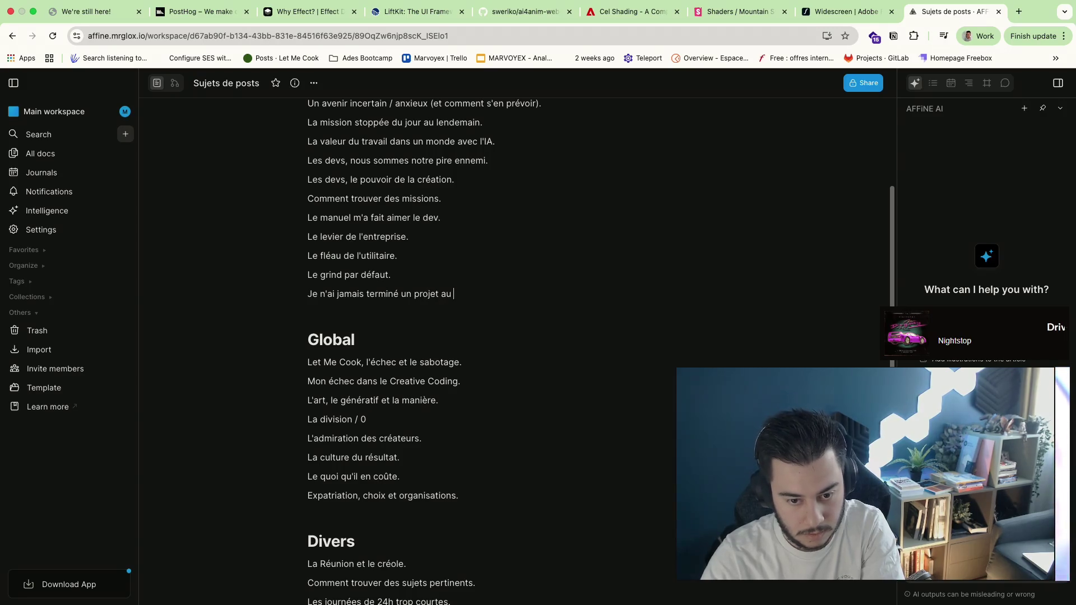
pyautogui.write('forfait dans')
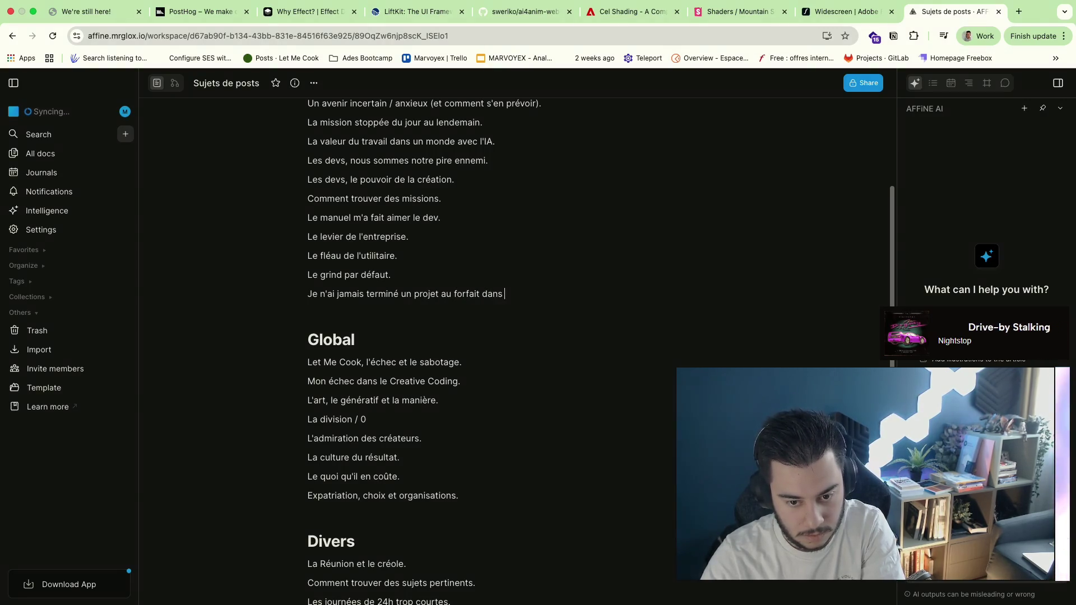
pyautogui.write(' les t')
pyautogui.write('esmp')
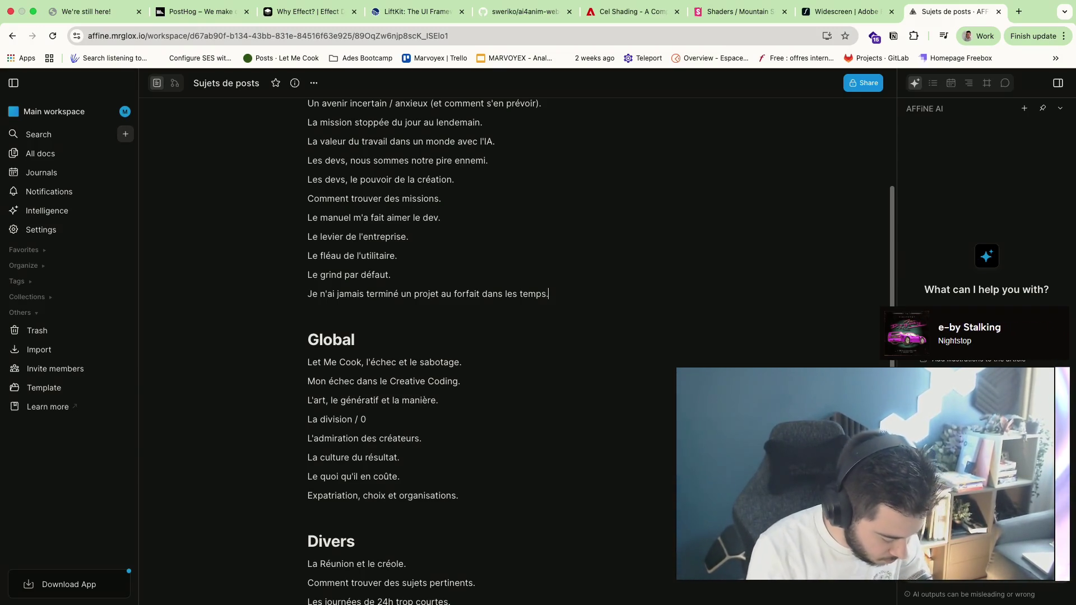
pyautogui.scroll(3, 432, 222)
pyautogui.click(455, 245)
pyautogui.click(574, 460)
pyautogui.press('Return')
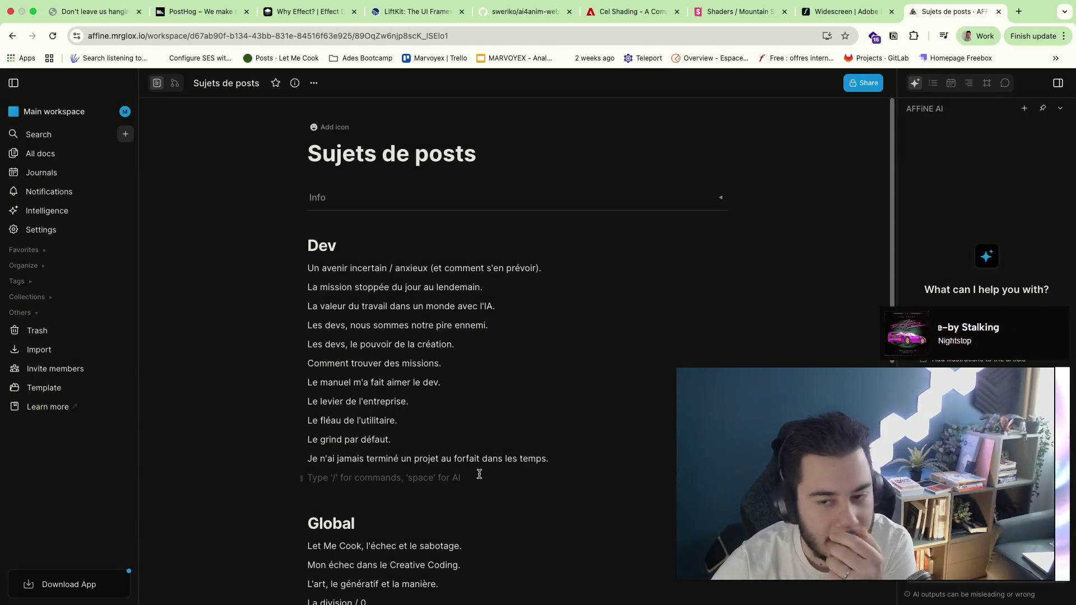
# Switch from the AFFiNE note to the desktop with the Warp terminals
pyautogui.press('super+Tab')
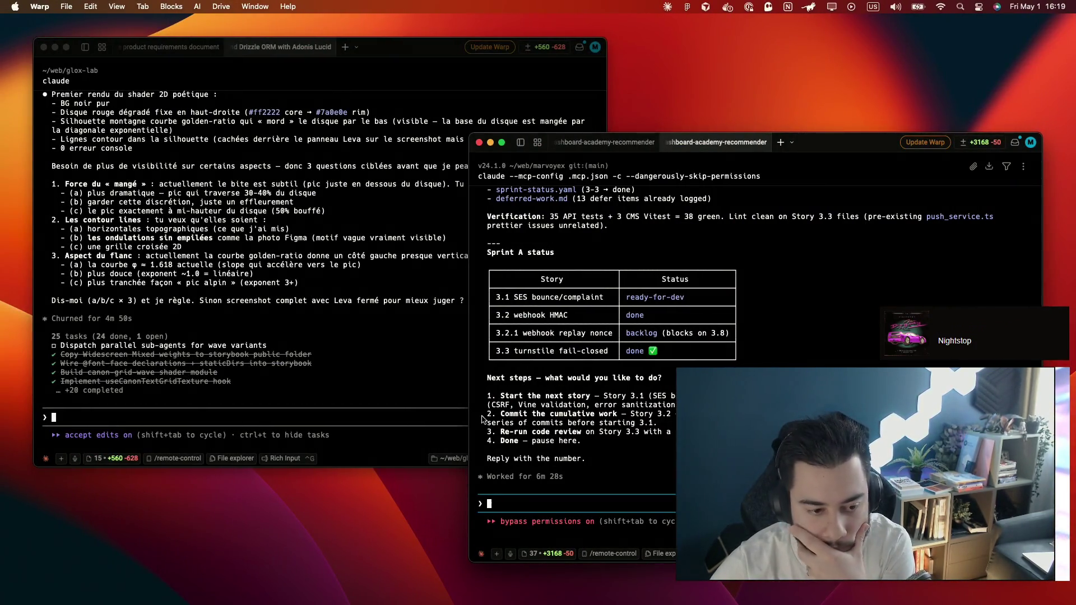
# Send Claude the answers '1. a 2. b 3. c' in the glox-lab terminal, then return to the note
pyautogui.hotkey('ctrl', 'Right')
pyautogui.click(355, 391)
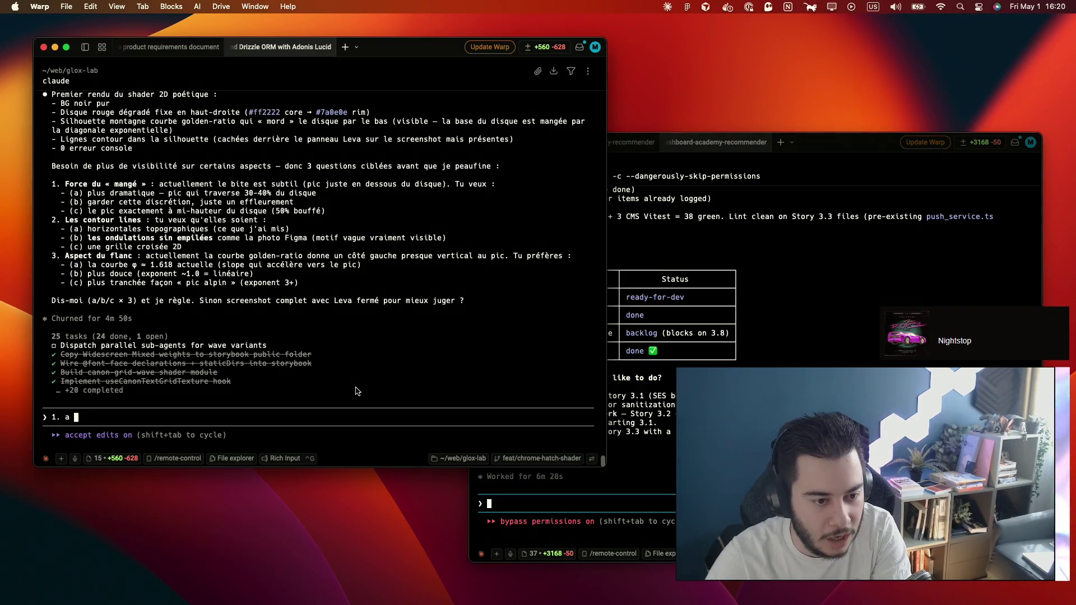
pyautogui.hotkey('shift', 'Return')
pyautogui.write('2.')
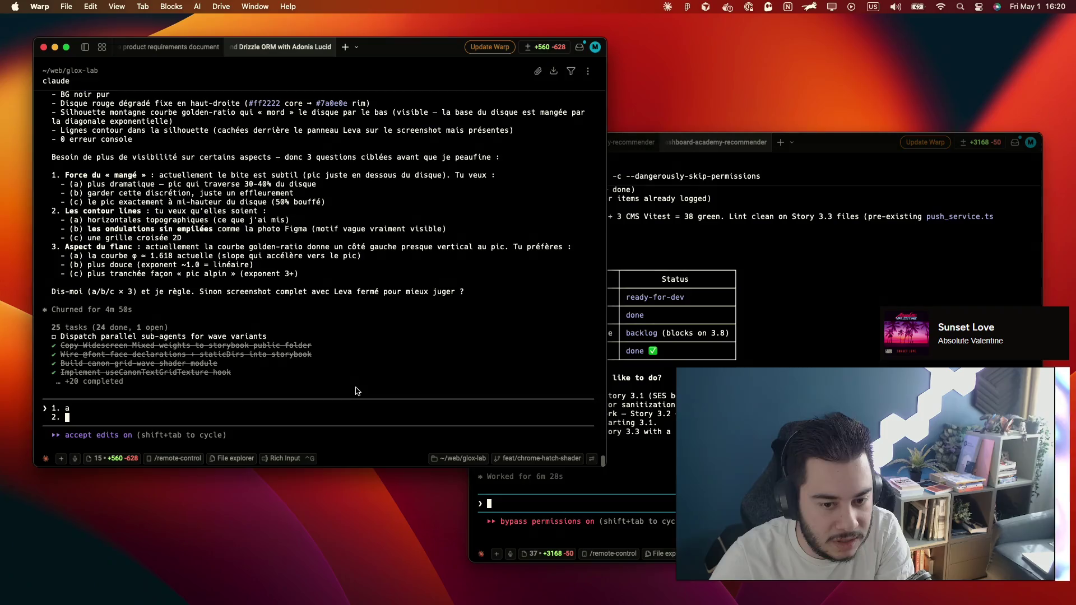
pyautogui.write('b')
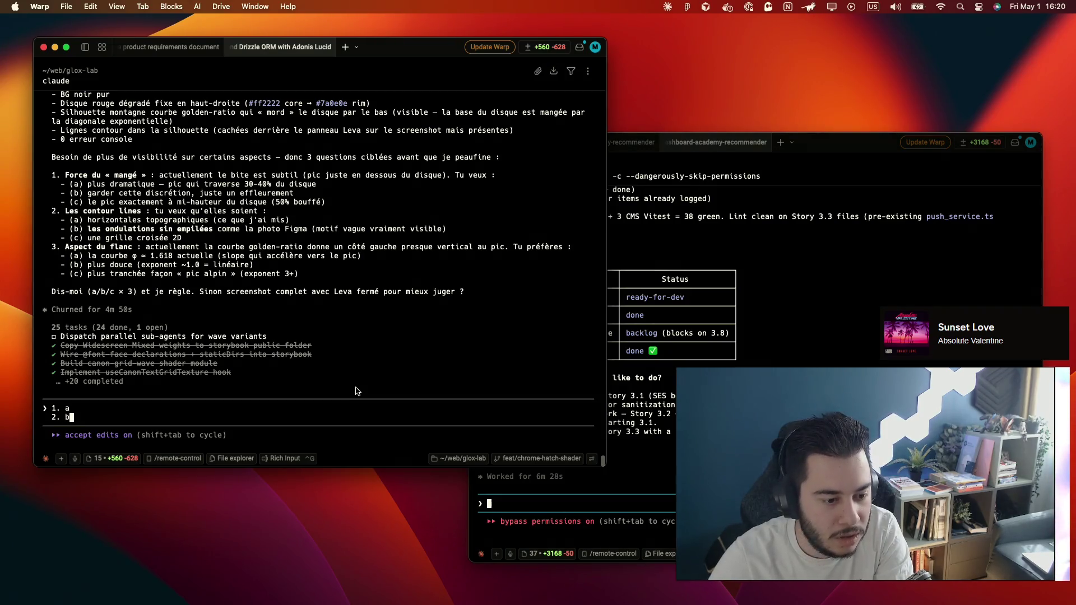
pyautogui.hotkey('shift', 'Return')
pyautogui.write('3.')
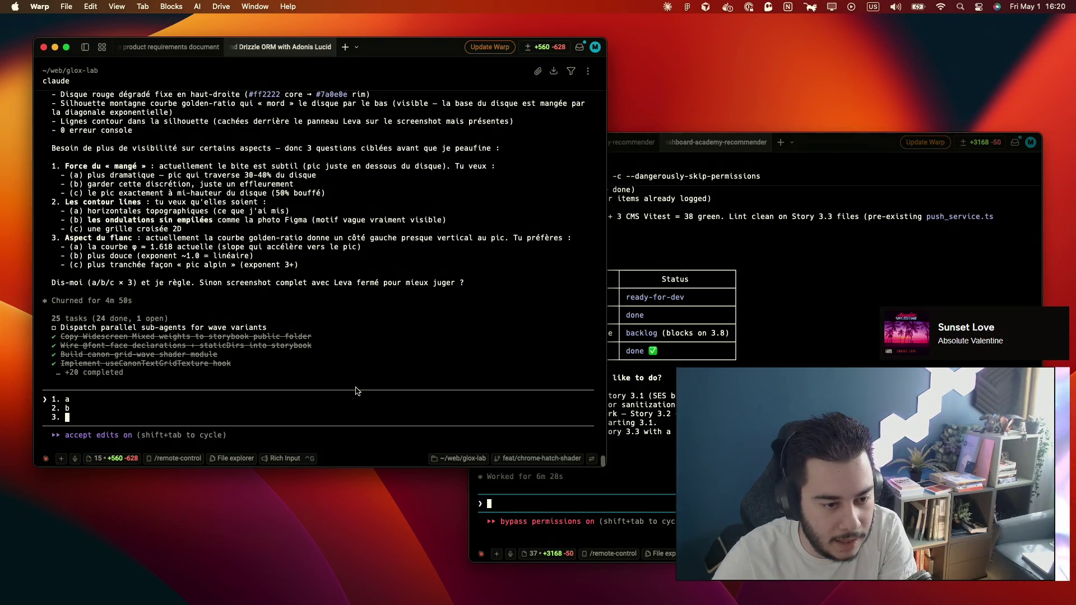
pyautogui.write('c')
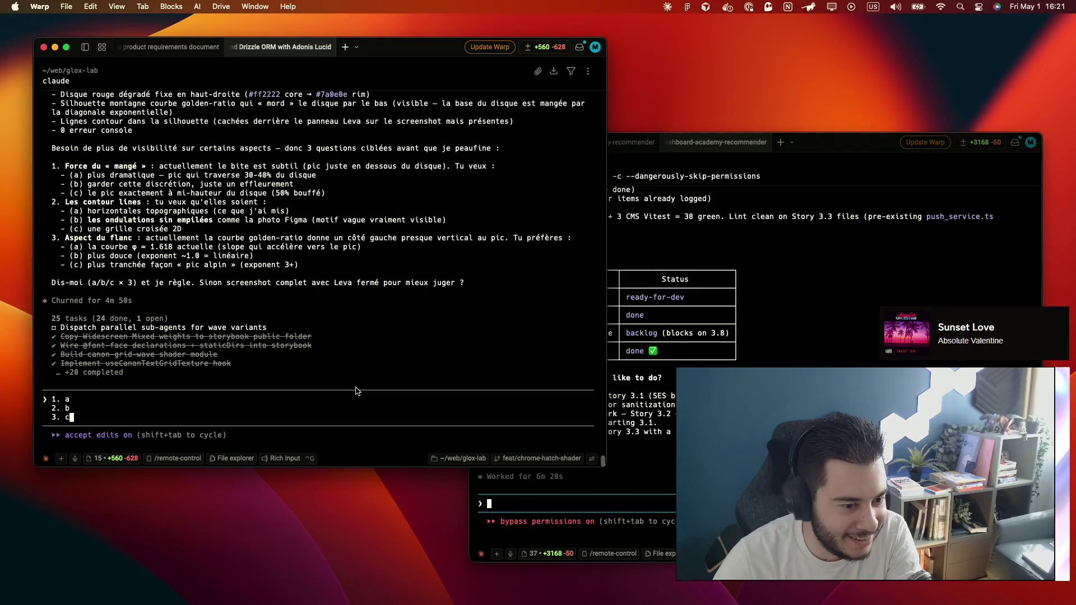
pyautogui.press('Return')
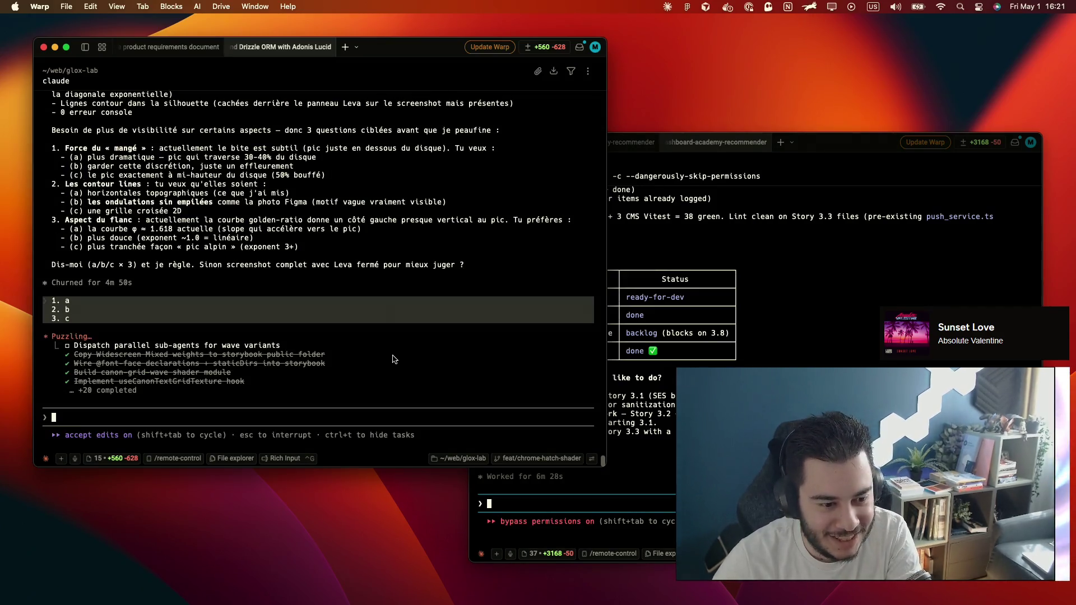
pyautogui.hotkey('ctrl', 'Right')
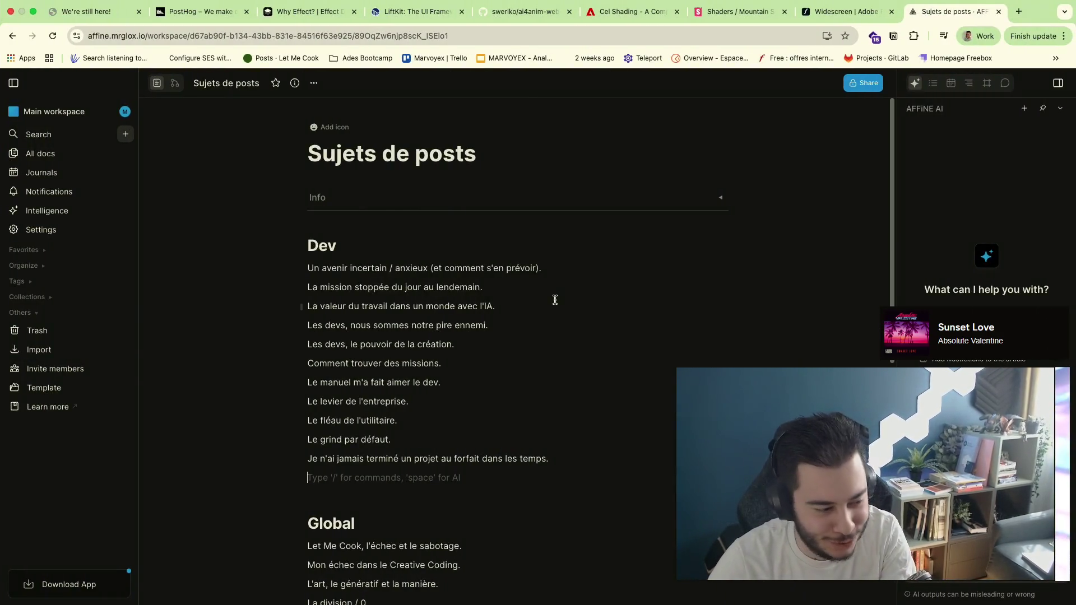
# Add 'JE VOUS L'AVAIS DIS POUR NEXT-JS' as the first topic under Dev
pyautogui.click(392, 247)
pyautogui.press('Return')
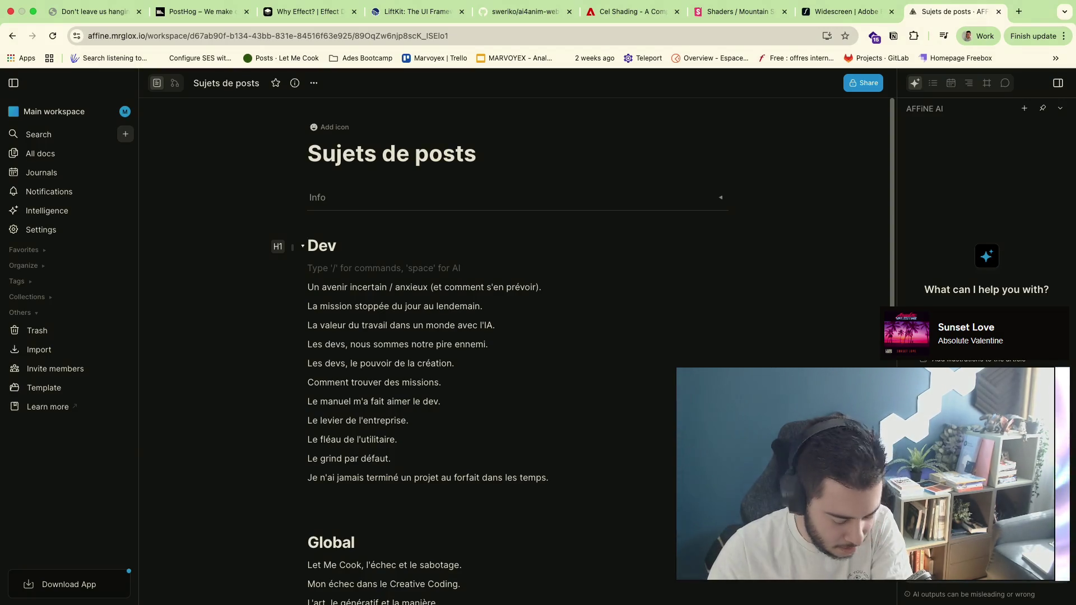
pyautogui.write("JE VOUS L'A")
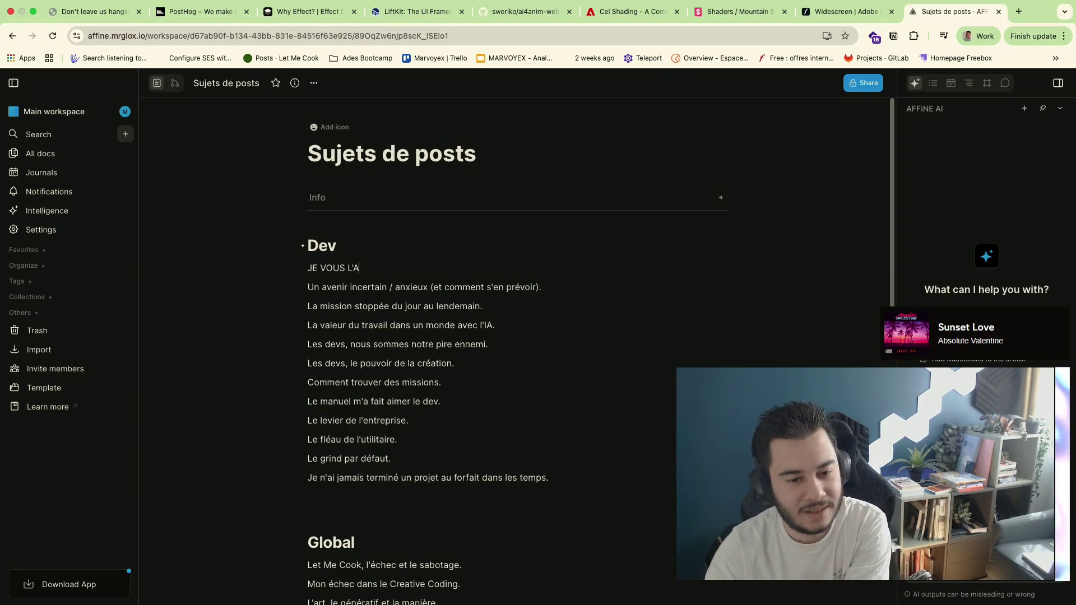
pyautogui.write('VAIS')
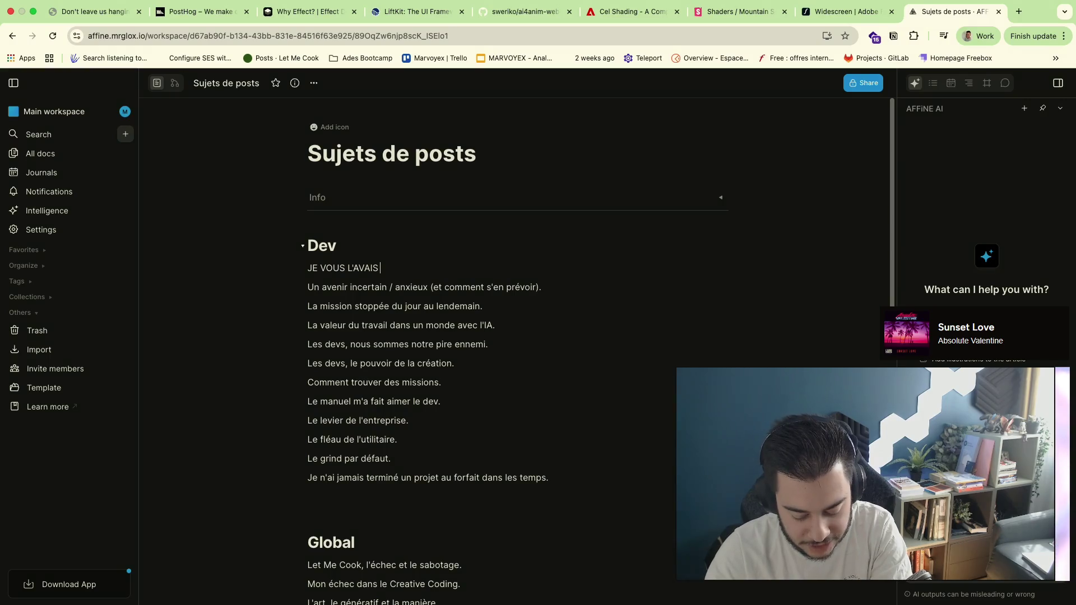
pyautogui.write(' DIS POUR NEXT-JS')
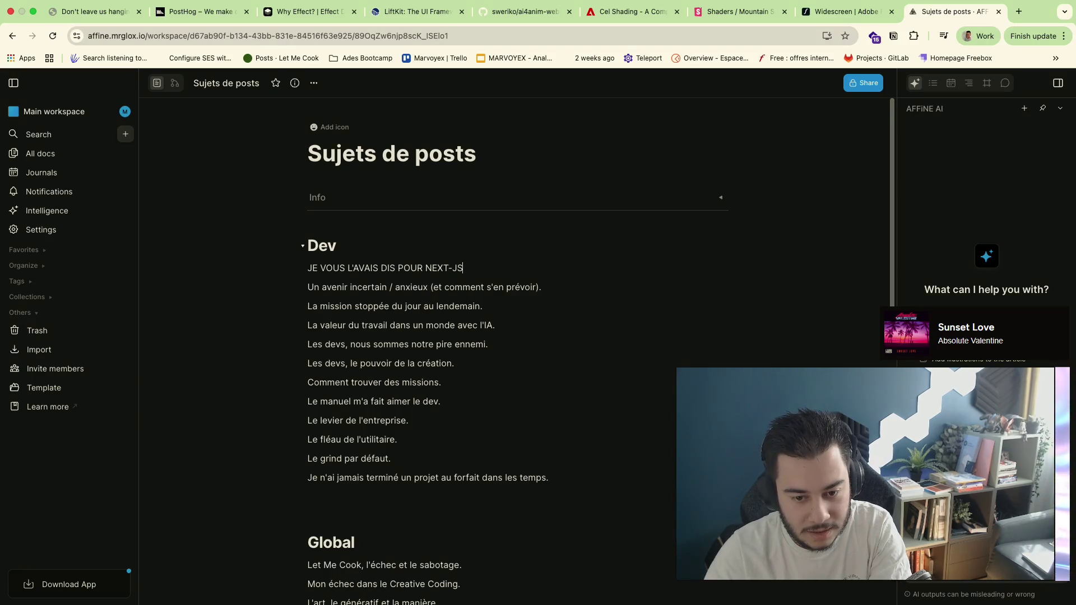
pyautogui.press('Return')
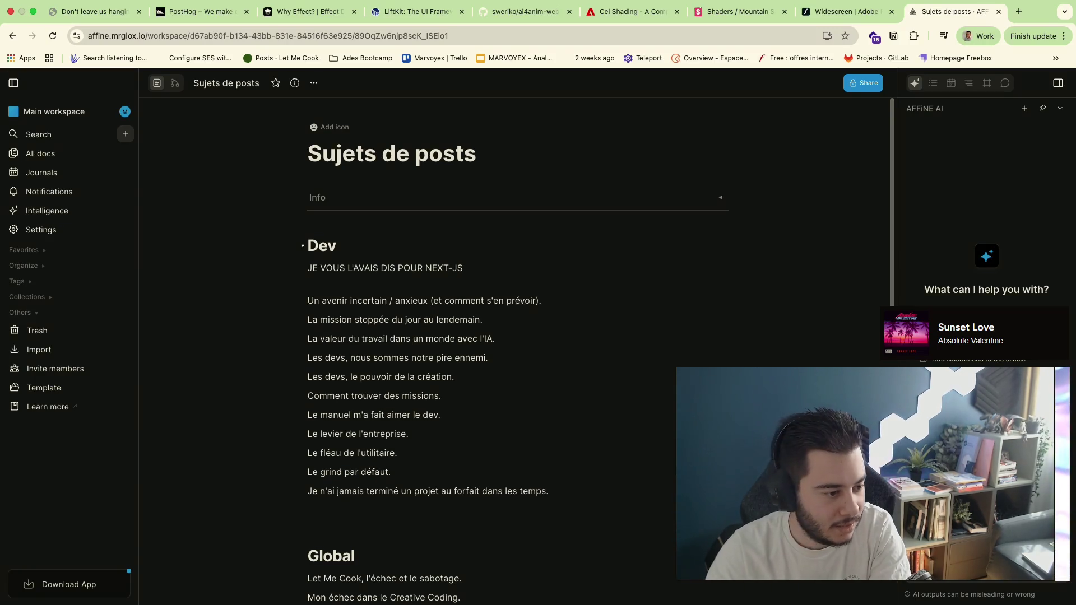
pyautogui.press('BackSpace')
pyautogui.press('Return')
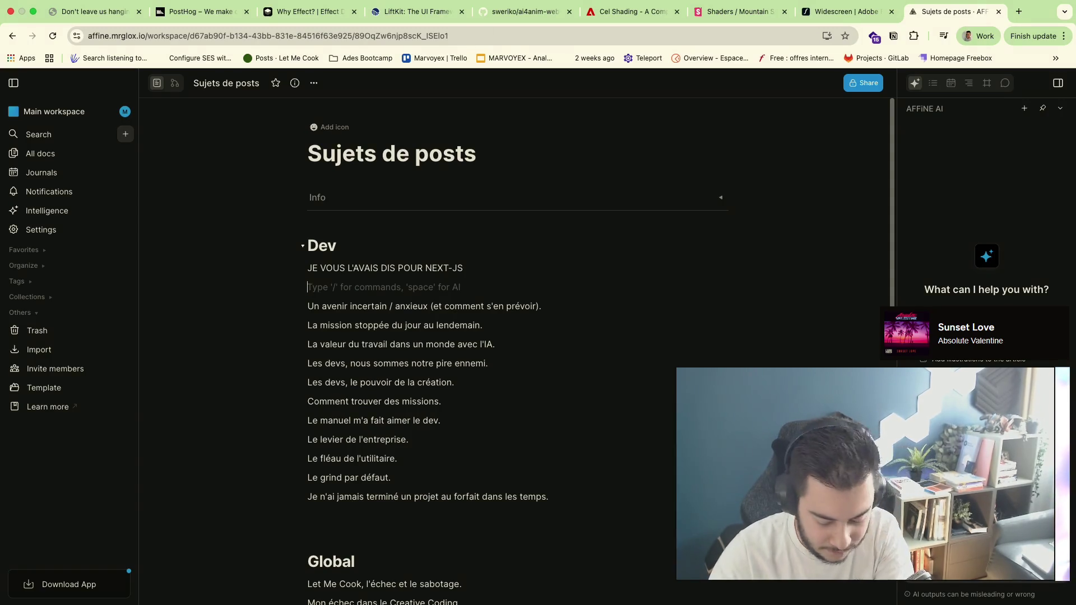
pyautogui.write('Où je me')
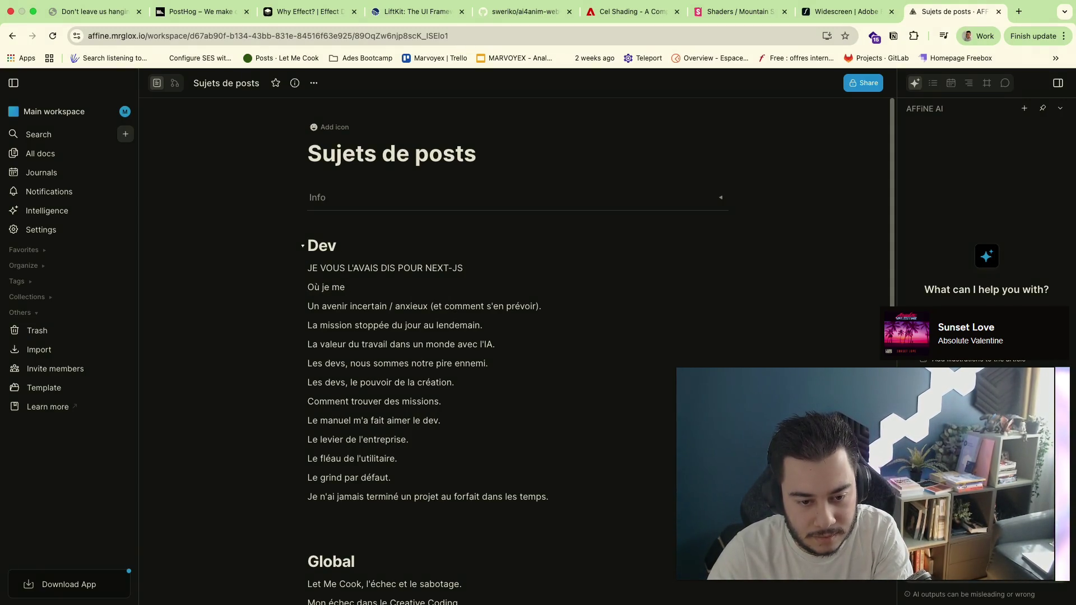
# Add 'Où je me vois dans 10ans.' as a topic under Global
pyautogui.press('BackSpace')
pyautogui.click(406, 564)
pyautogui.press('Return')
pyautogui.write('où')
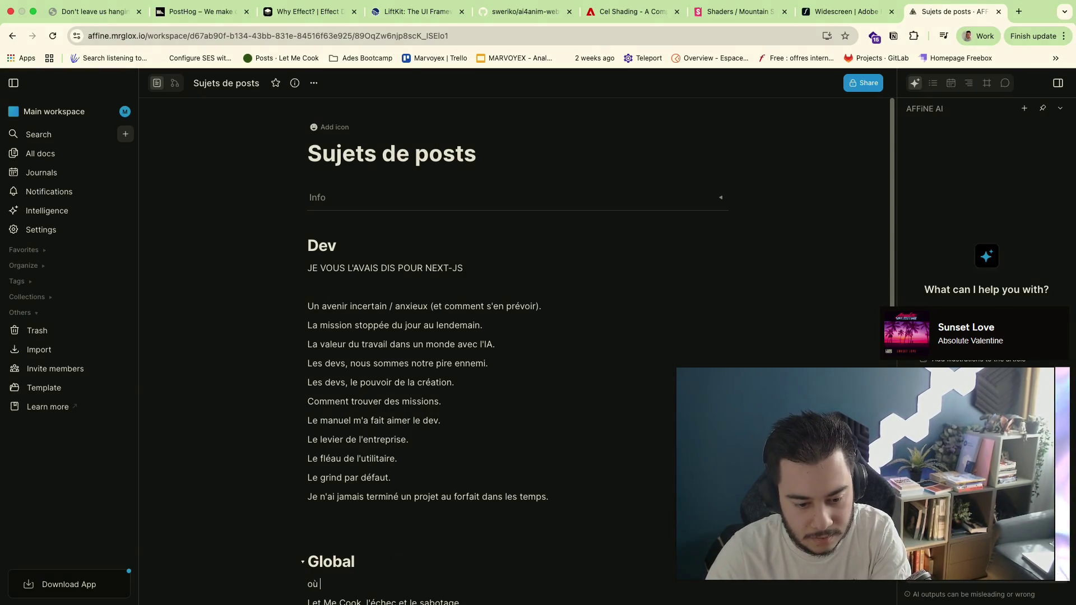
pyautogui.press('BackSpace')
pyautogui.press('BackSpace')
pyautogui.write('Où j')
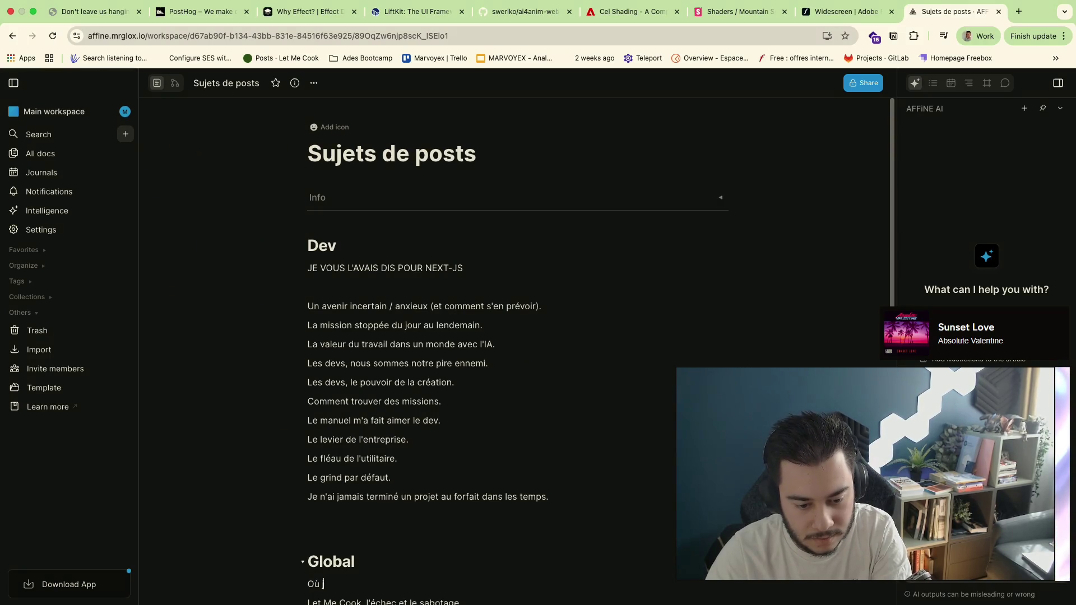
pyautogui.write('e me vois dans 19')
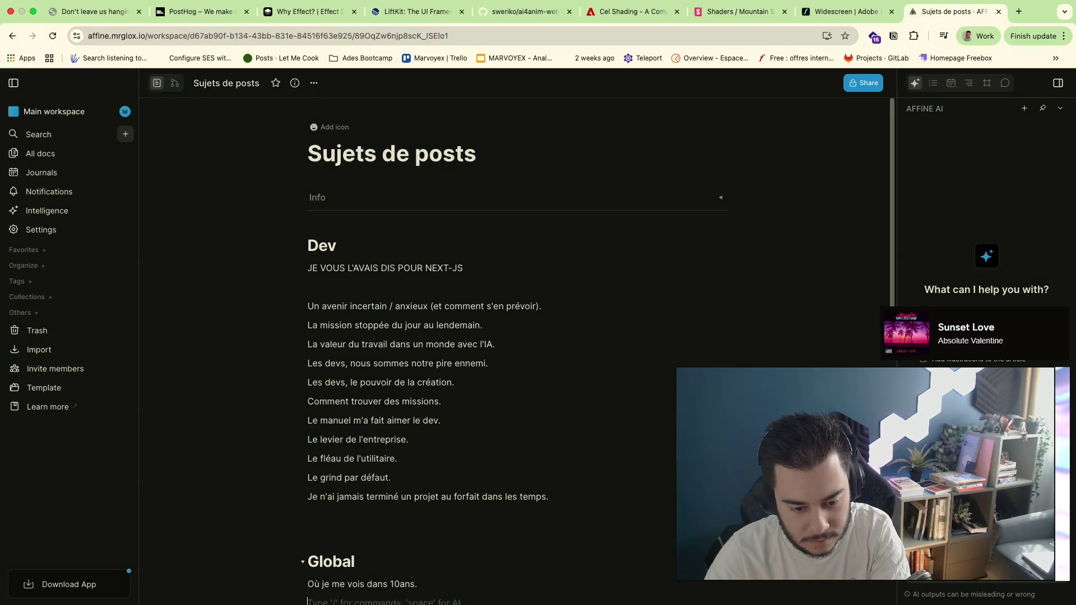
pyautogui.scroll(-1, 418, 527)
pyautogui.write('.')
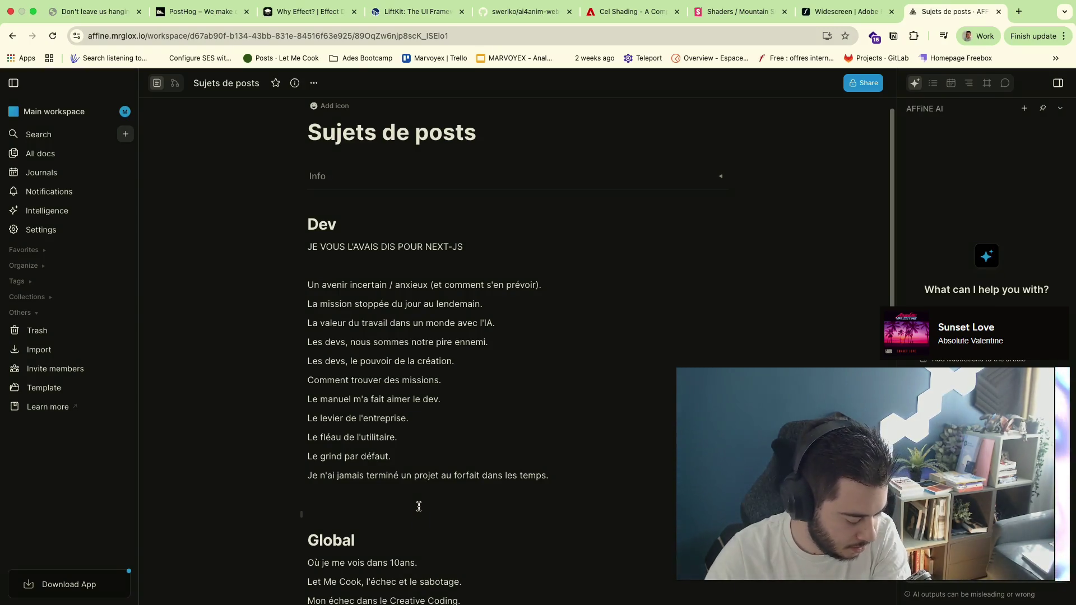
# Add the kid-learning and 'Le multi-leak de données Françaises' topics under Dev, then select the multi-leak line
pyautogui.click(542, 266)
pyautogui.write('C')
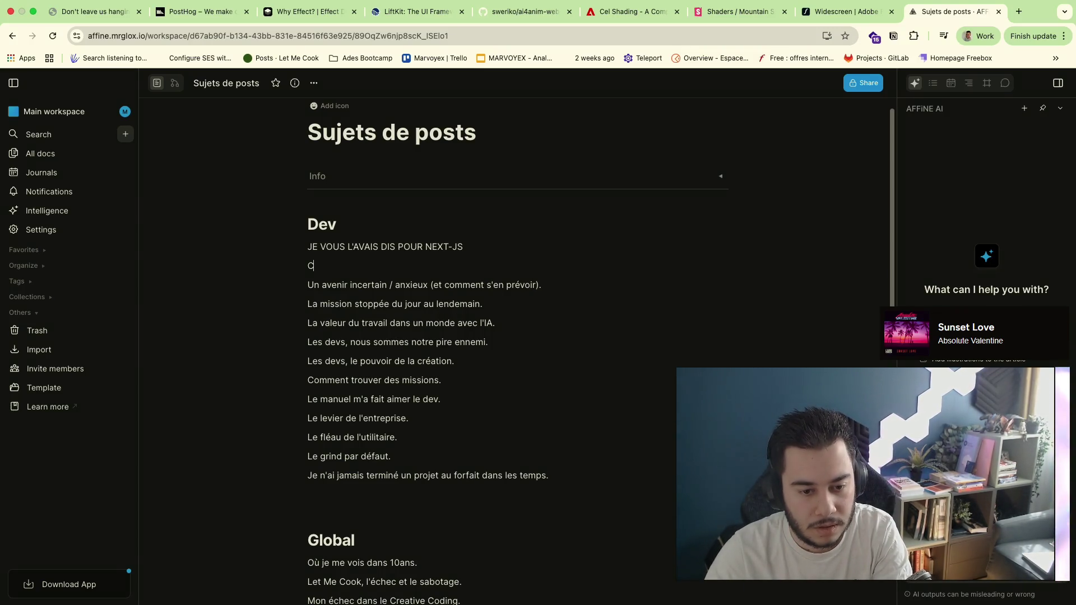
pyautogui.write('oommment')
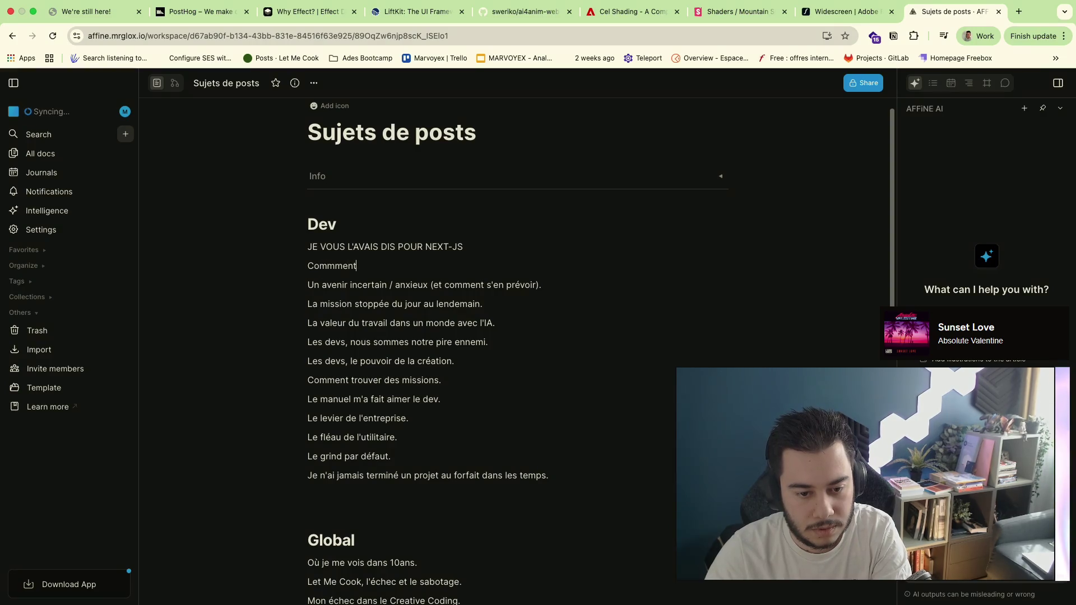
pyautogui.write(' dirais à mon')
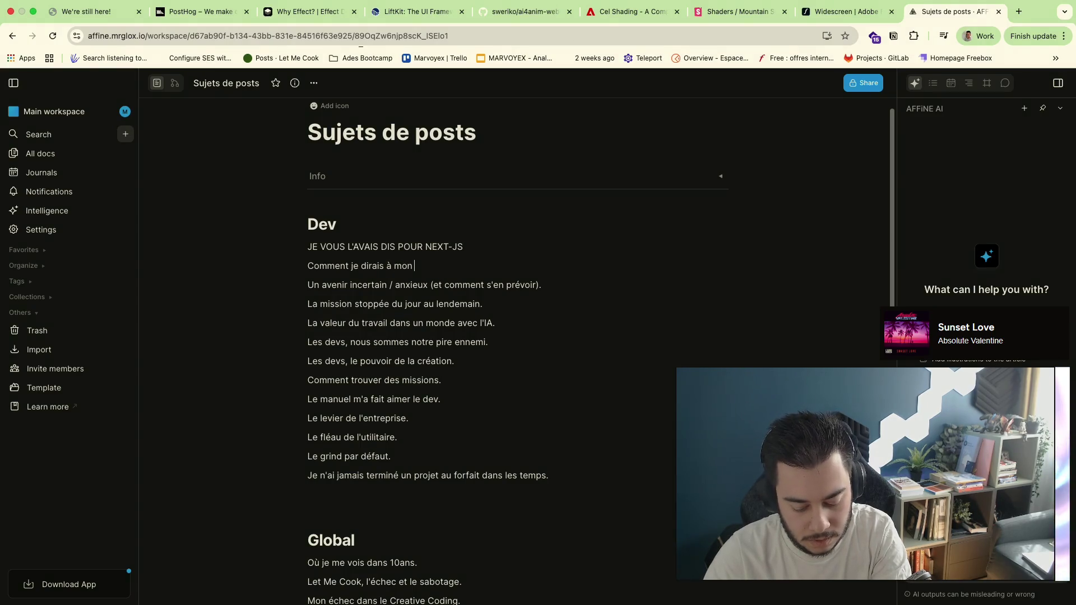
pyautogui.write("apprendre aujourd'hui")
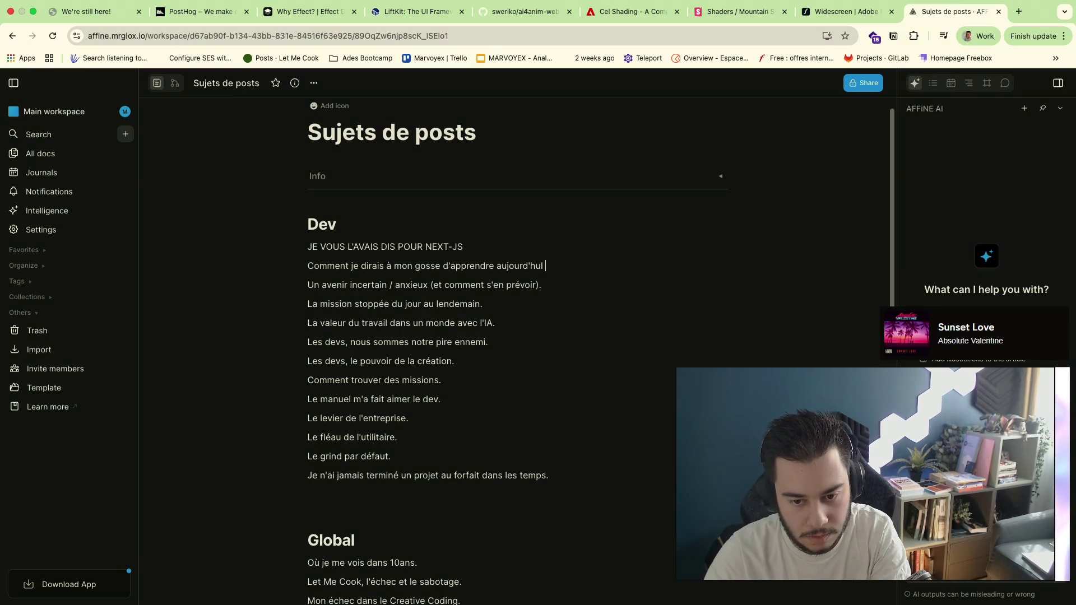
pyautogui.press('Return')
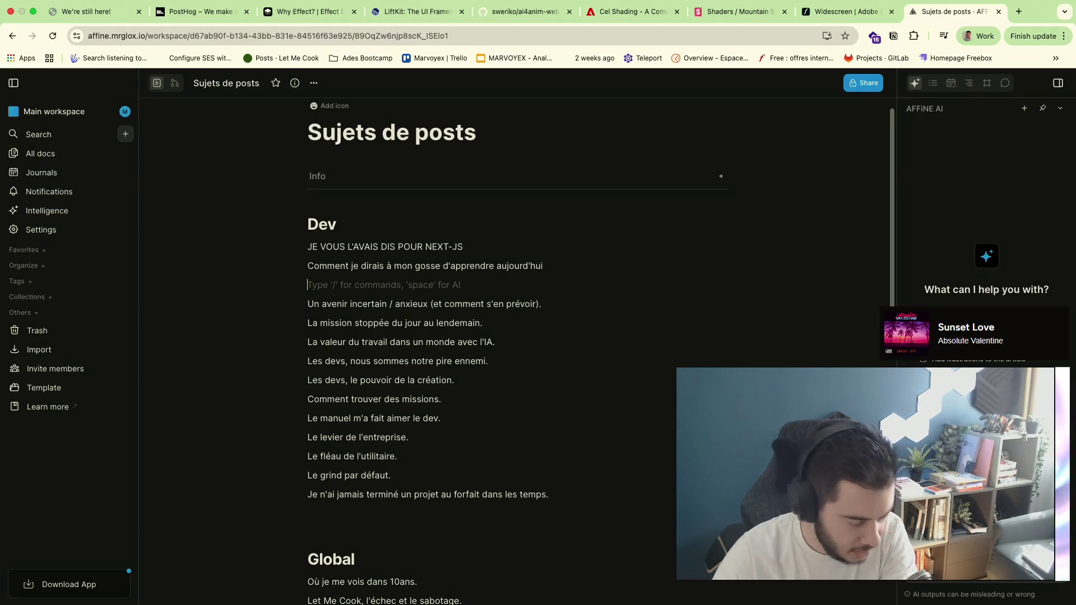
pyautogui.write('Le')
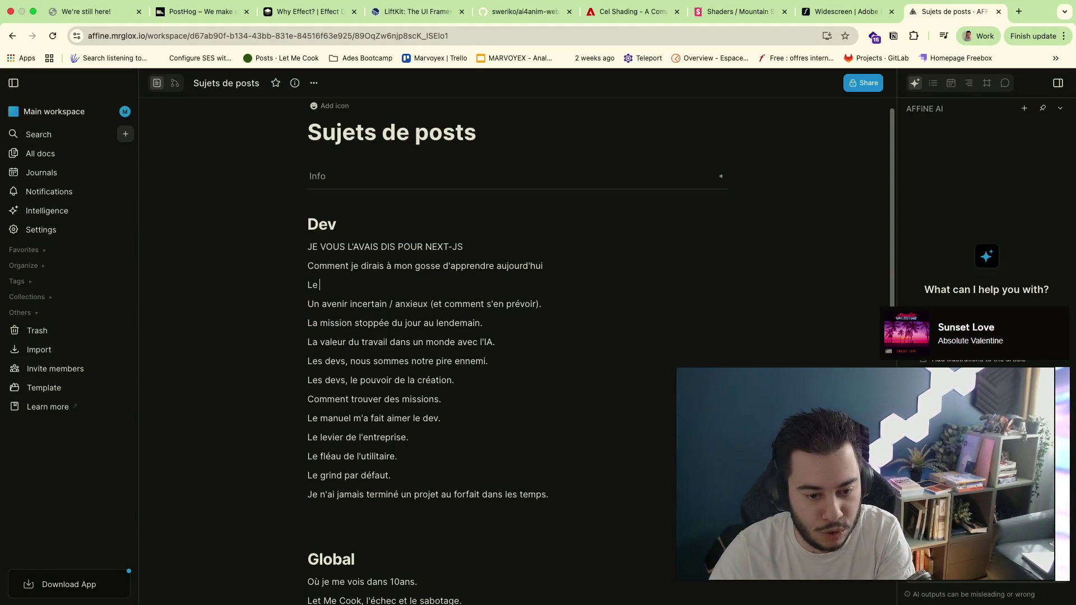
pyautogui.write(' multi')
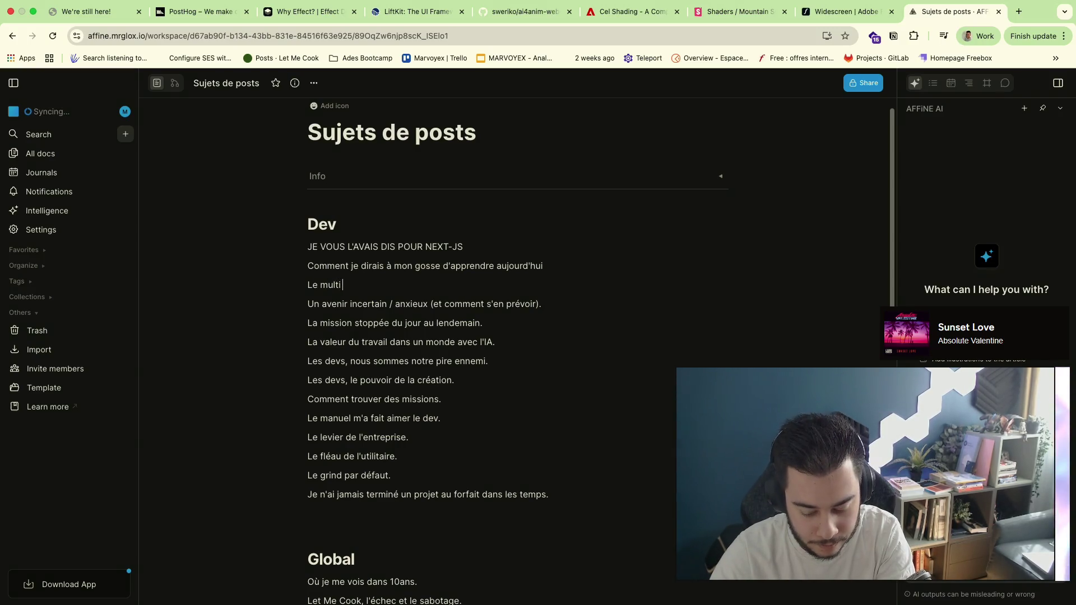
pyautogui.write('-leak')
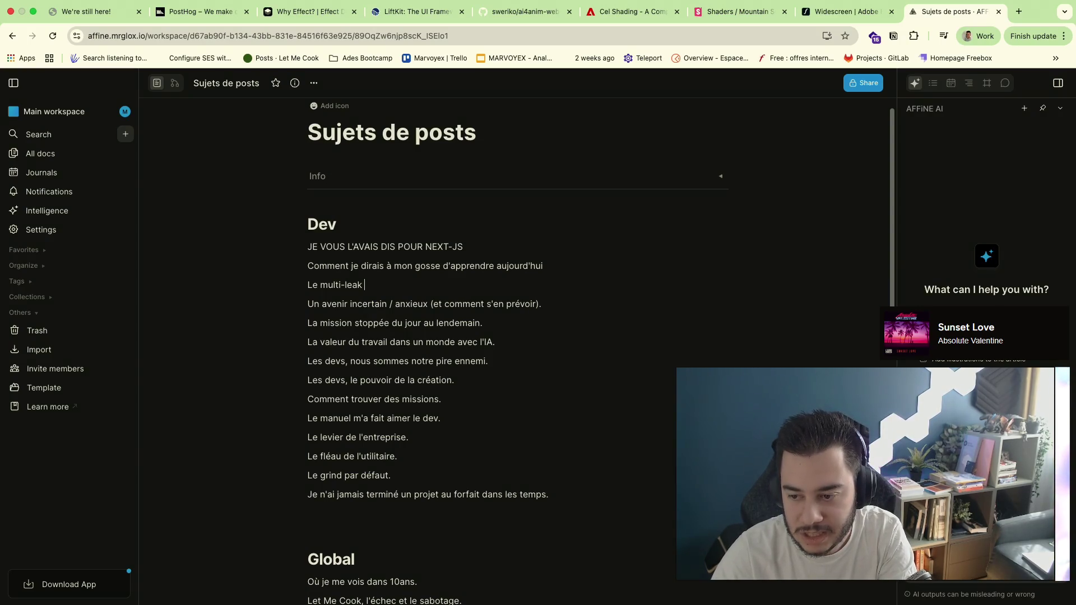
pyautogui.write('de données ')
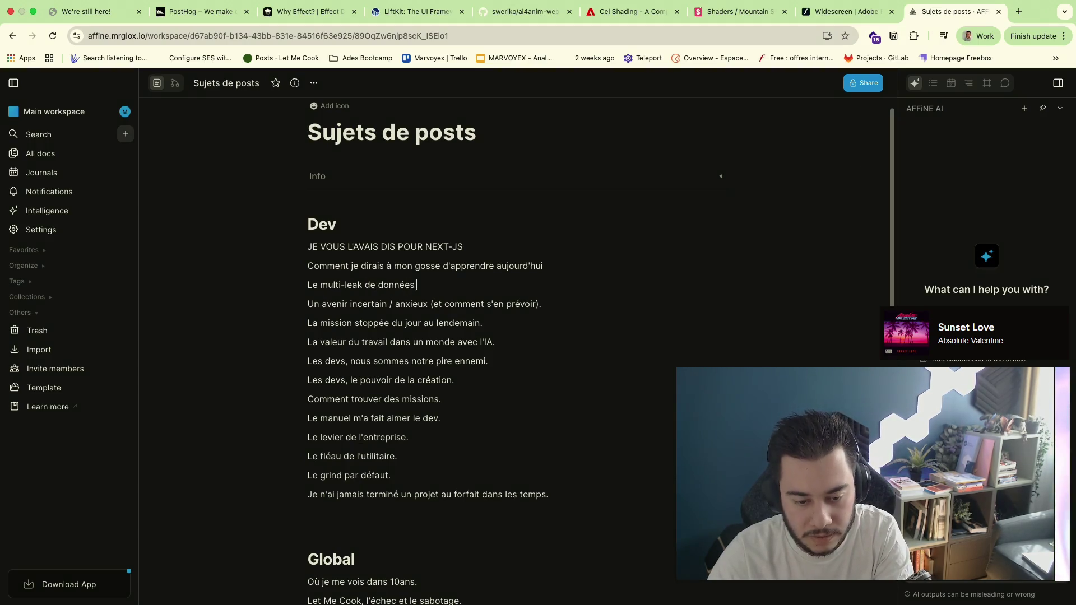
pyautogui.write('Française')
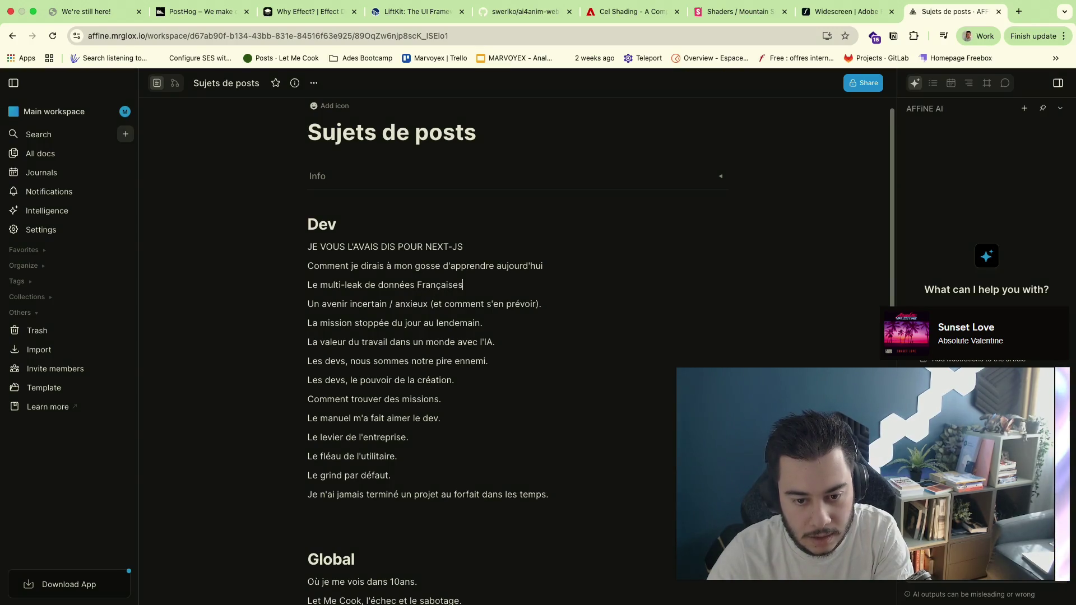
pyautogui.write('s')
pyautogui.moveTo(308, 286); pyautogui.dragTo(465, 286)
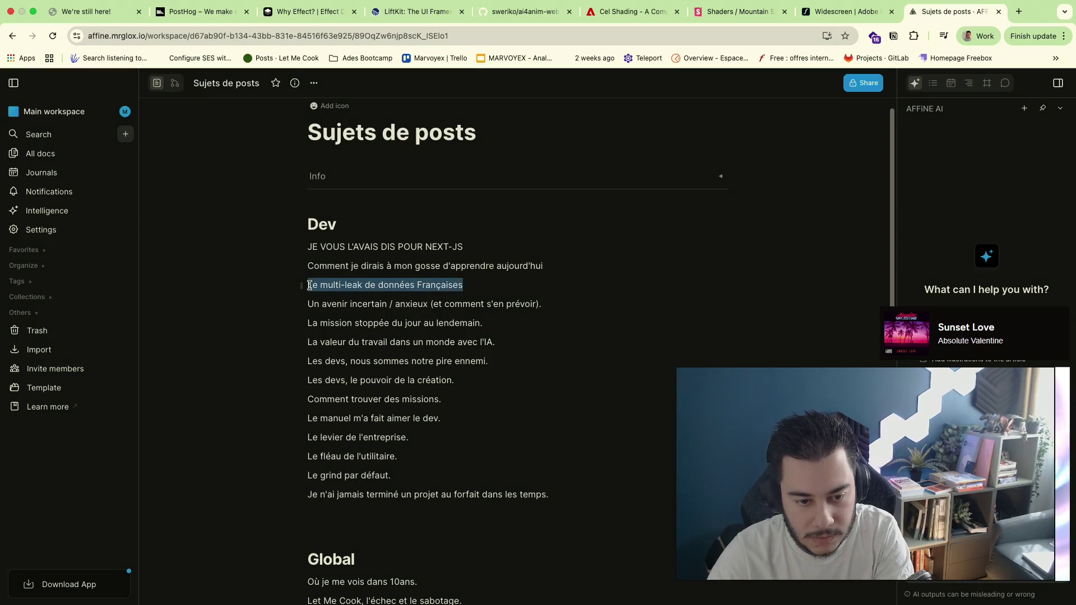
# Move 'Le multi-leak de données Françaises' from Dev to the top of the Global list
pyautogui.hotkey('ctrl', 'x')
pyautogui.click(438, 543)
pyautogui.press('Return')
pyautogui.hotkey('ctrl', 'v')
pyautogui.click(481, 512)
pyautogui.scroll(-2, 496, 349)
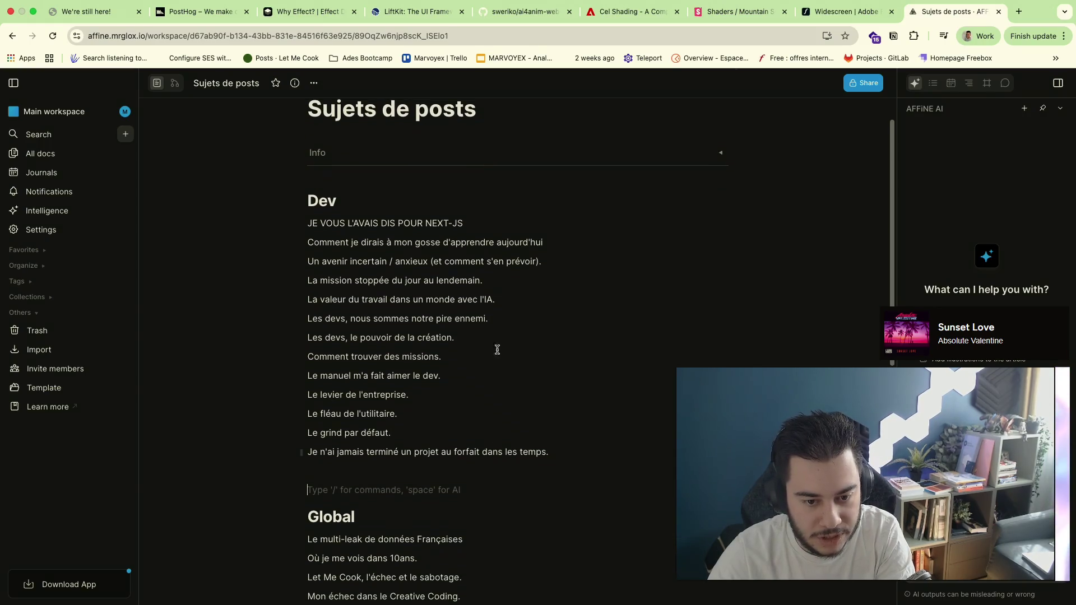
# Start a new Dev topic line after the kid-learning topic
pyautogui.click(552, 262)
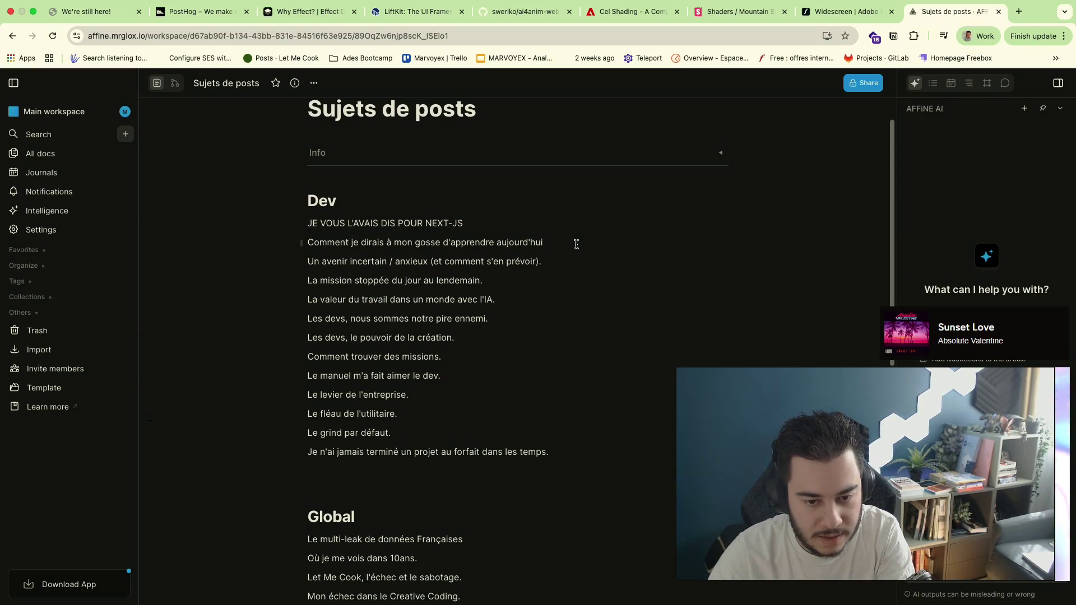
pyautogui.press('Up')
pyautogui.press('Return')
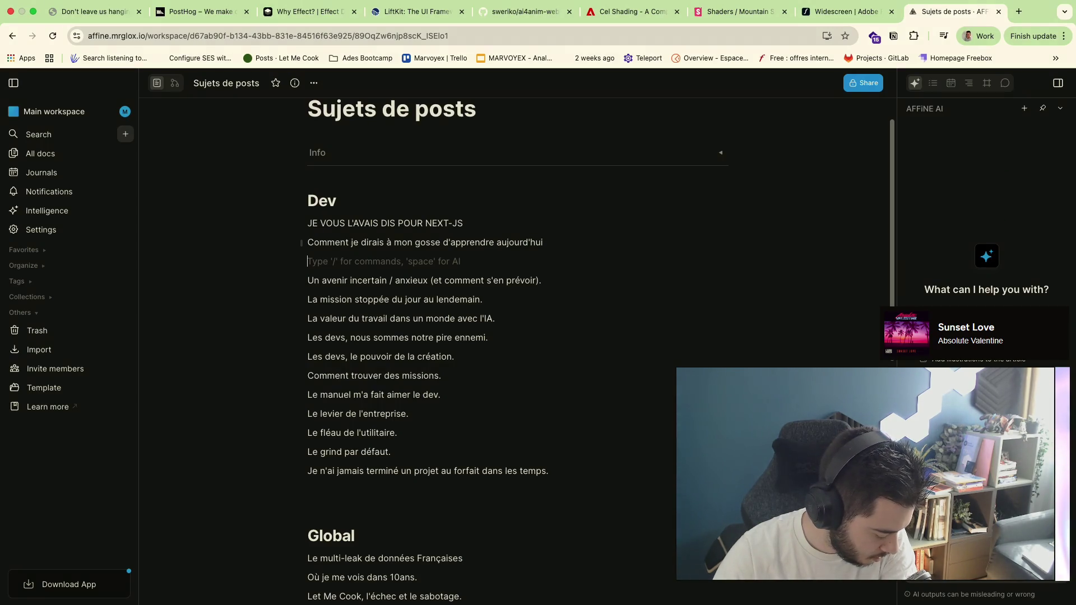
pyautogui.write('Con')
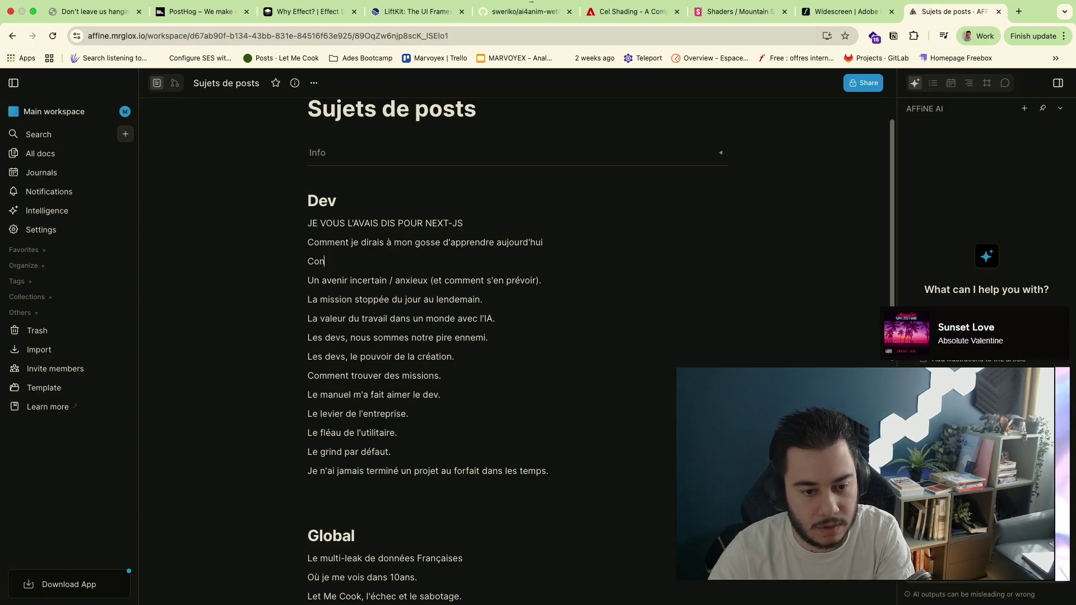
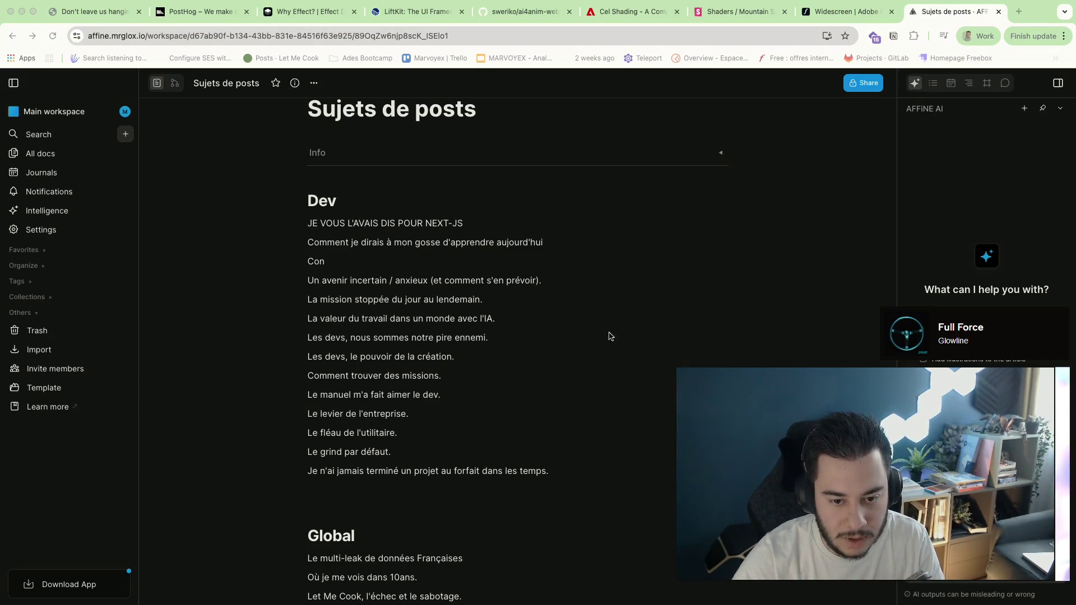
# Allow Claude Code's chrome-devtools evaluate_script request in Warp and return to the full-screen browser
pyautogui.hotkey('ctrl', 'Left')
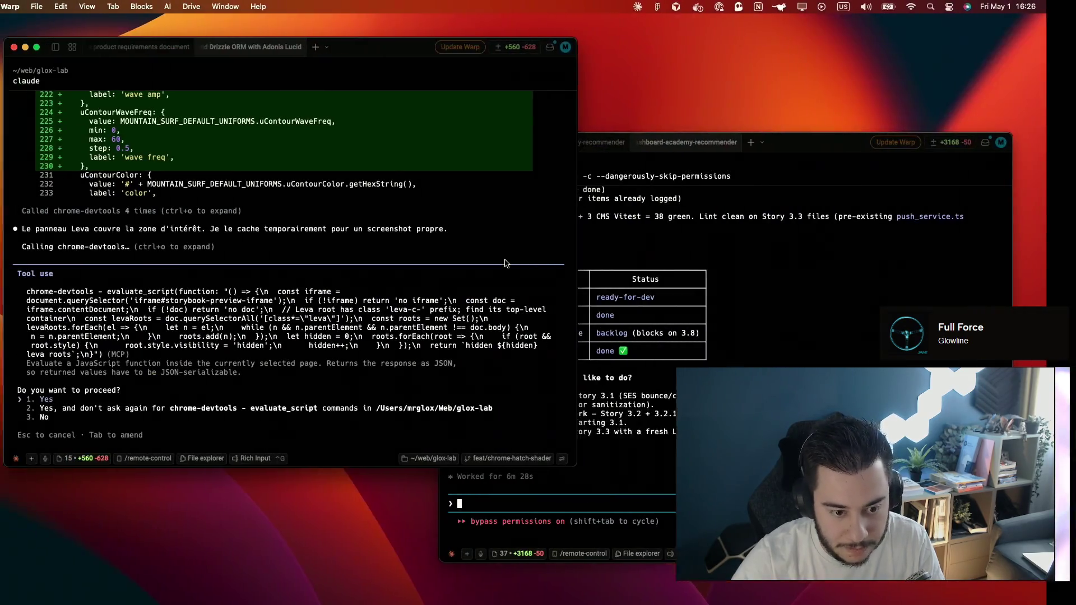
pyautogui.press('Return')
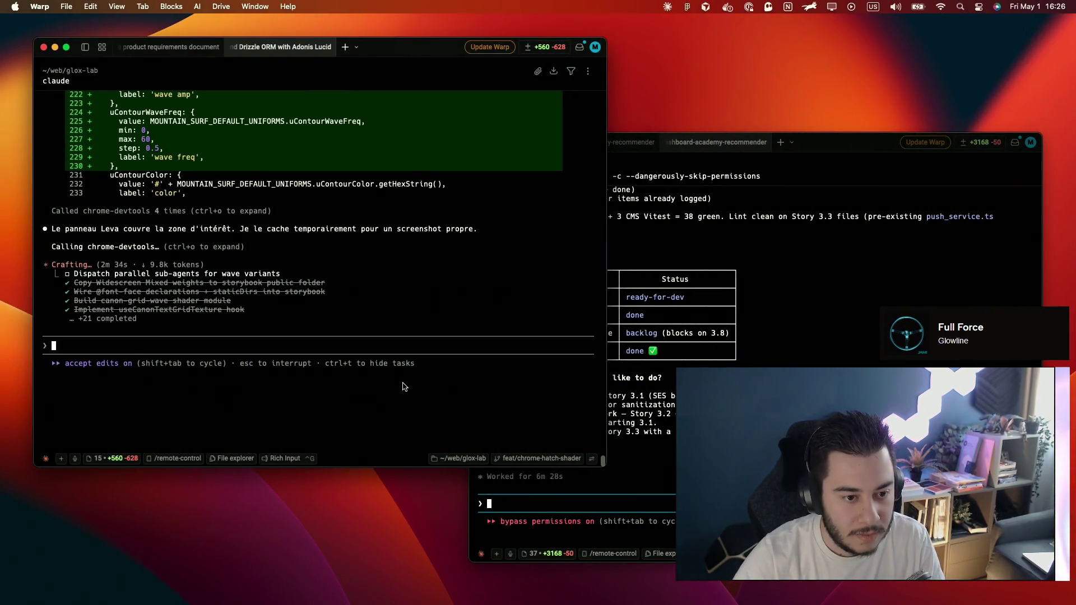
pyautogui.scroll(3, 410, 347)
pyautogui.scroll(3, 410, 347)
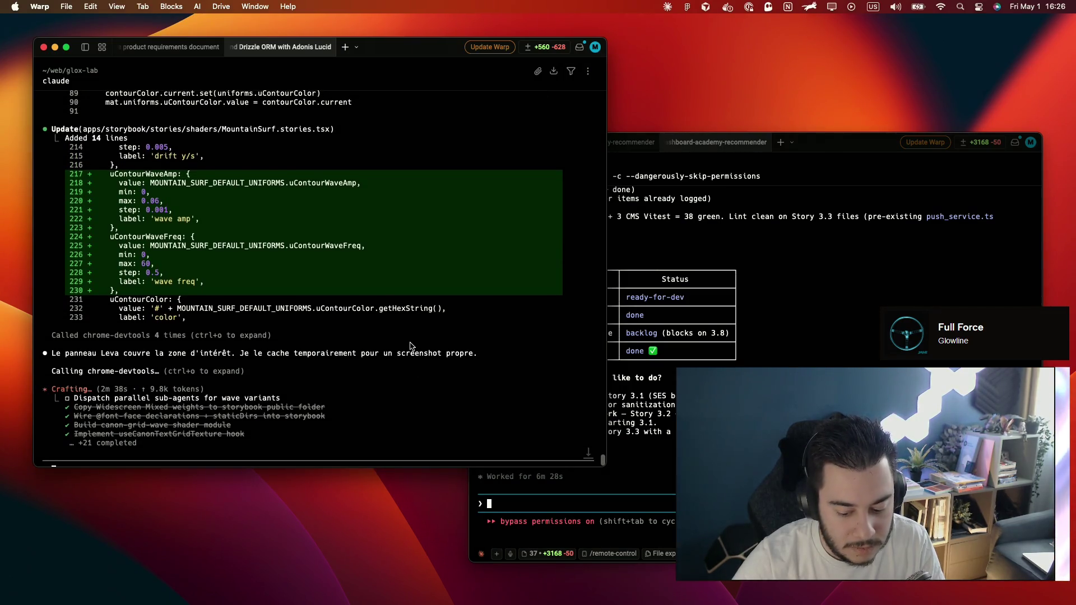
pyautogui.scroll(-5, 410, 346)
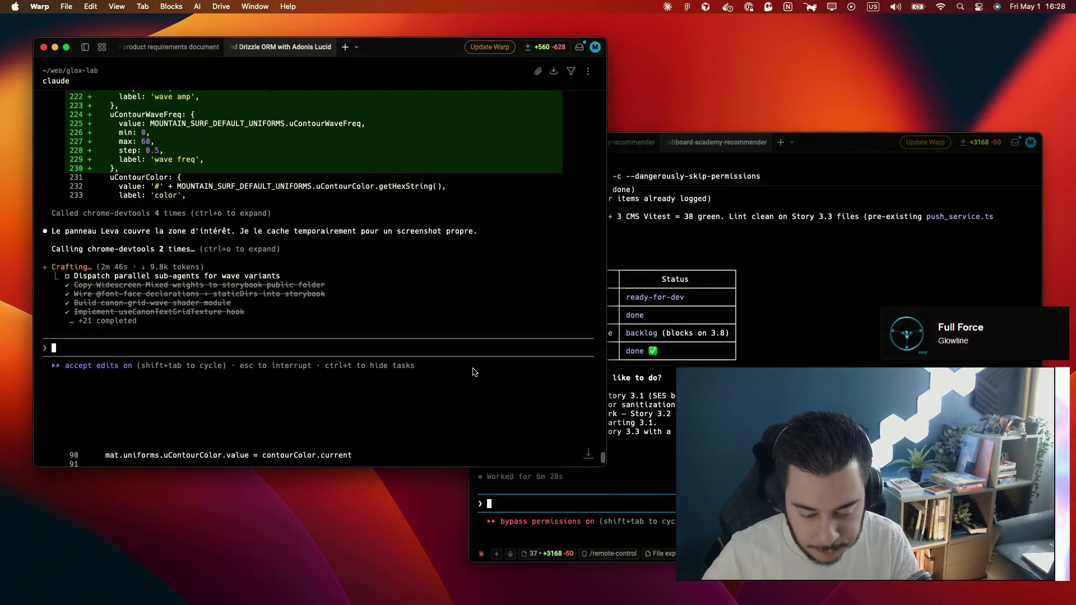
pyautogui.scroll(2, 396, 287)
pyautogui.scroll(2, 396, 285)
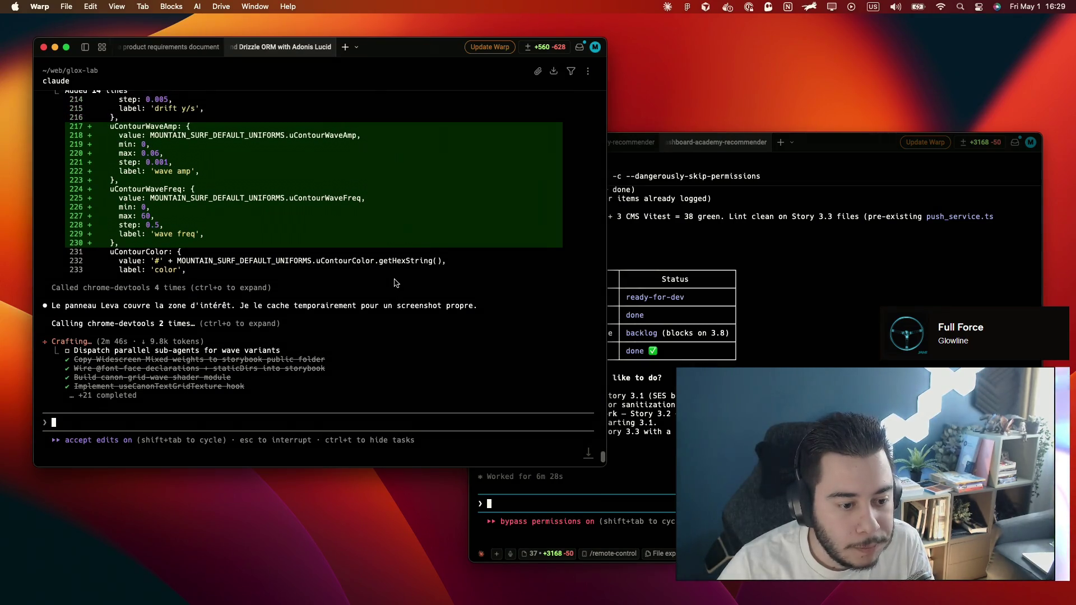
pyautogui.scroll(2, 394, 283)
pyautogui.scroll(1, 395, 283)
pyautogui.hotkey('ctrl', 'Right')
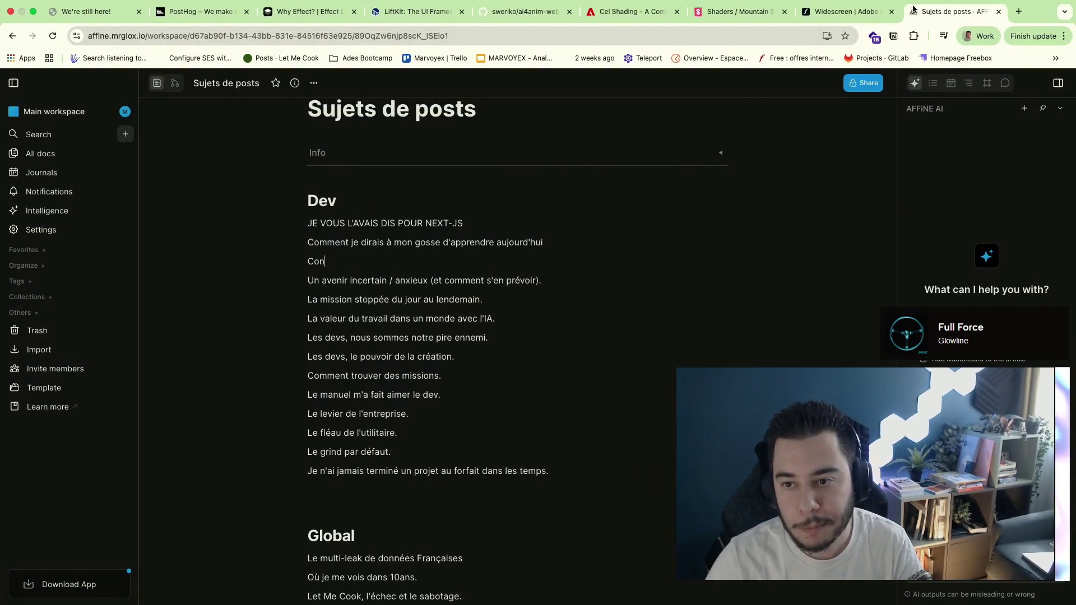
# View the Mountain Surf playground's disc-and-mountain render and default uniforms in Storybook, then go back to Warp
pyautogui.click(745, 11)
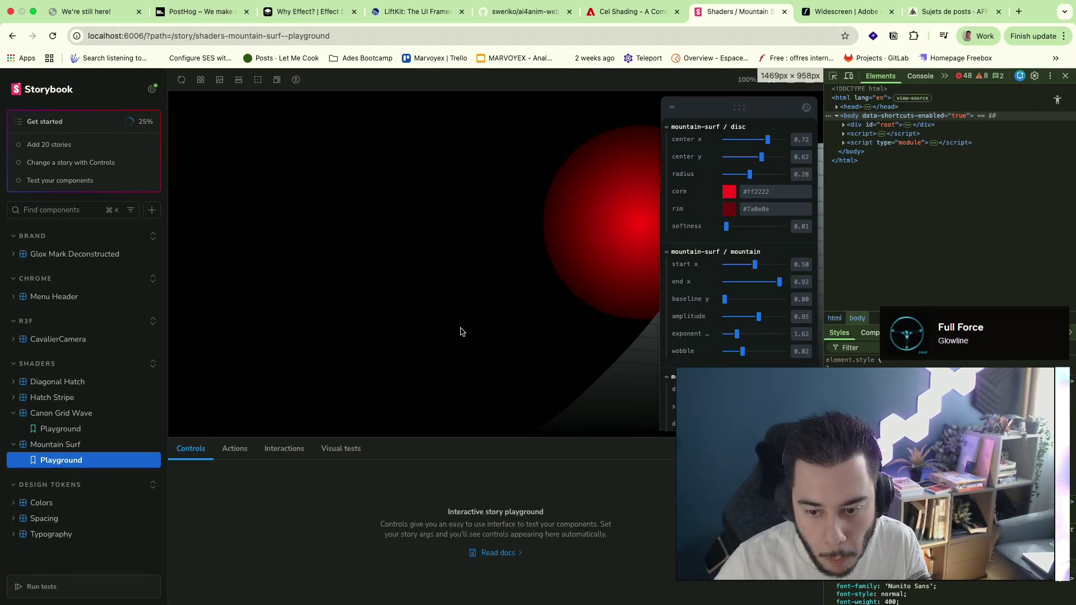
pyautogui.click(672, 108)
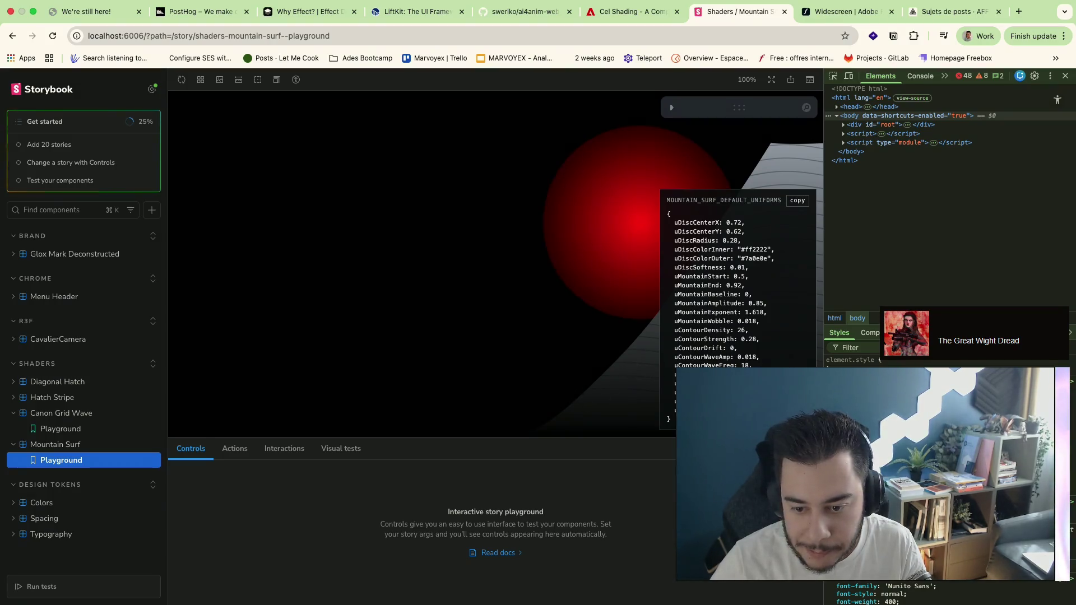
pyautogui.click(673, 109)
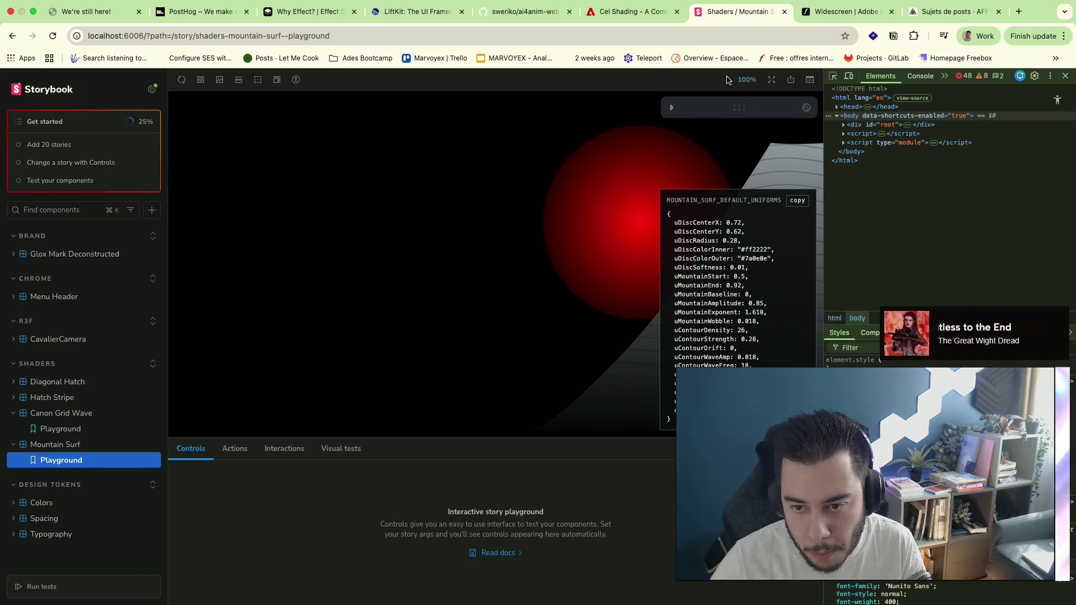
pyautogui.click(673, 109)
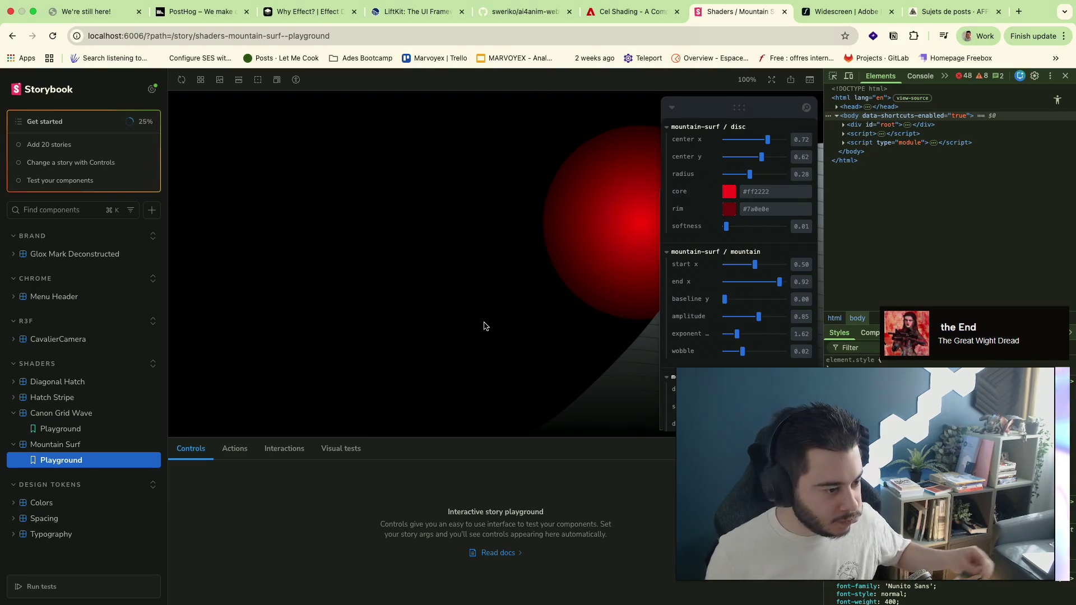
pyautogui.hotkey('ctrl', 'Left')
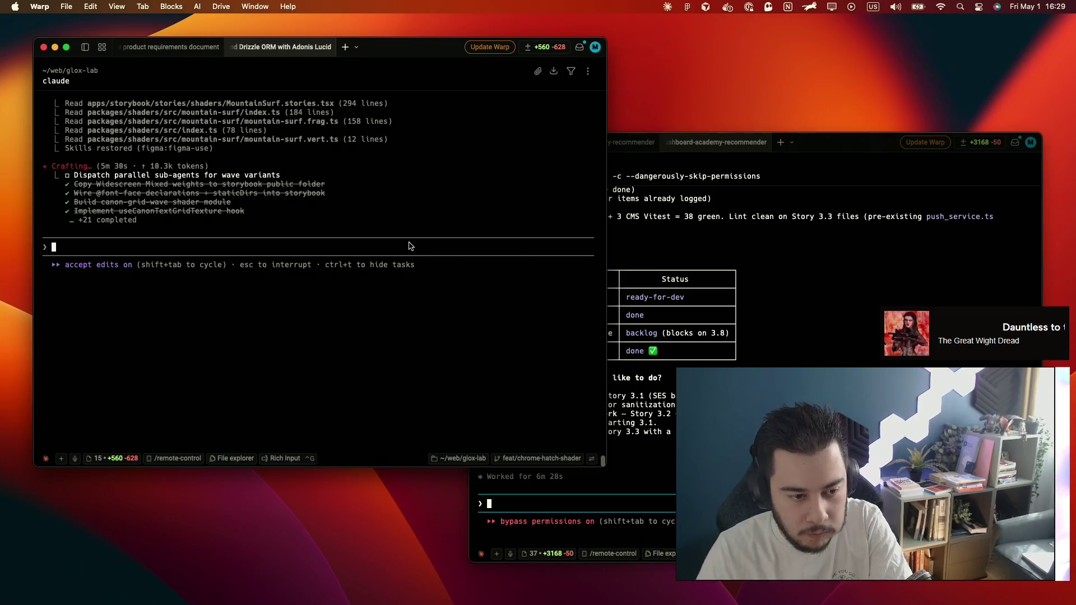
pyautogui.scroll(3, 412, 229)
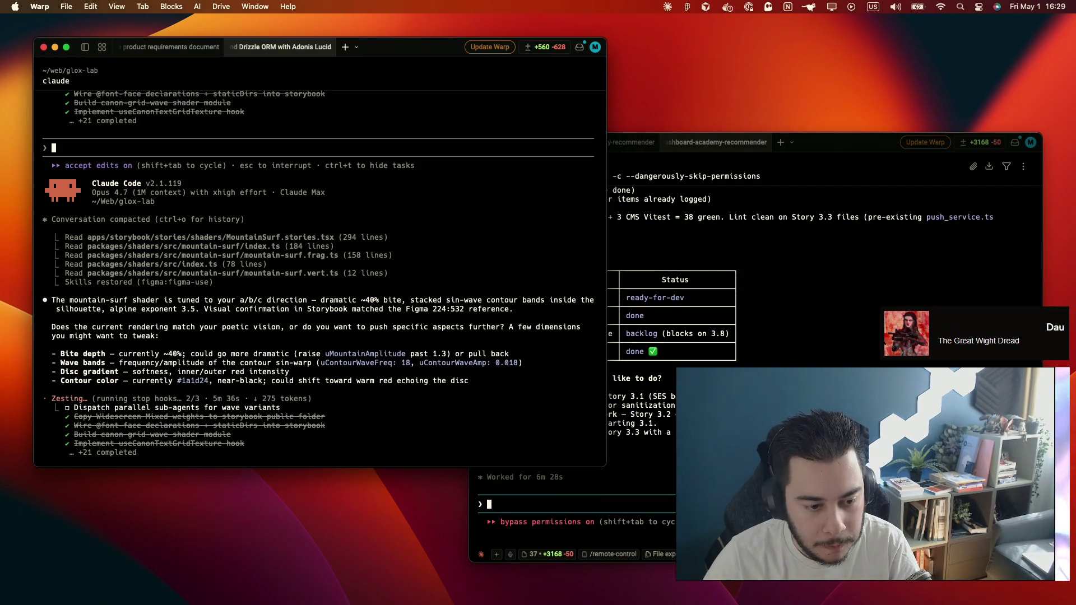
# Have the sprint Claude session start Story 3.1, refocus the shader terminal, and switch to the AFFiNE 'Sujets de posts' tab
pyautogui.press('super+grave')
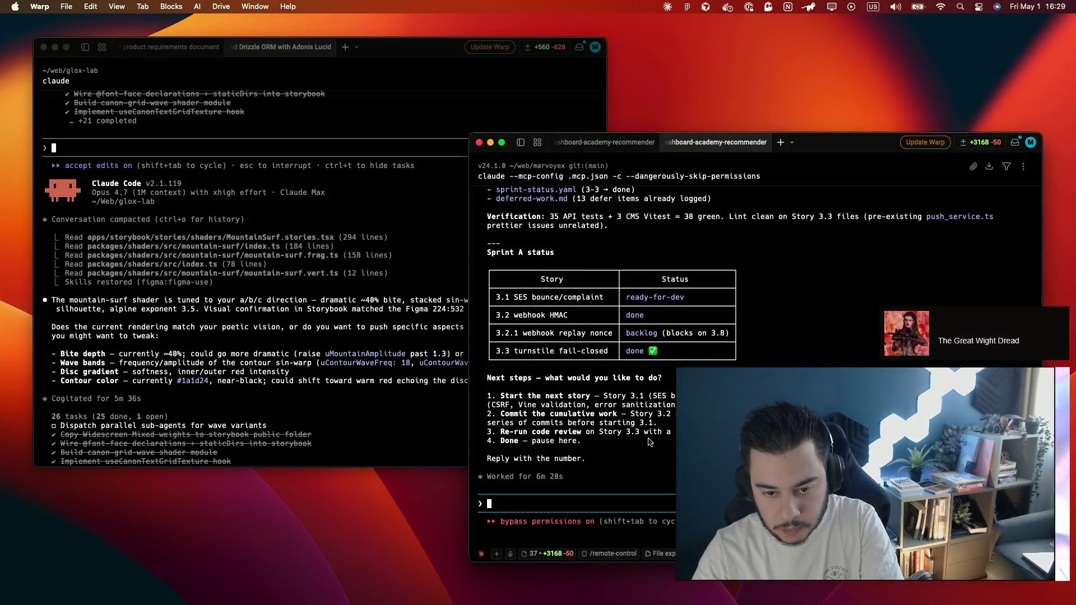
pyautogui.write('!')
pyautogui.press('BackSpace')
pyautogui.write('1')
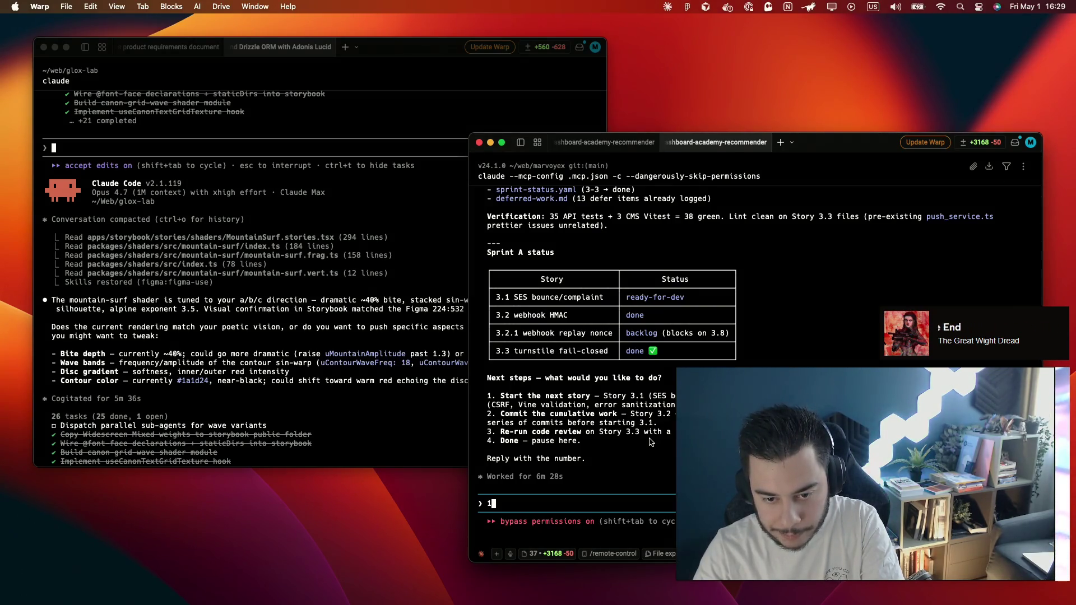
pyautogui.press('Return')
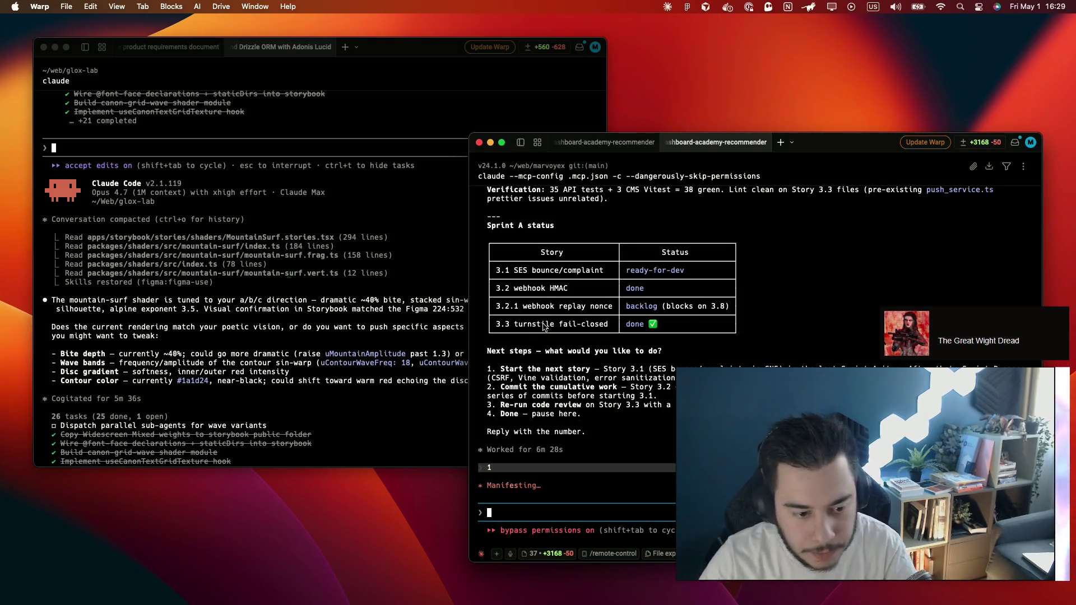
pyautogui.click(343, 399)
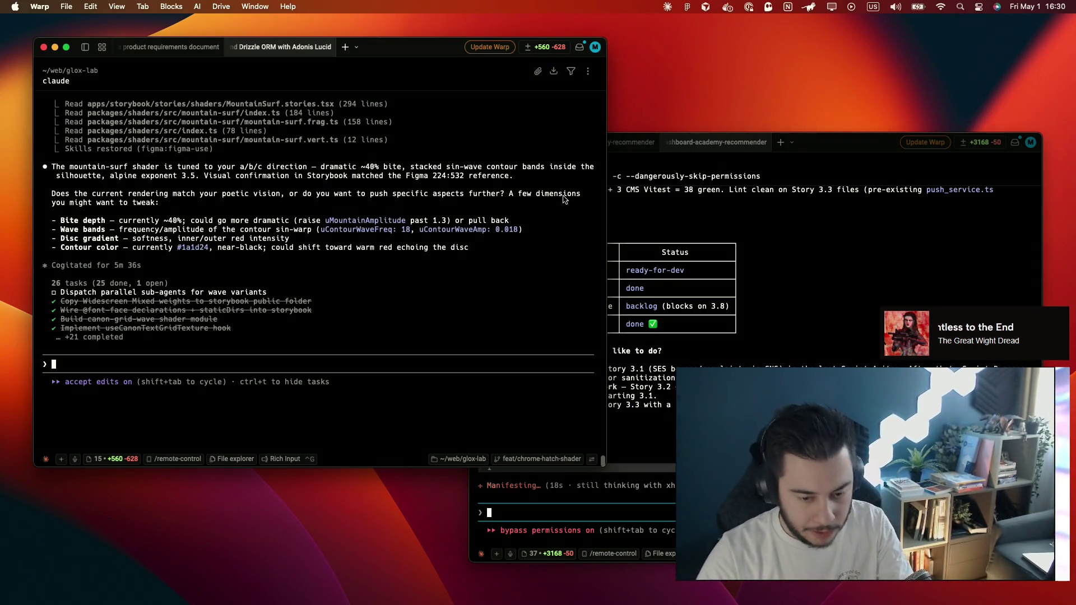
pyautogui.press('super+Tab')
pyautogui.press('super+9')
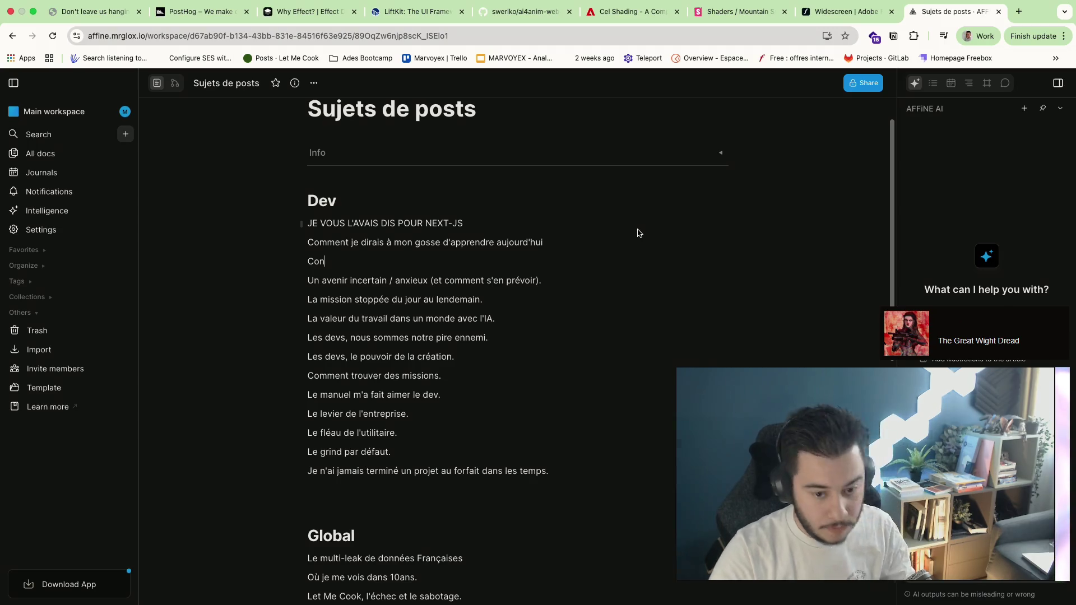
pyautogui.write('struction de mon si')
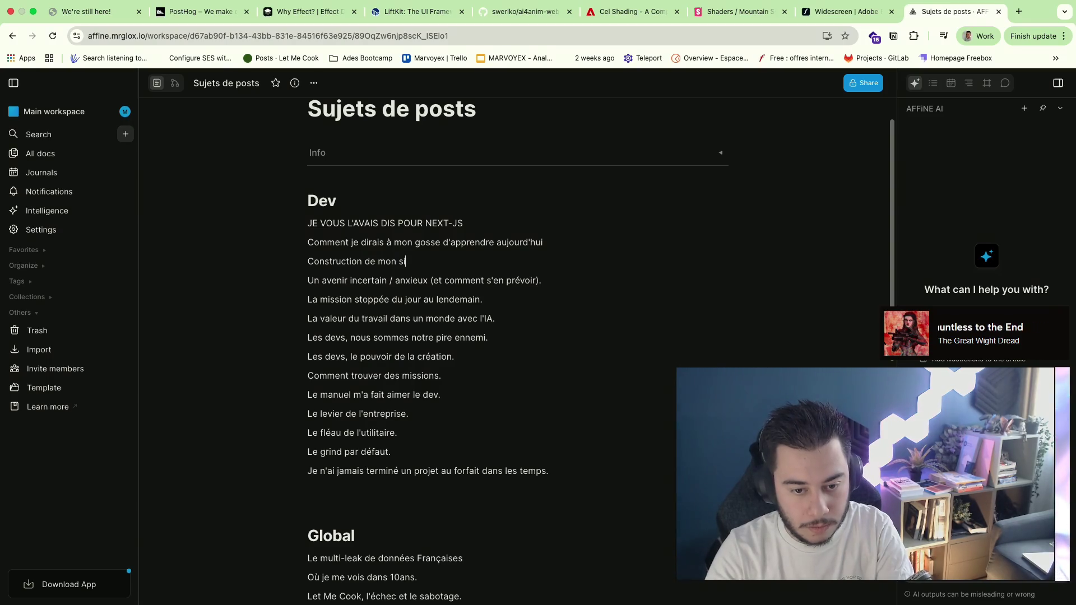
pyautogui.write('te survivaliste')
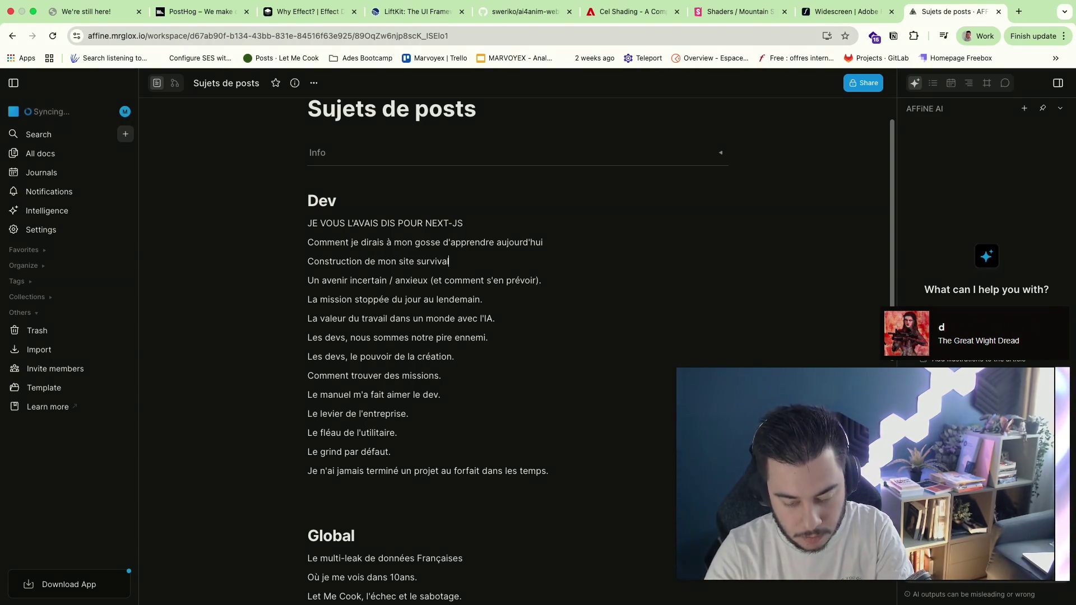
pyautogui.write('.')
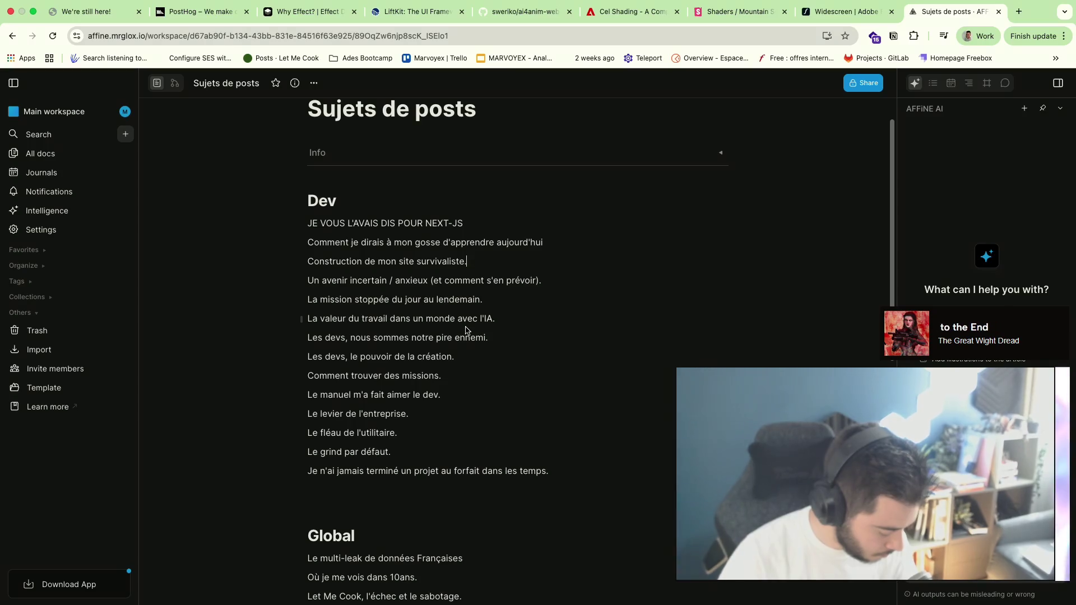
pyautogui.moveTo(308, 261); pyautogui.dragTo(468, 262)
# Move 'Construction de mon site survivaliste.' from the Dev list to under the Global heading
pyautogui.press('BackSpace')
pyautogui.press('BackSpace')
pyautogui.scroll(-3, 417, 405)
pyautogui.click(418, 405)
pyautogui.press('Return')
pyautogui.hotkey('ctrl', 'v')
pyautogui.press('Return')
pyautogui.write('La ré')
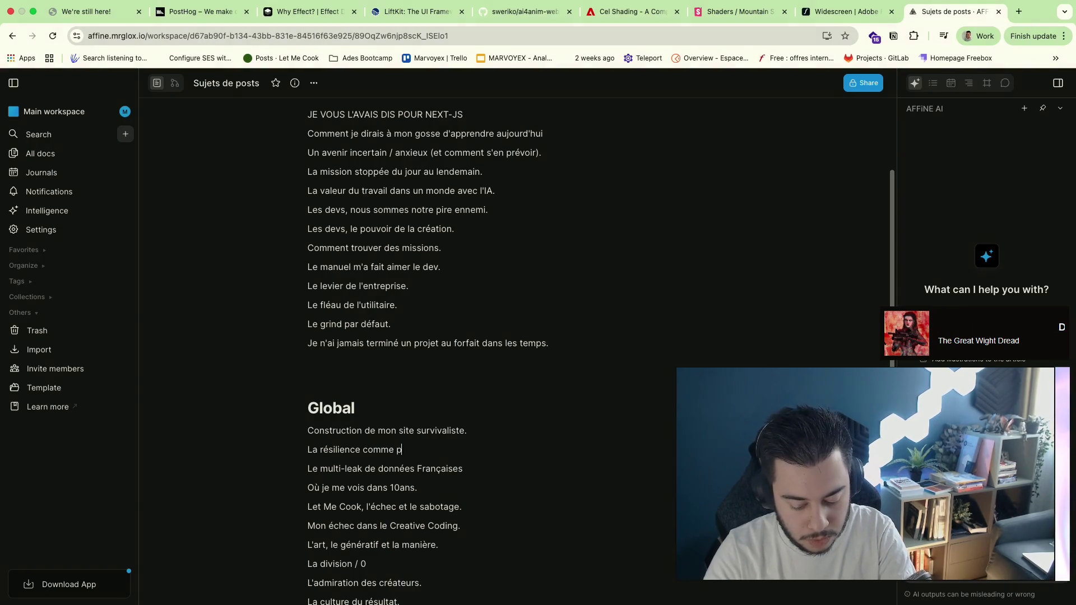
pyautogui.write('crage.')
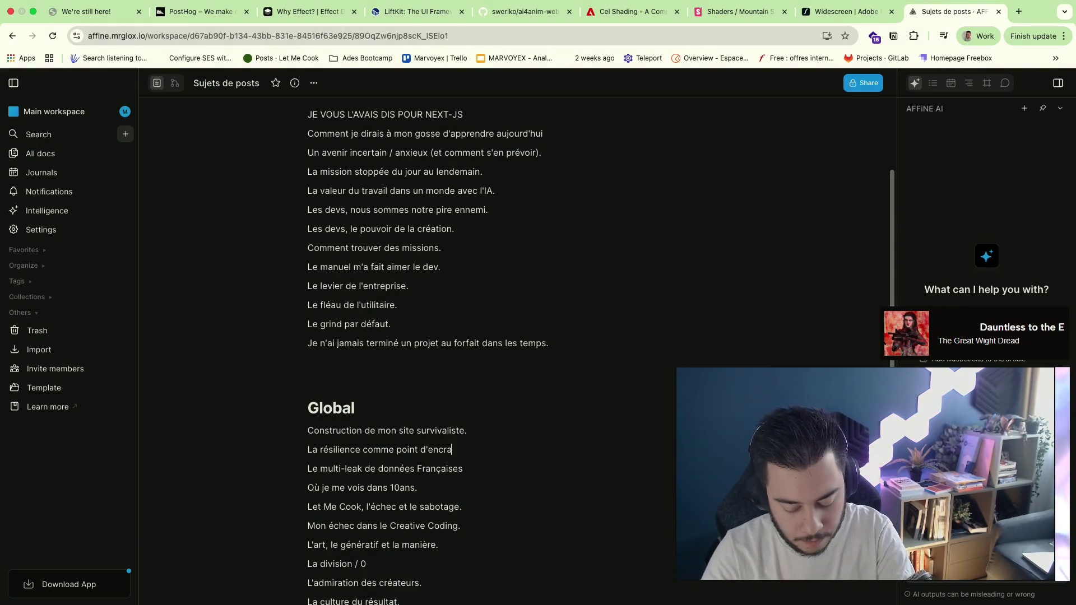
# Add 'La résilience comme point d'ancrage.' beneath it, fix 'encrage' to 'ancrage', and start a new Divers line after 'Mon salon méconnu.'
pyautogui.press('Return')
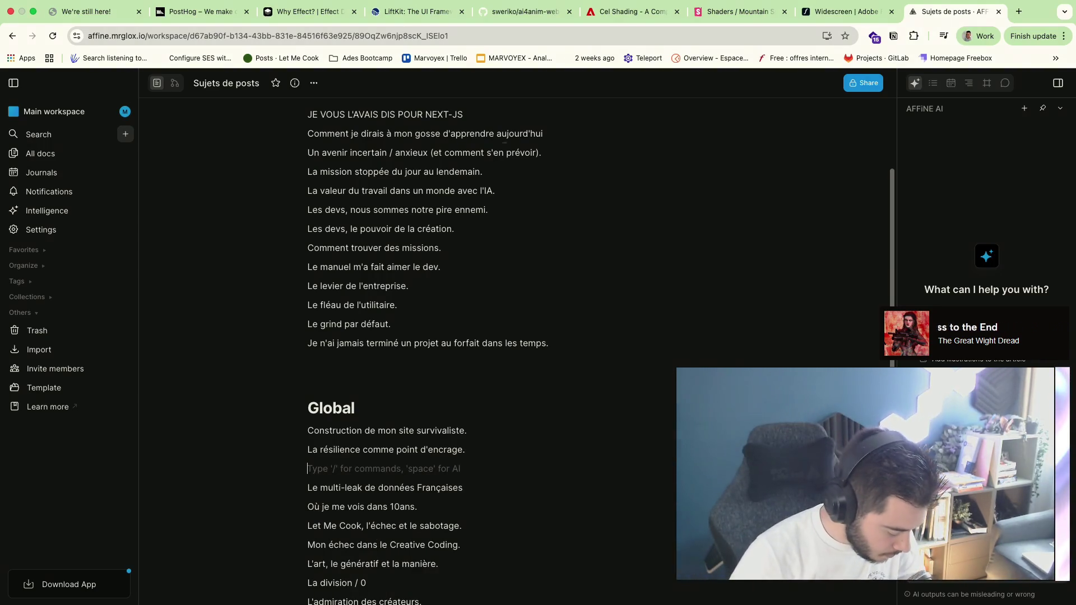
pyautogui.click(430, 445)
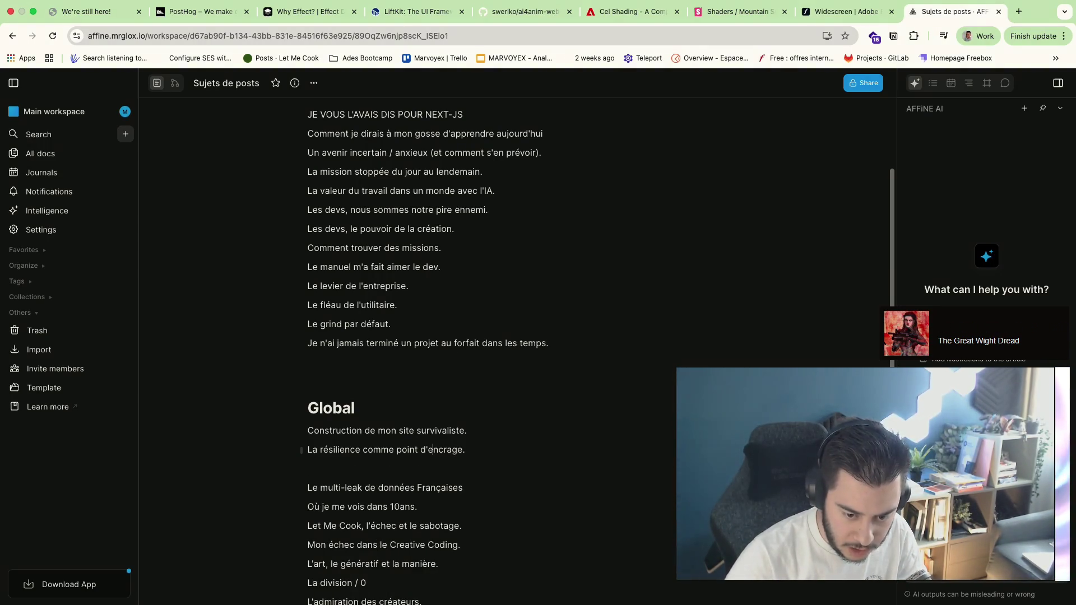
pyautogui.write('a')
pyautogui.click(514, 472)
pyautogui.click(433, 451)
pyautogui.press('BackSpace')
pyautogui.click(474, 469)
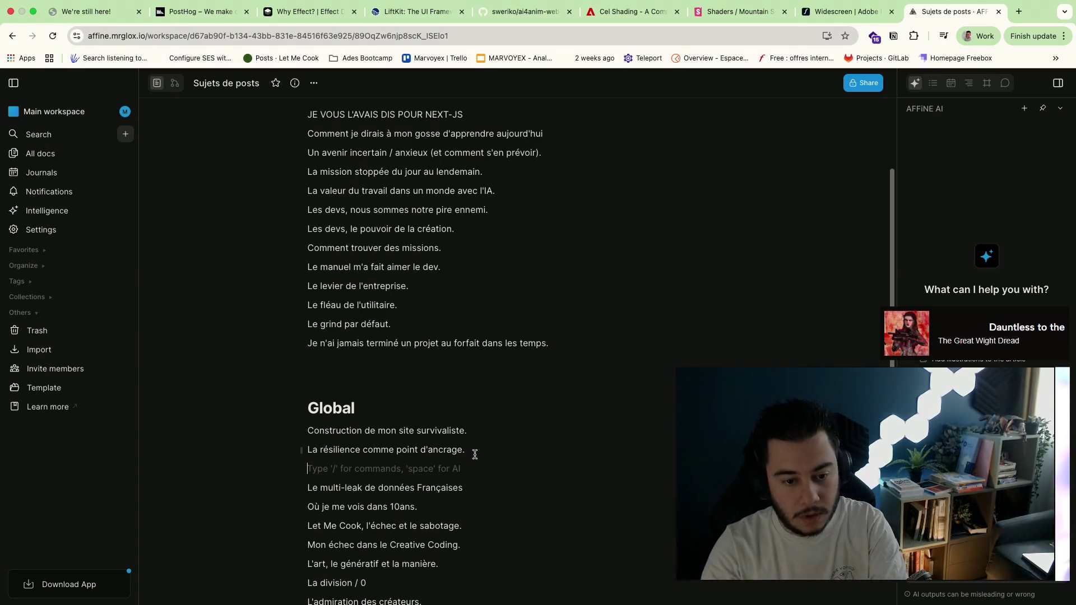
pyautogui.scroll(-5, 462, 387)
pyautogui.scroll(-2, 463, 387)
pyautogui.click(423, 500)
pyautogui.press('Return')
pyautogui.write('La fin de ma location sau')
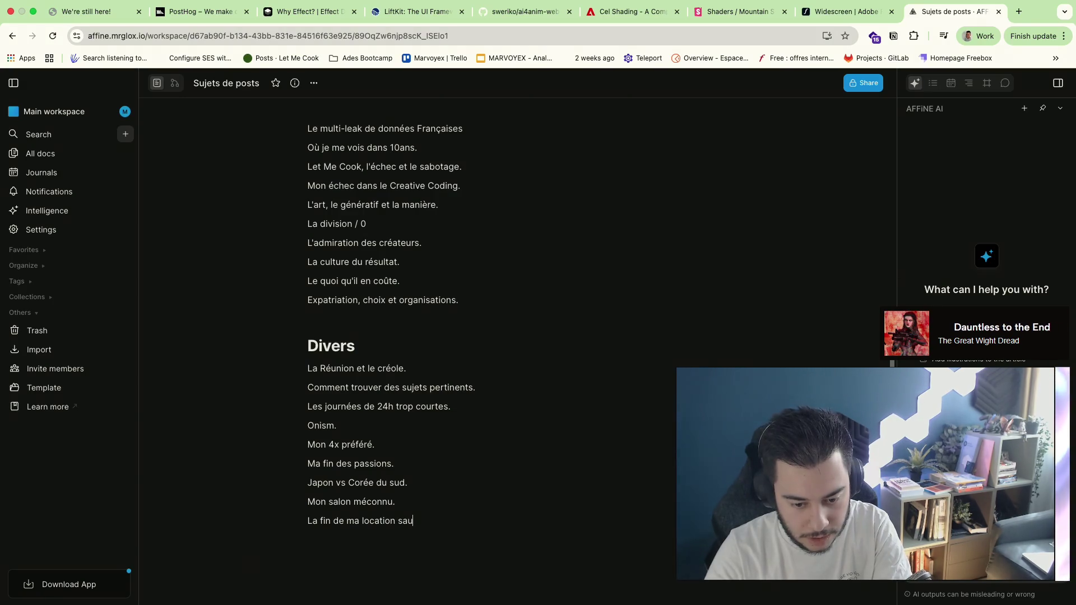
# Finish the seasonal-rental and 15k-euros-a-month-in-France post ideas in the Divers list
pyautogui.press('BackSpace')
pyautogui.write('isonni`rère.')
pyautogui.press('Return')
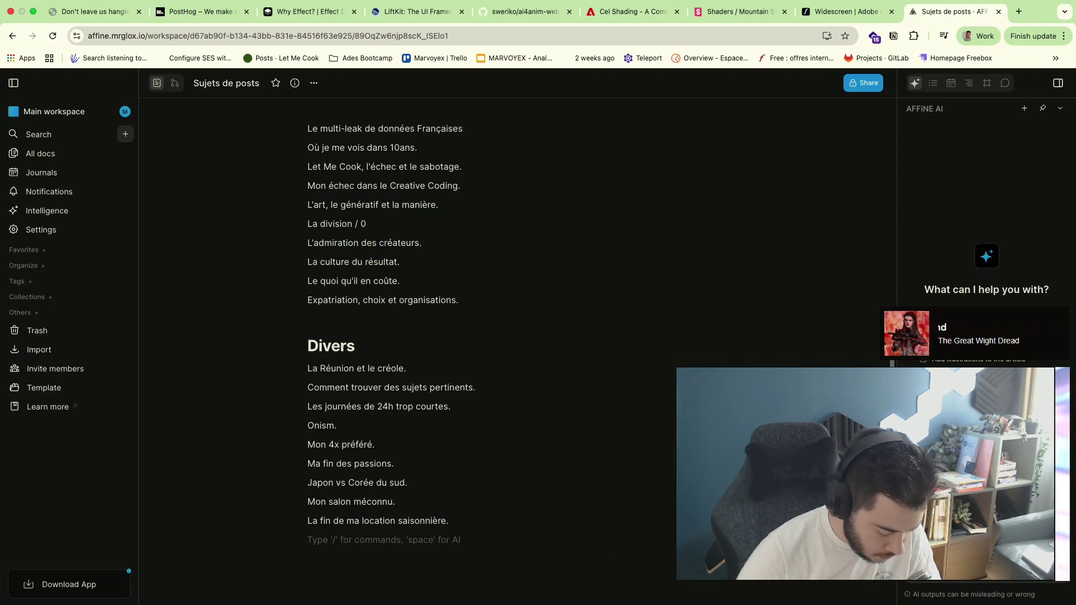
pyautogui.write('La')
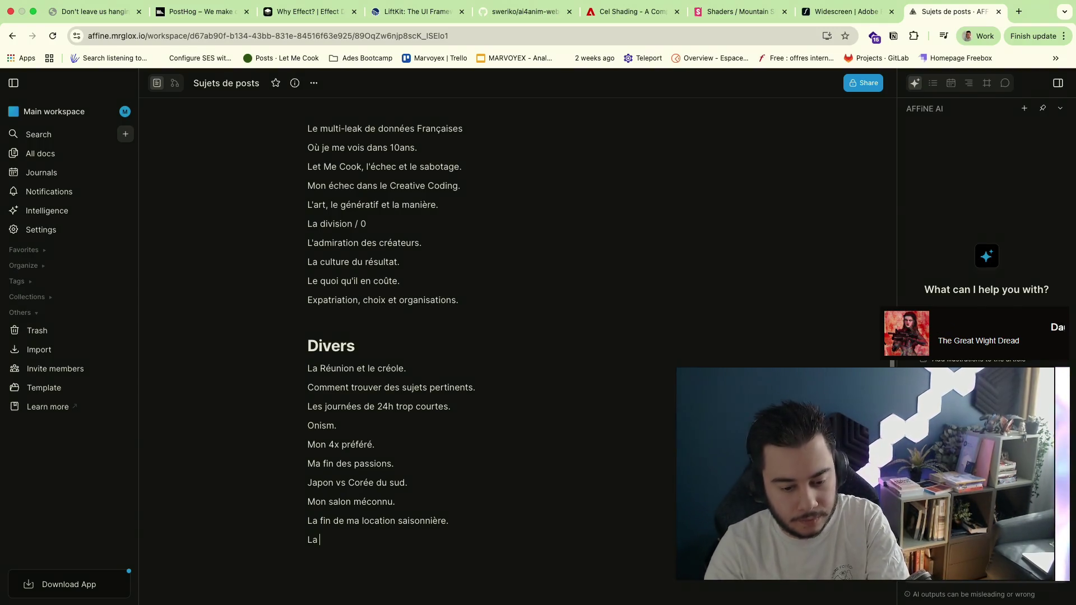
pyautogui.write(' vie à 15')
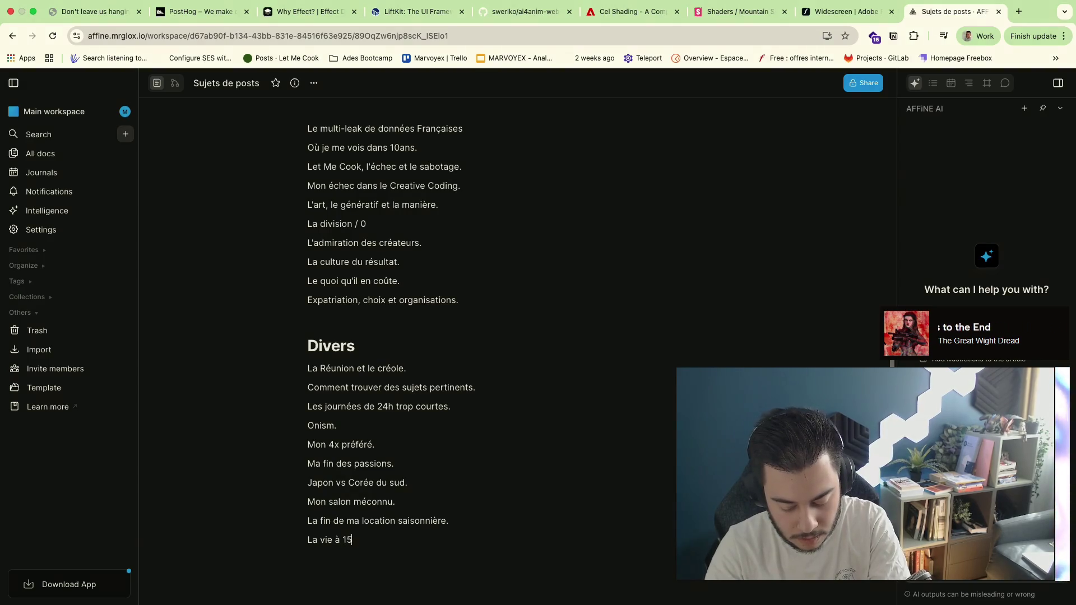
pyautogui.write('k euros / mois en France.')
pyautogui.press('Return')
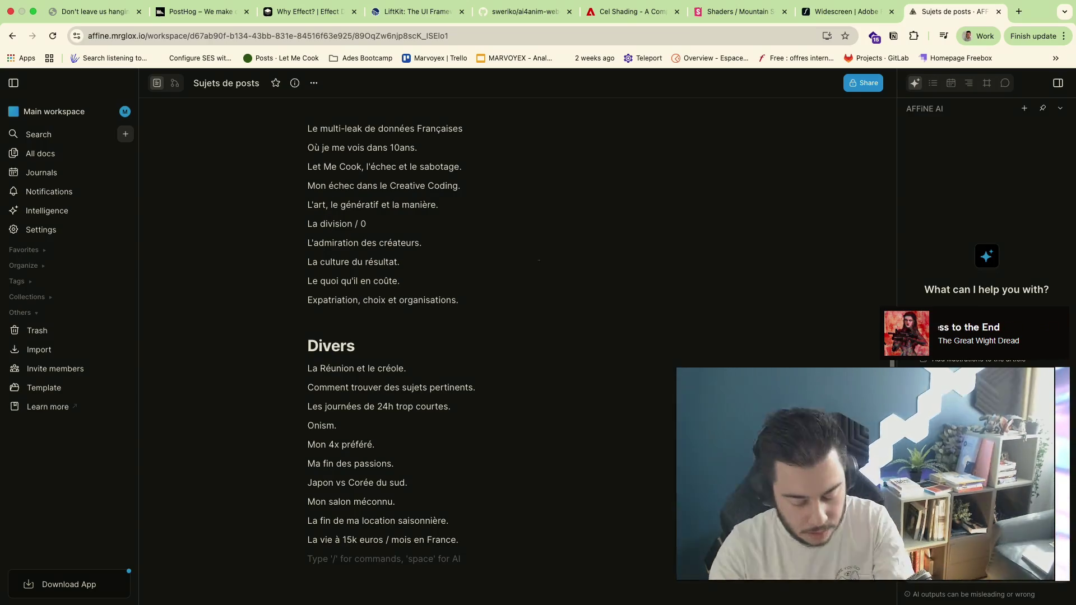
pyautogui.scroll(5, 378, 300)
# Add Dev ideas on the replaced developer, moving from NextJS to TanStack, and Tailwind, then start a line under Global
pyautogui.click(421, 208)
pyautogui.write('Le développeurs')
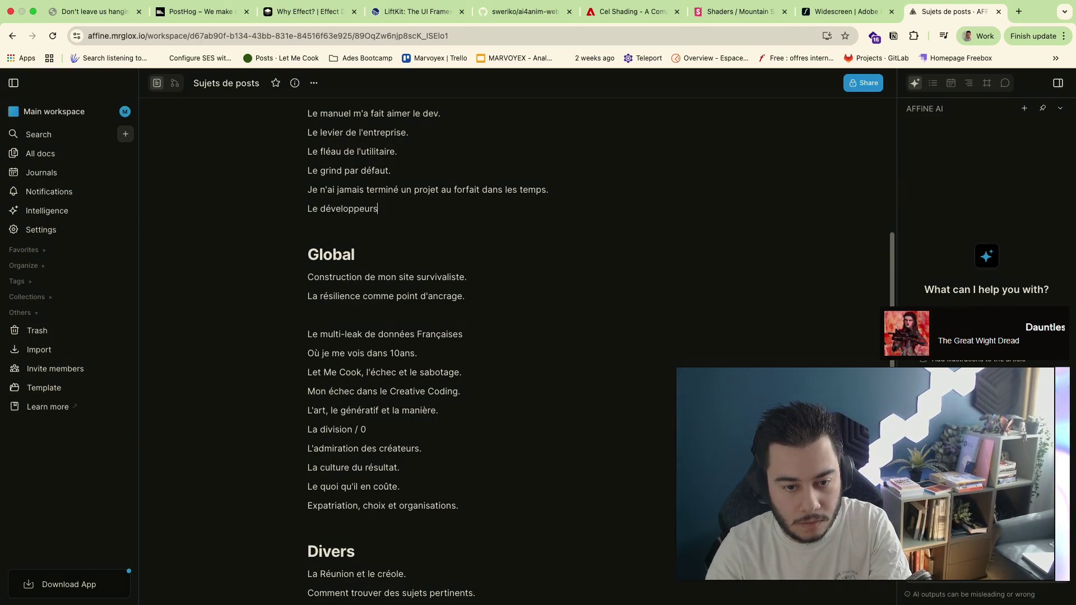
pyautogui.write('remplacé.')
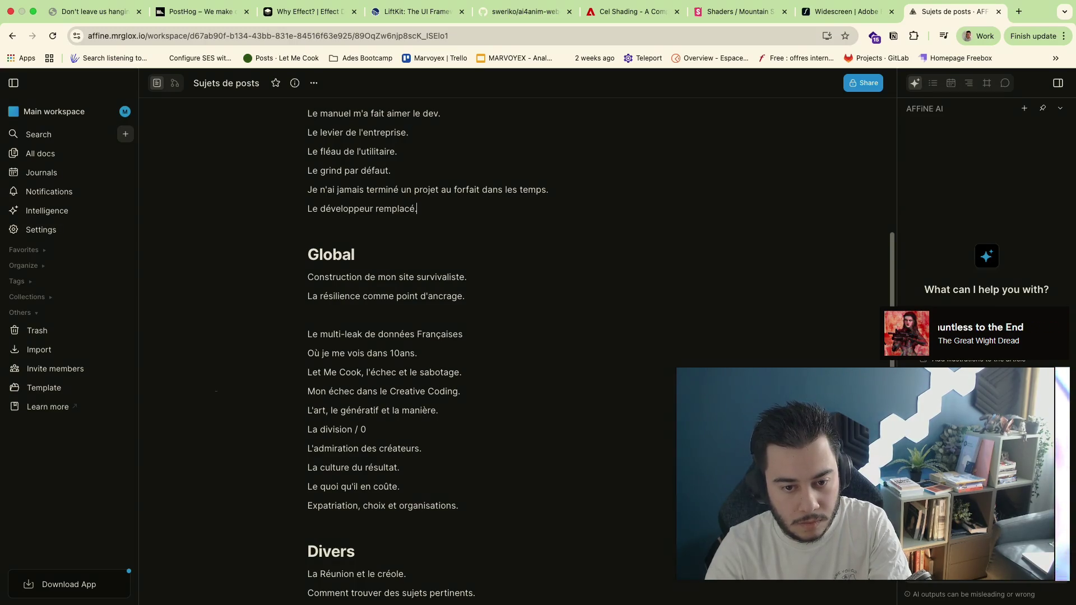
pyautogui.press('Return')
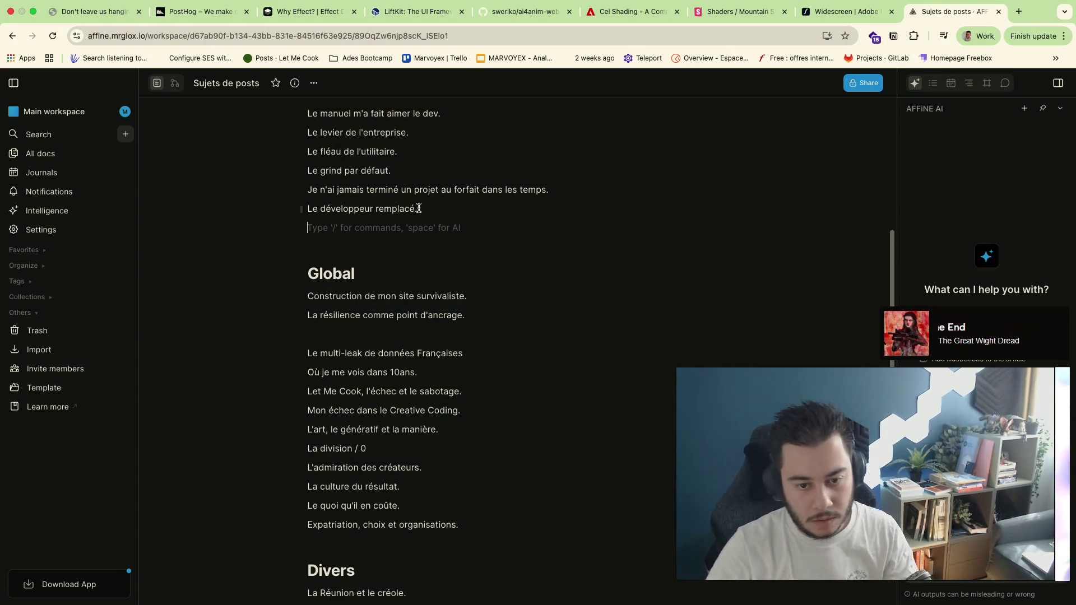
pyautogui.press('Up')
pyautogui.write('(le bon')
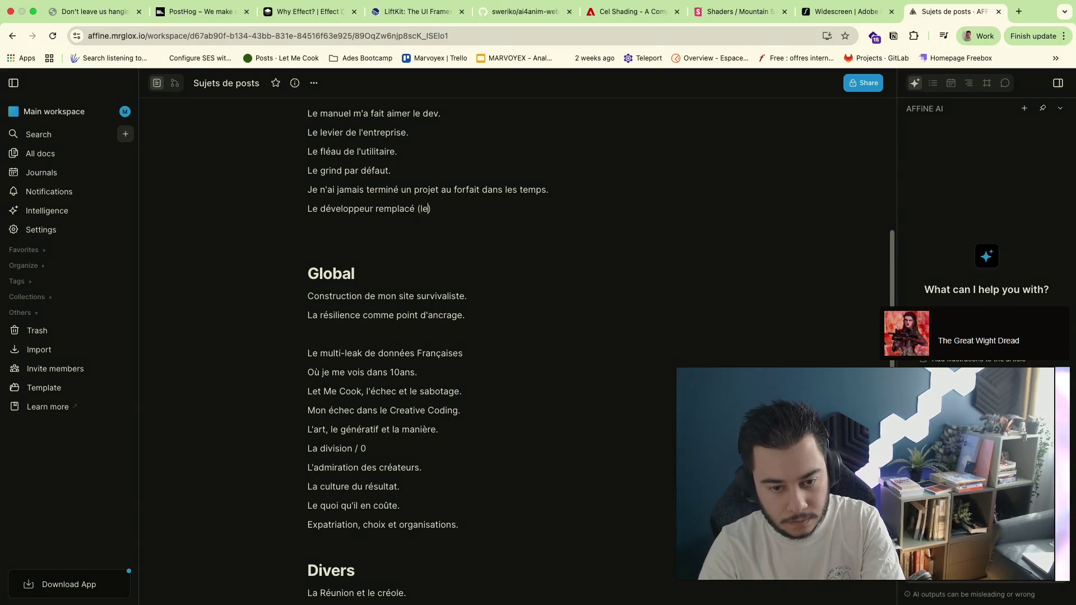
pyautogui.write(', ')
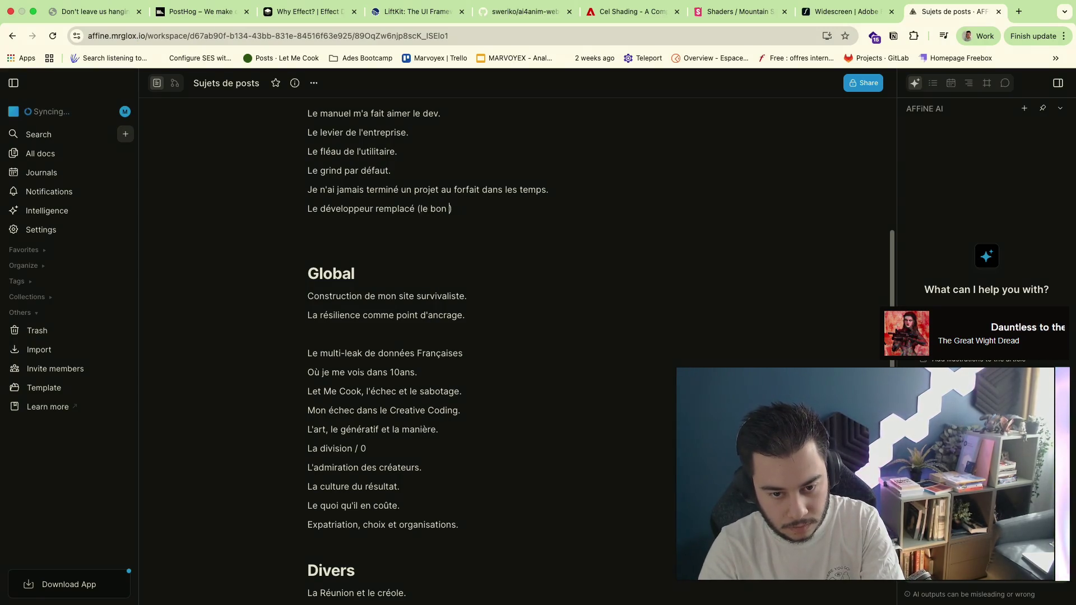
pyautogui.write('le mauvais, le tr')
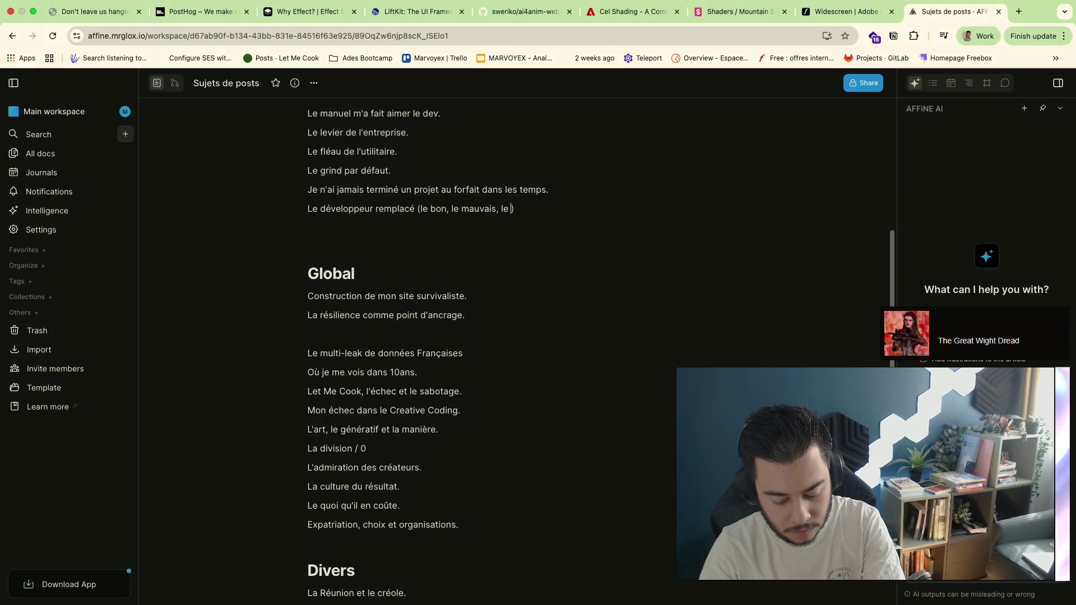
pyautogui.write('uand')
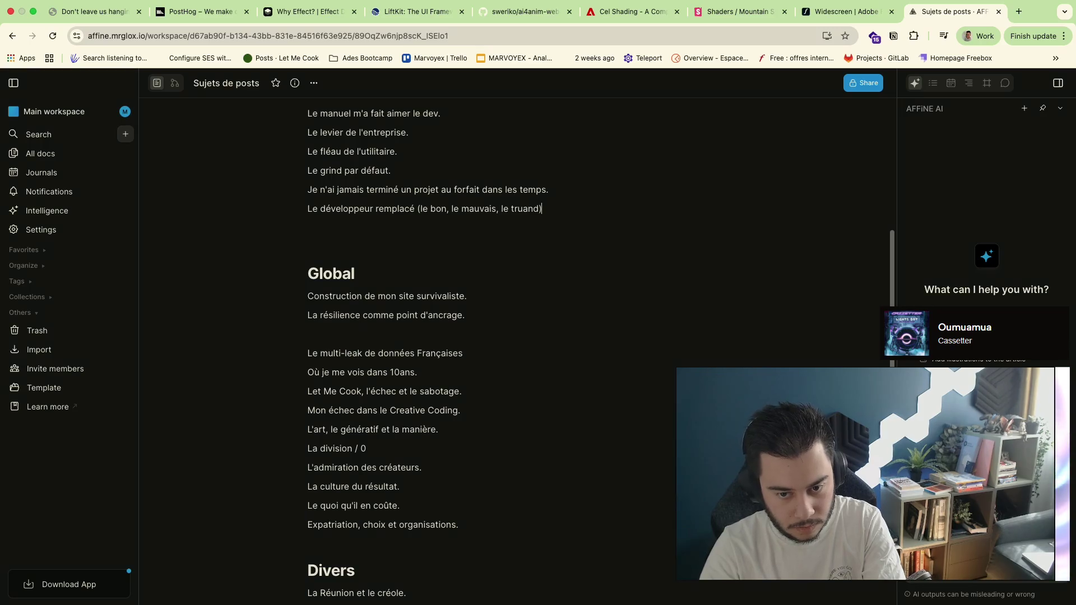
pyautogui.write('.')
pyautogui.press('Return')
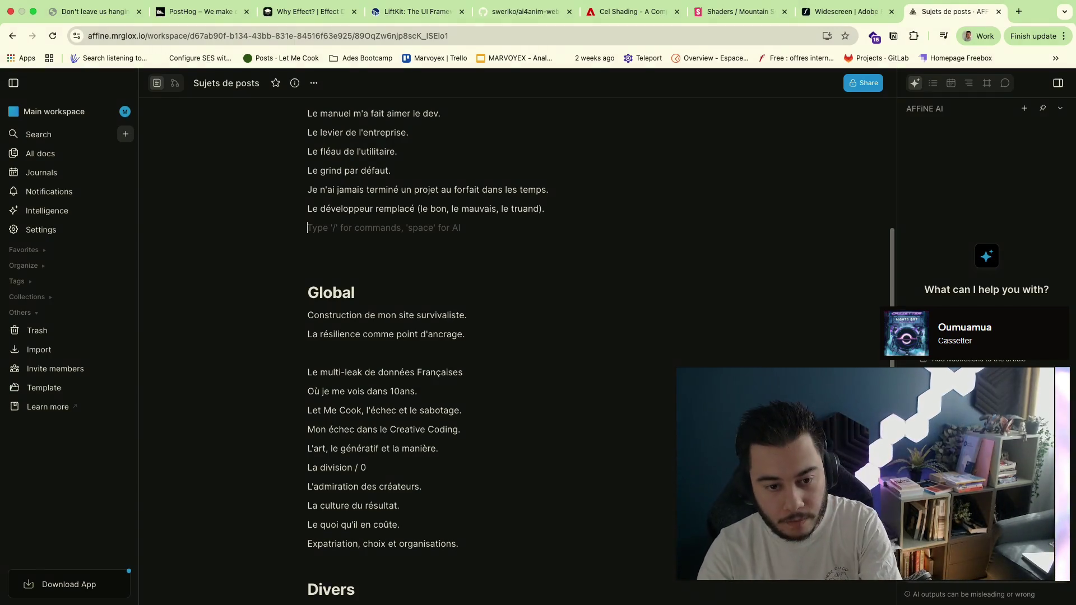
pyautogui.write('De Next')
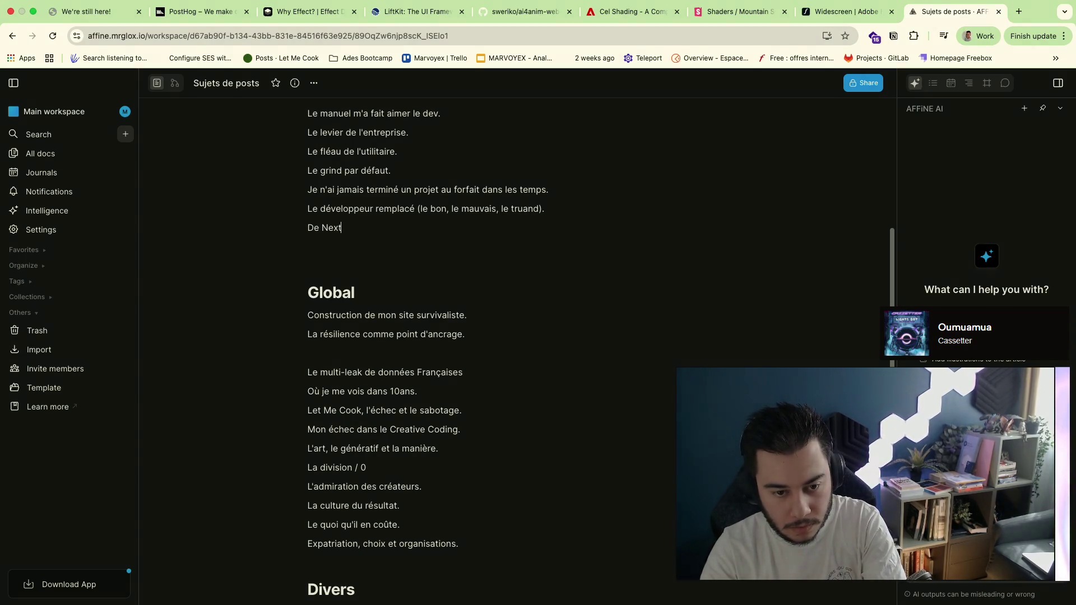
pyautogui.write('JS à TanS')
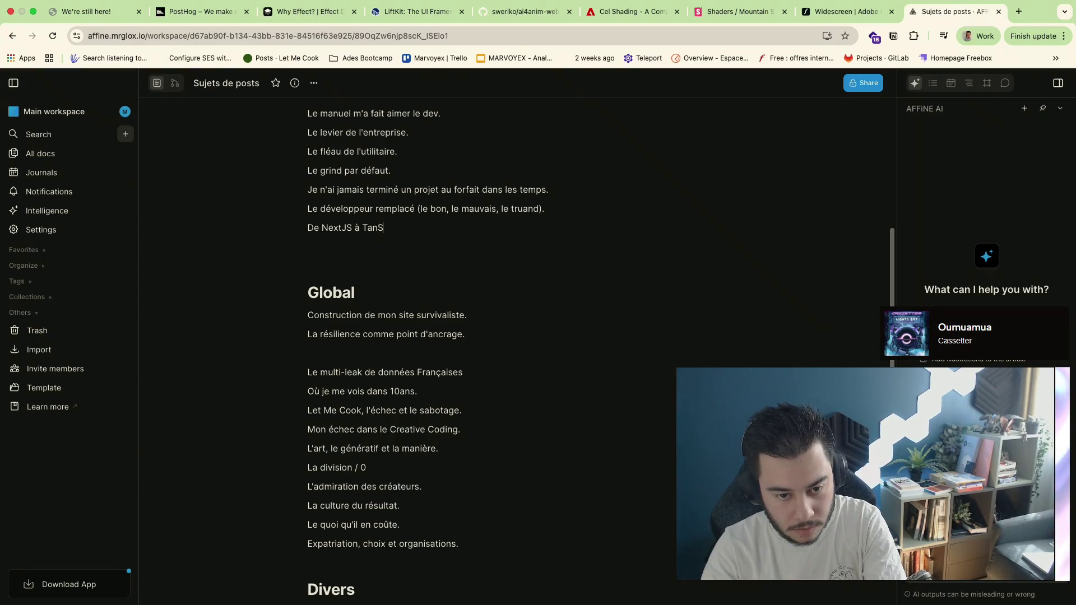
pyautogui.write('tack.')
pyautogui.press('Return')
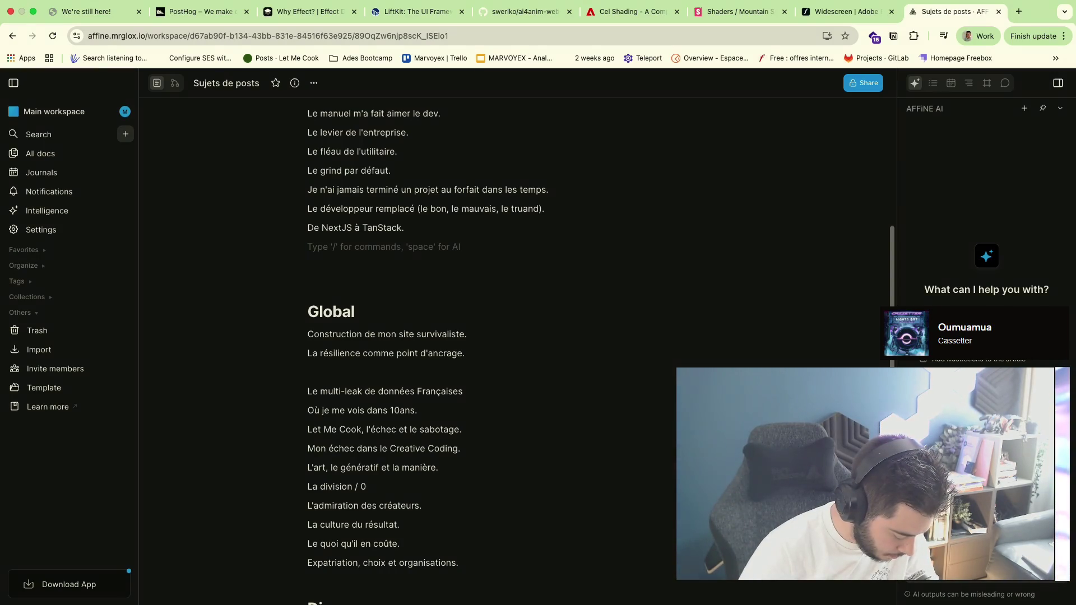
pyautogui.write('Tailwind la')
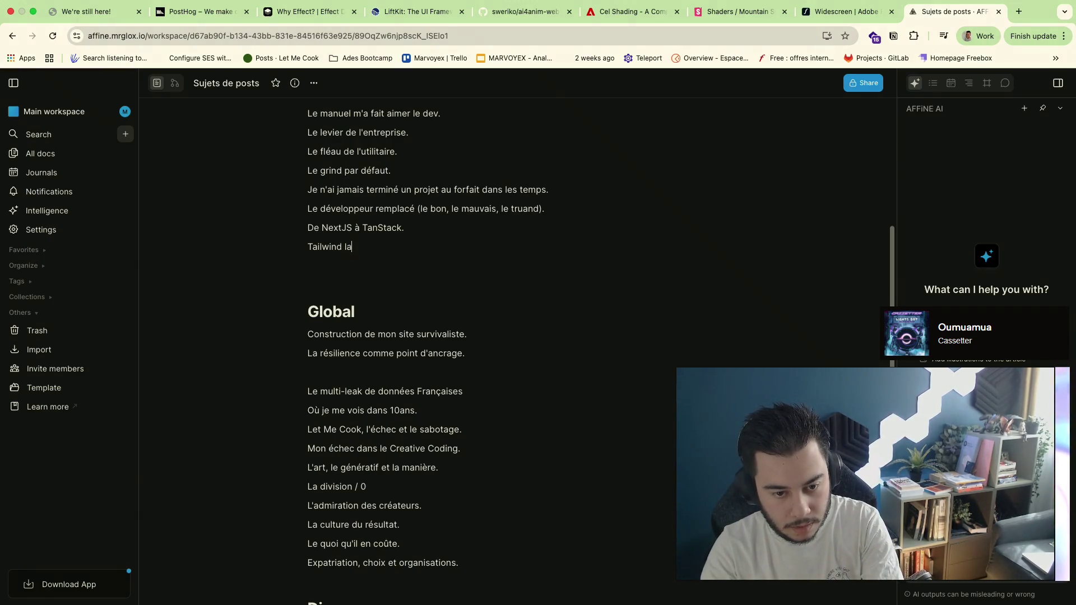
pyautogui.write(' lib qui a changé la')
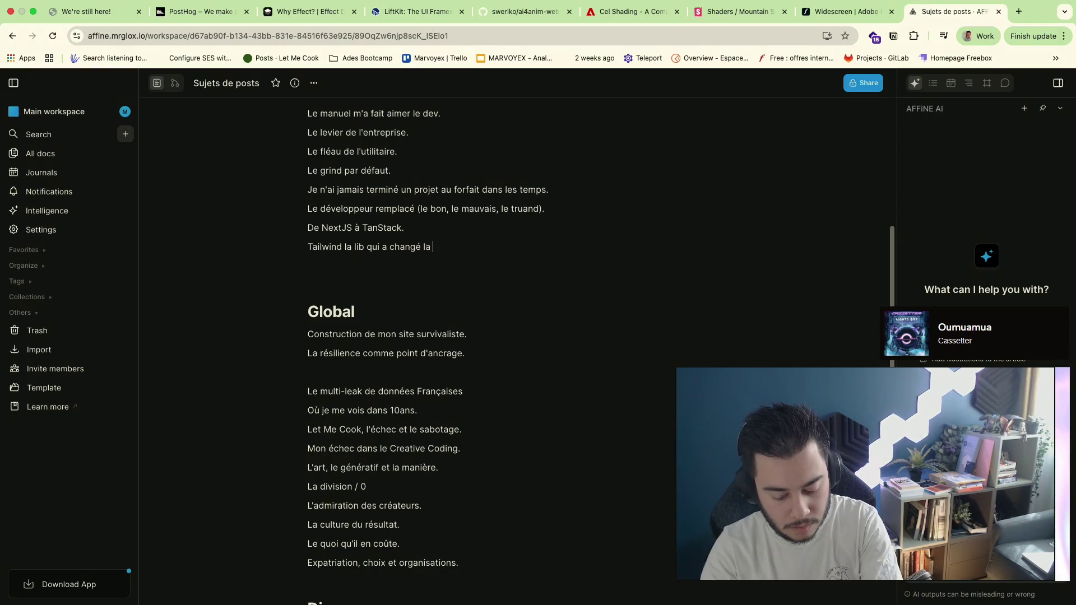
pyautogui.write('breux')
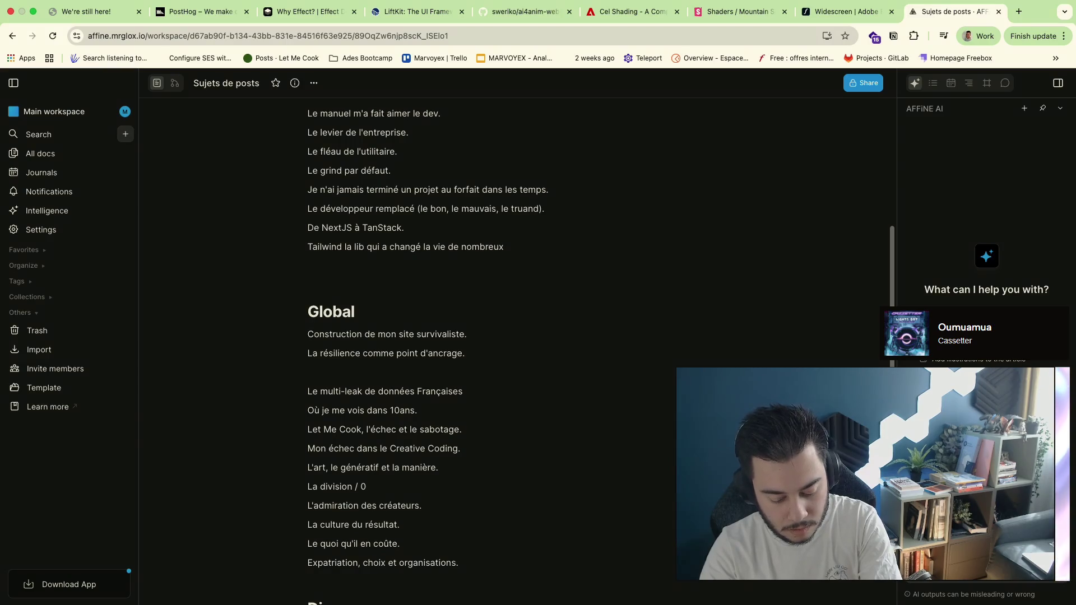
pyautogui.write(' devs.')
pyautogui.press('Return')
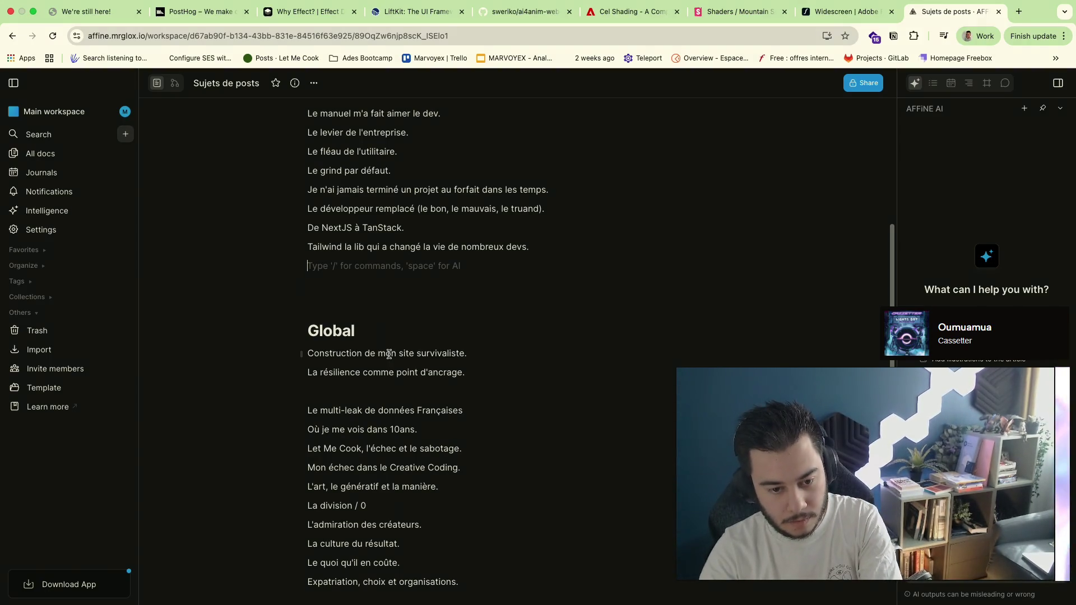
pyautogui.click(471, 390)
pyautogui.write('Mêler m')
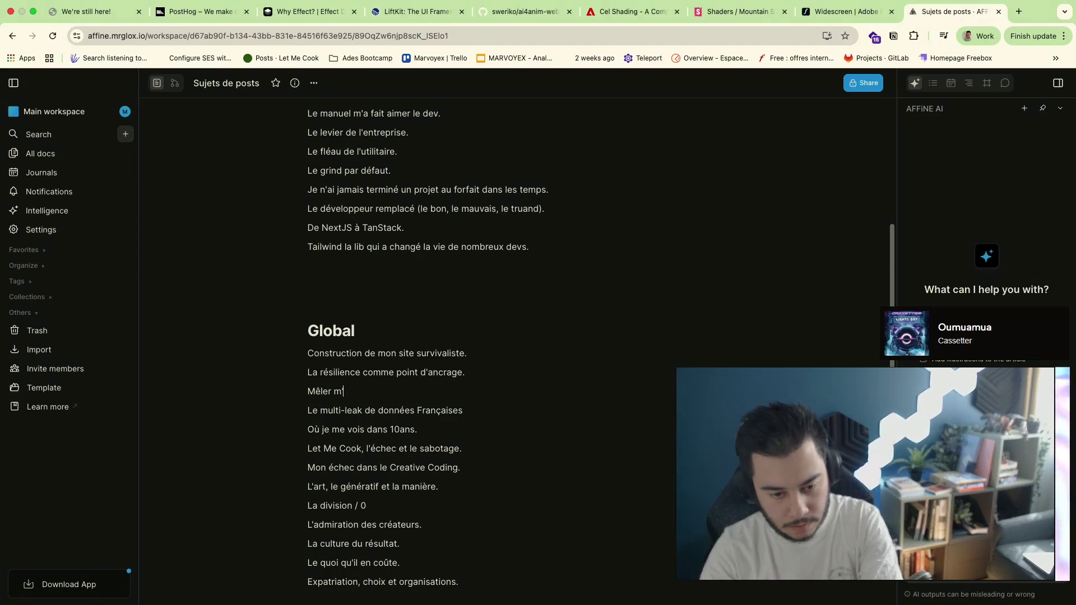
# Add 'Mêler passions et intérêts.' under Global and remove the empty paragraphs below the Tailwind line
pyautogui.press('BackSpace')
pyautogui.write('pa')
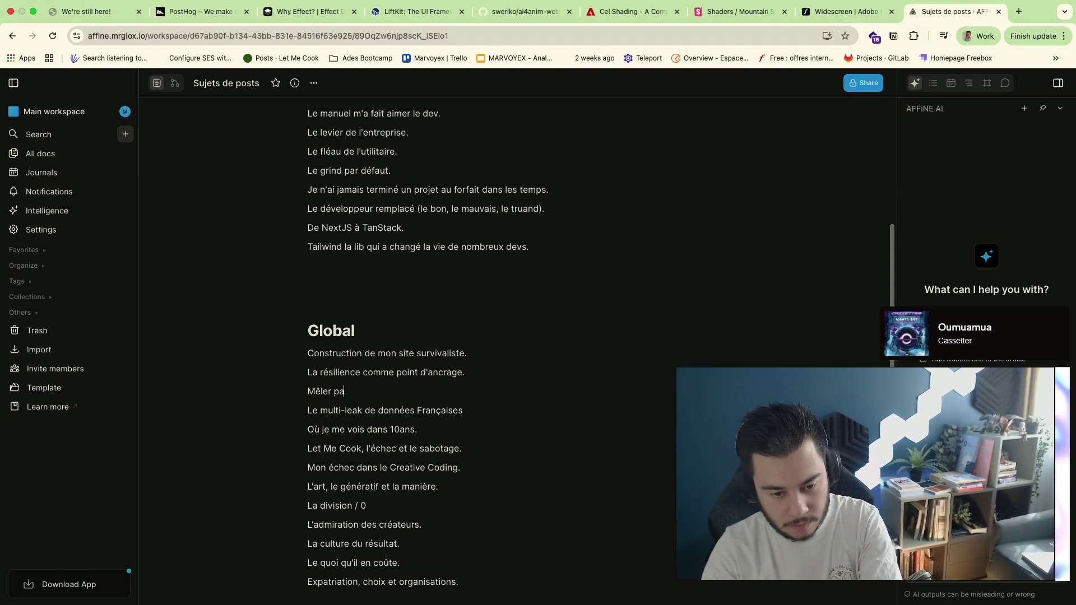
pyautogui.write('intérêts')
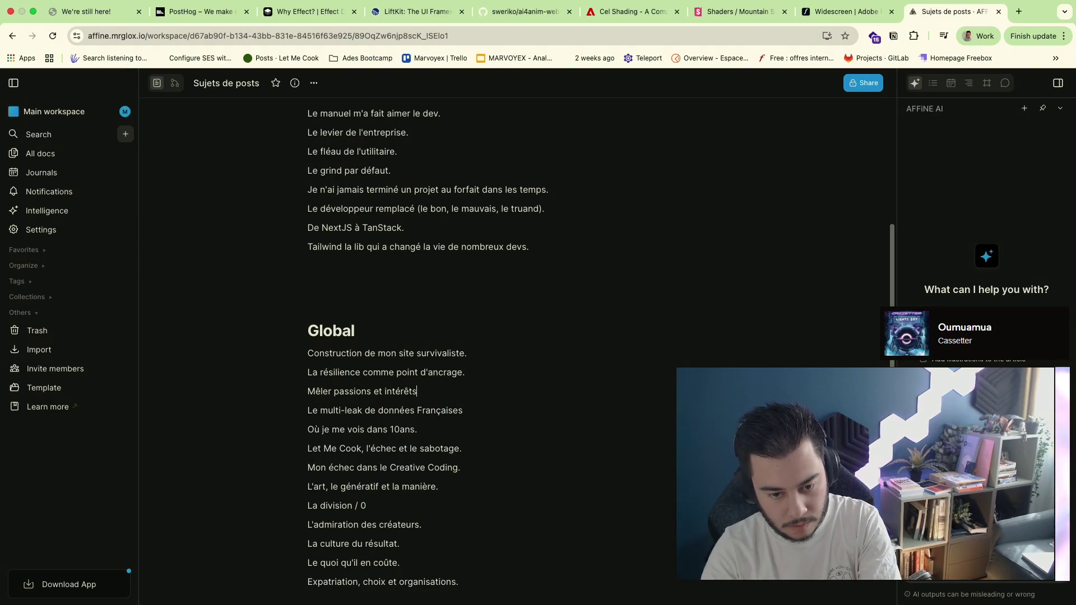
pyautogui.write('.')
pyautogui.press('Return')
pyautogui.press('BackSpace')
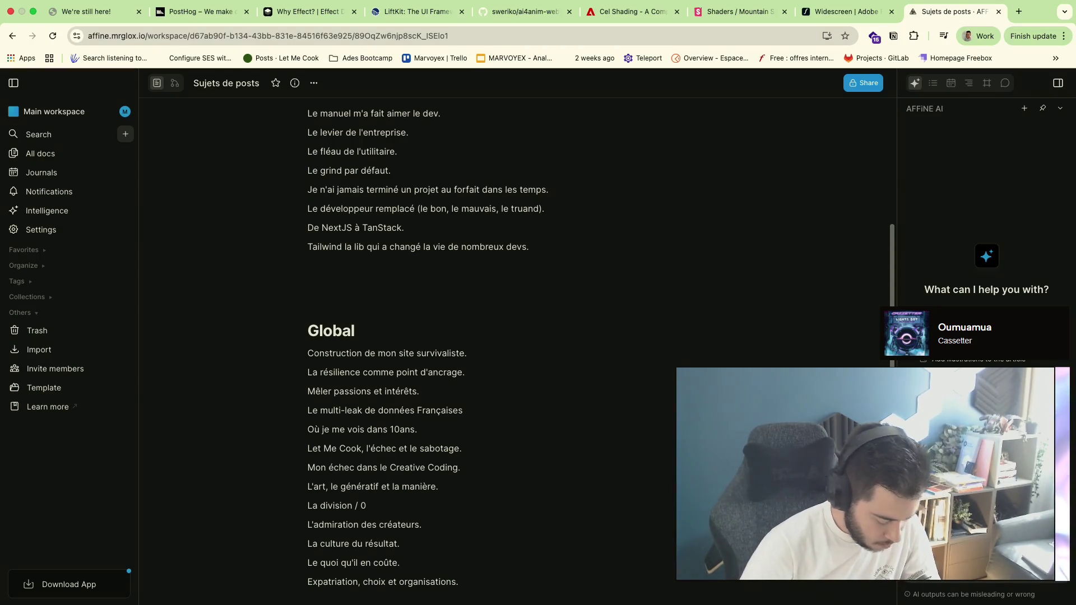
pyautogui.click(418, 298)
pyautogui.press('Up')
pyautogui.press('Up')
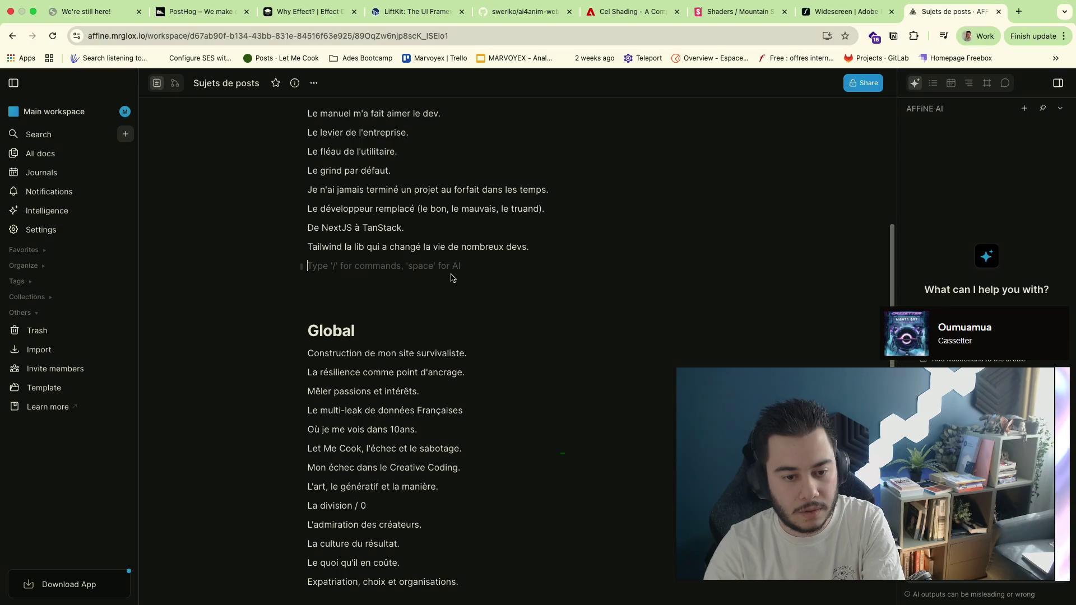
pyautogui.press('BackSpace')
pyautogui.press('Down')
pyautogui.press('BackSpace')
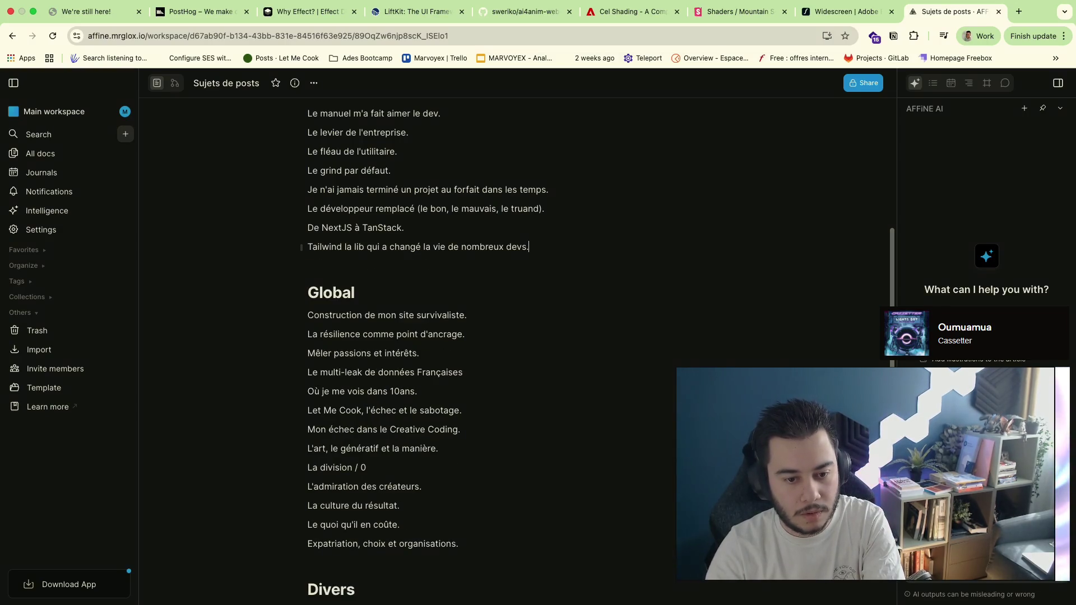
# Add the ten-year freelance retrospective under Global and 'Tous cassés à 30ans.' at the end of Divers
pyautogui.click(447, 306)
pyautogui.press('Return')
pyautogui.write('10ans de Freelance, le bilan.')
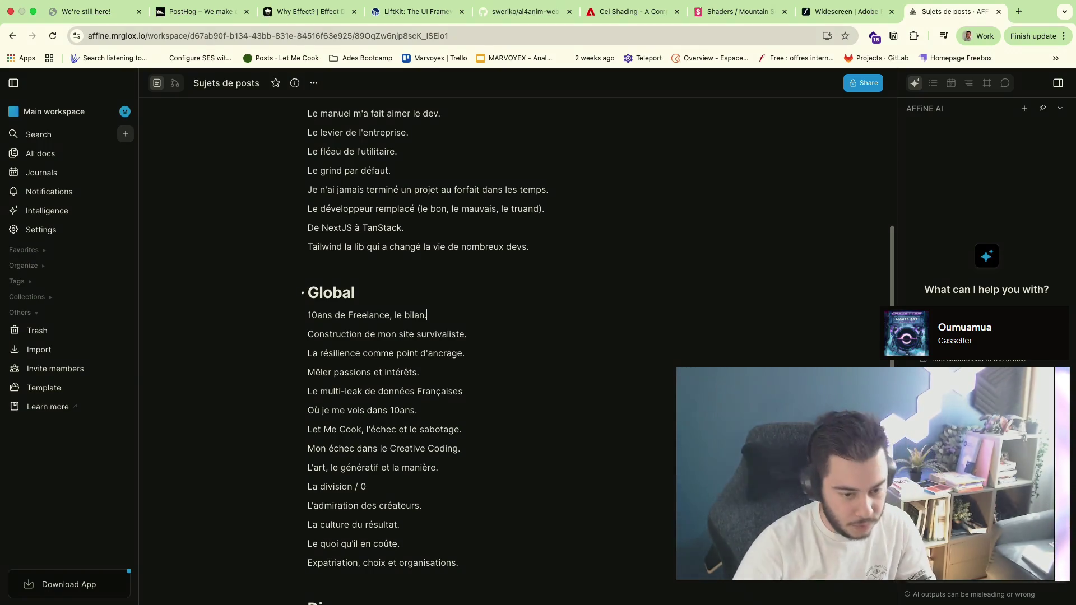
pyautogui.scroll(-5, 457, 370)
pyautogui.click(473, 499)
pyautogui.write('Tous cassés à 30ans')
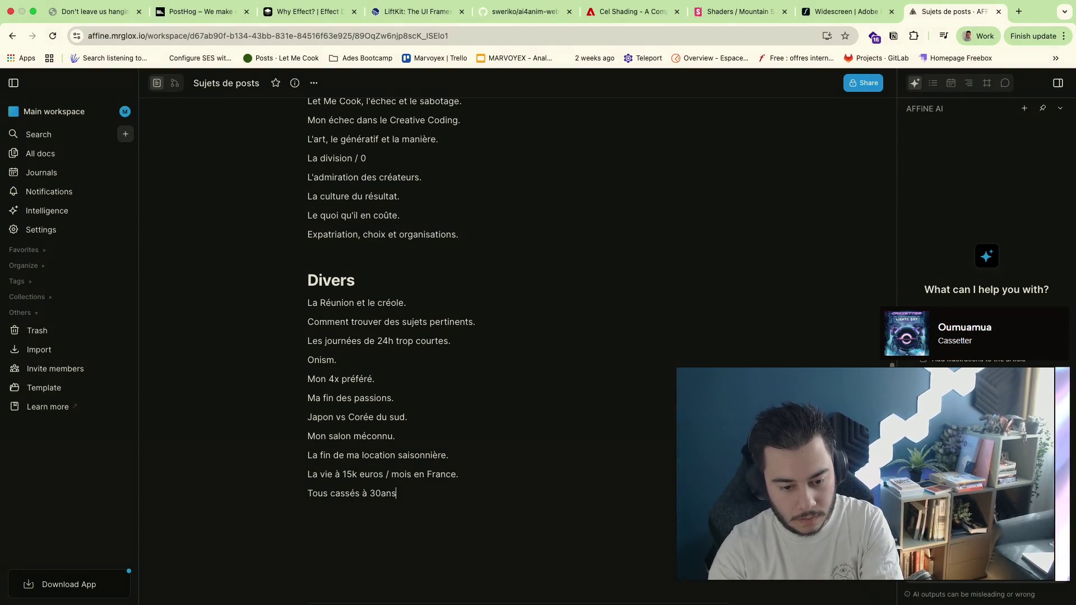
pyautogui.press('Return')
pyautogui.press('BackSpace')
pyautogui.write('.')
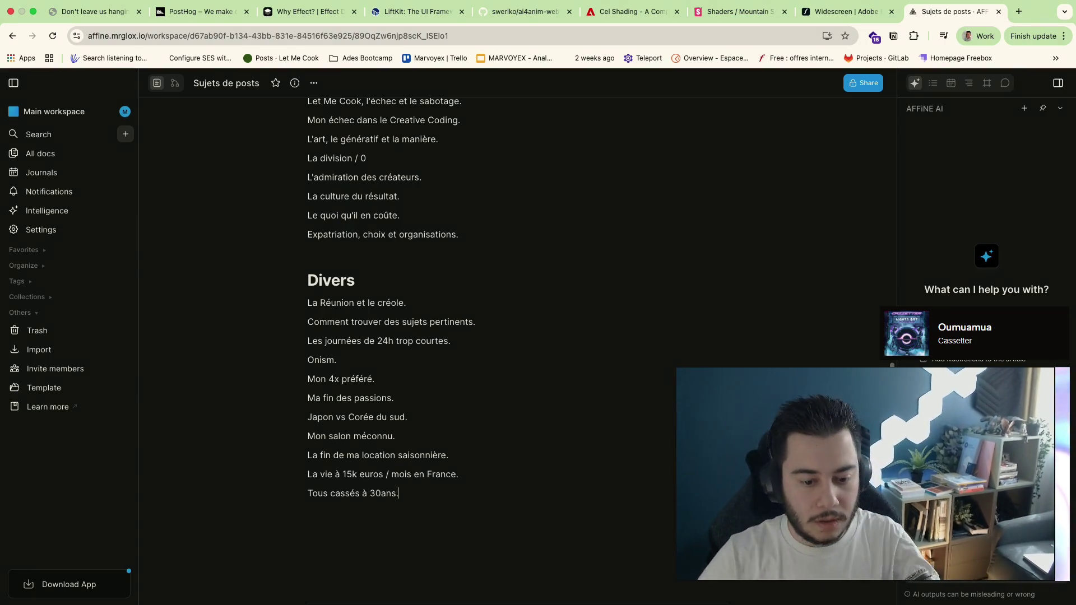
pyautogui.scroll(10, 541, 265)
pyautogui.scroll(3, 539, 264)
pyautogui.moveTo(538, 260); pyautogui.dragTo(526, 591)
# Open the workspace's All docs list
pyautogui.click(589, 438)
pyautogui.click(214, 298)
pyautogui.click(40, 153)
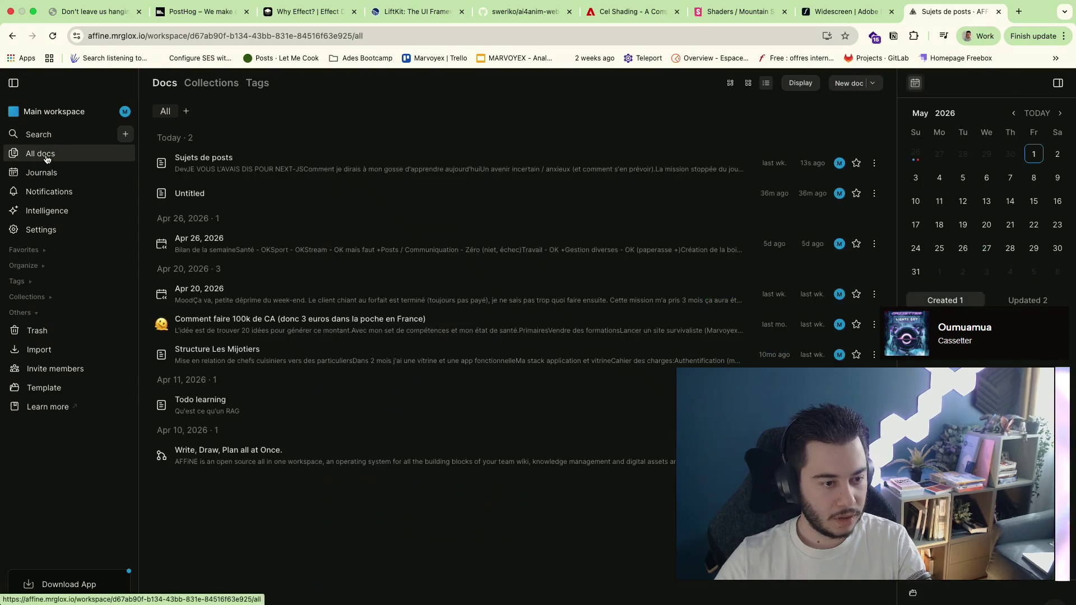
# Favourite 'Sujets de posts', open the Untitled doc and fix its 'Sujets de vidéos' title
pyautogui.click(857, 163)
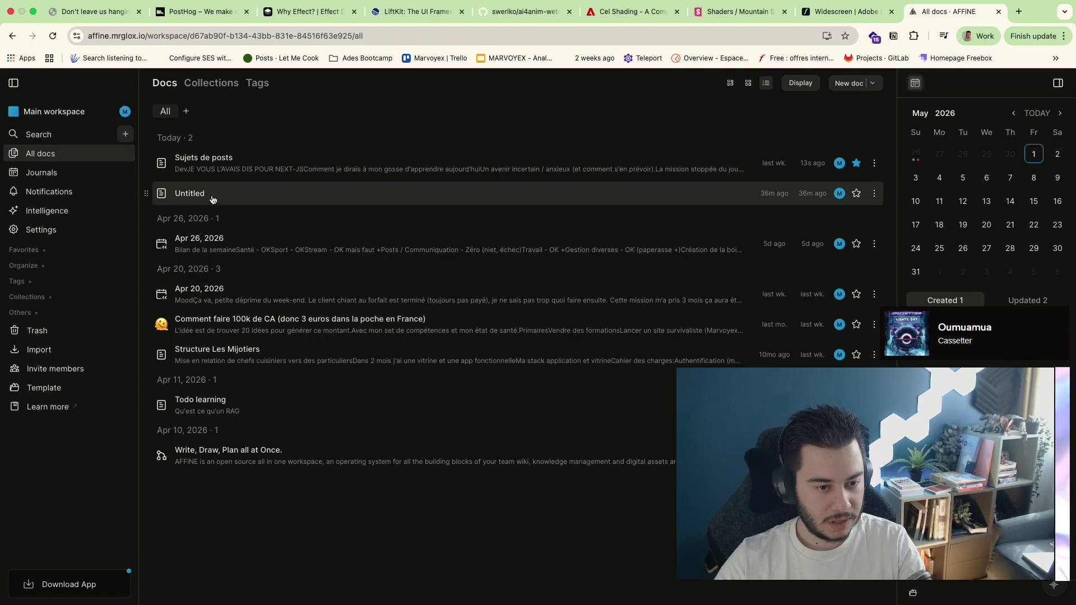
pyautogui.click(211, 196)
pyautogui.write('Sujet s de')
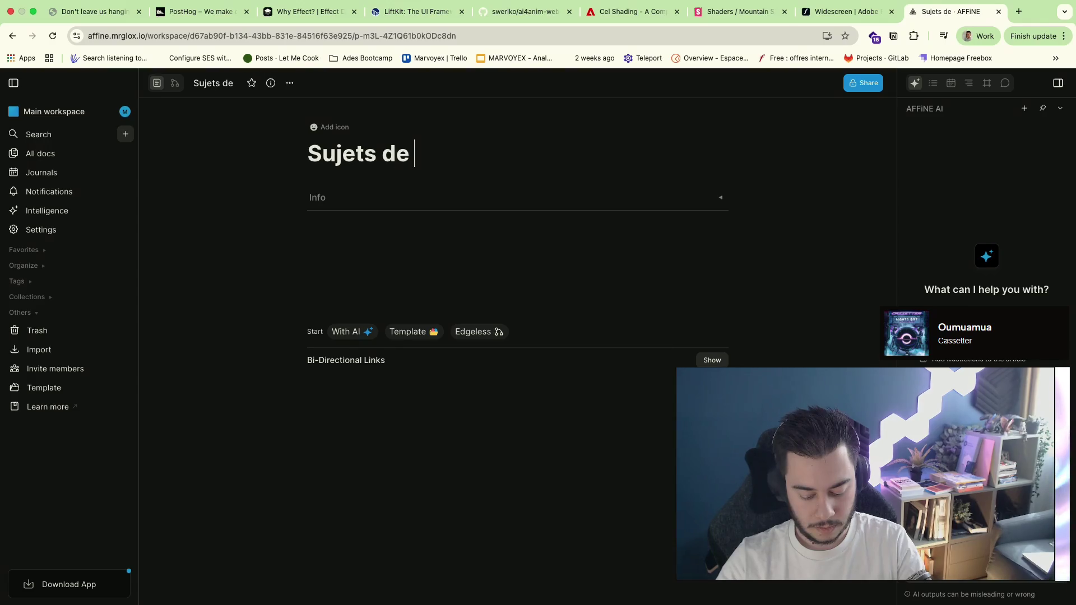
pyautogui.write(' vidés')
pyautogui.press('BackSpace')
pyautogui.write('os')
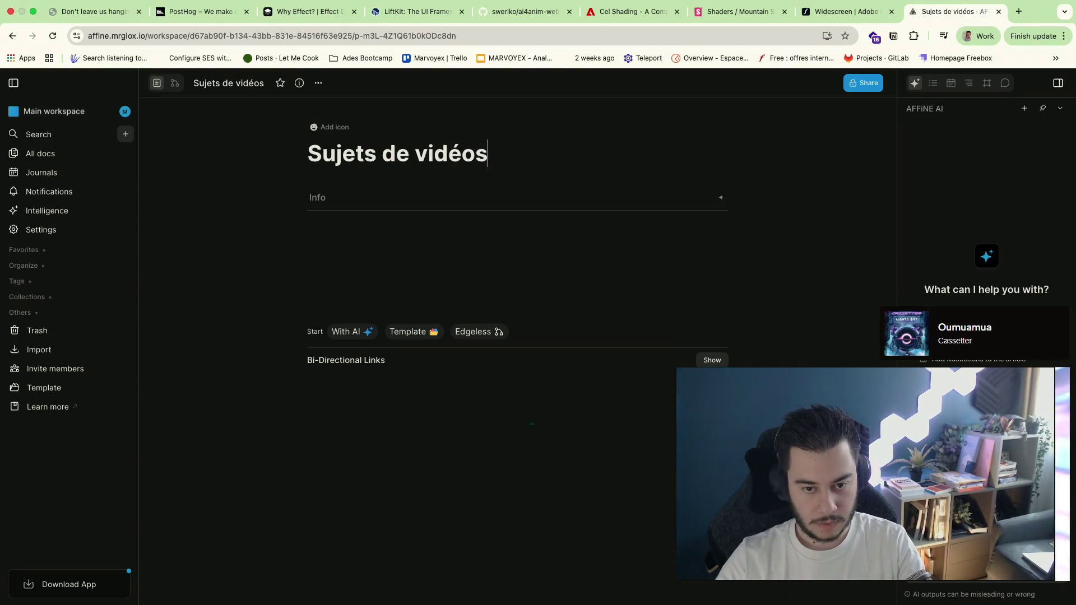
pyautogui.press('Return')
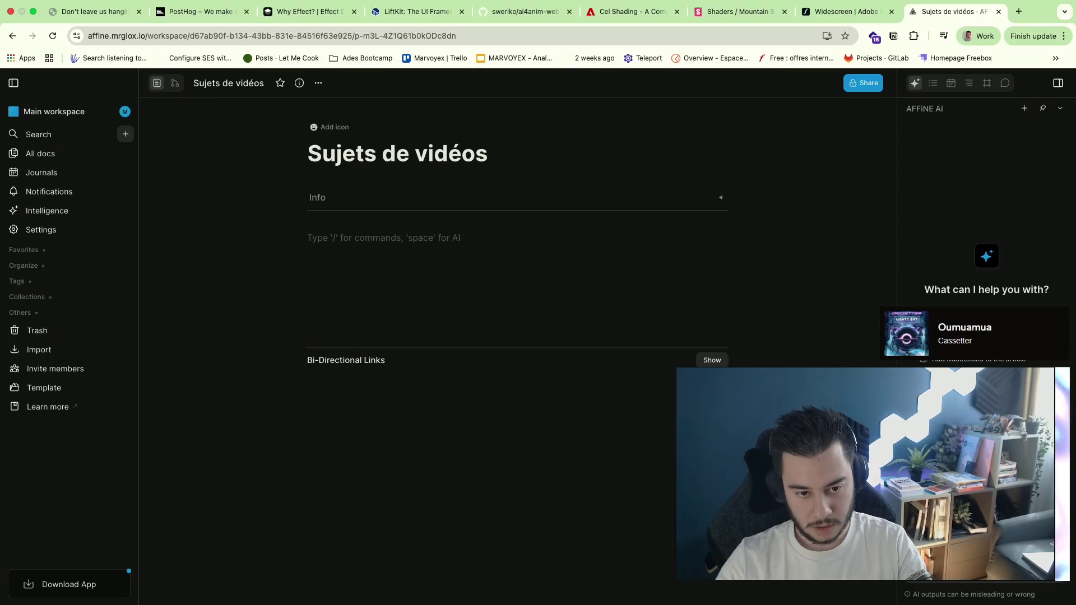
pyautogui.write('Vide')
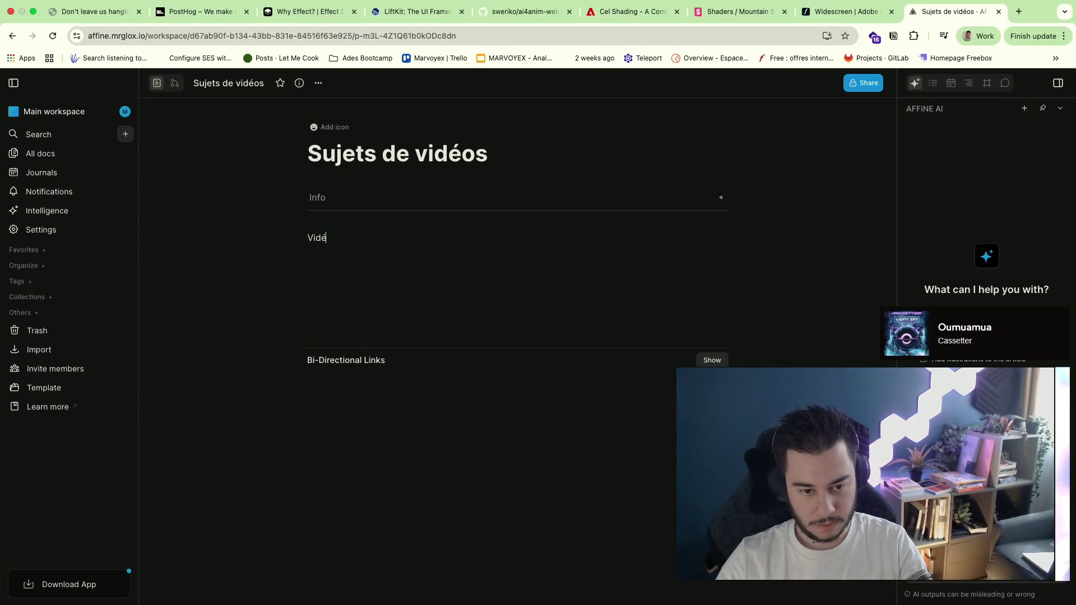
# Create the 'Vidéos création de valeur' Heading 1 via the / menu
pyautogui.press('BackSpace')
pyautogui.press('BackSpace')
pyautogui.press('BackSpace')
pyautogui.press('BackSpace')
pyautogui.write('/')
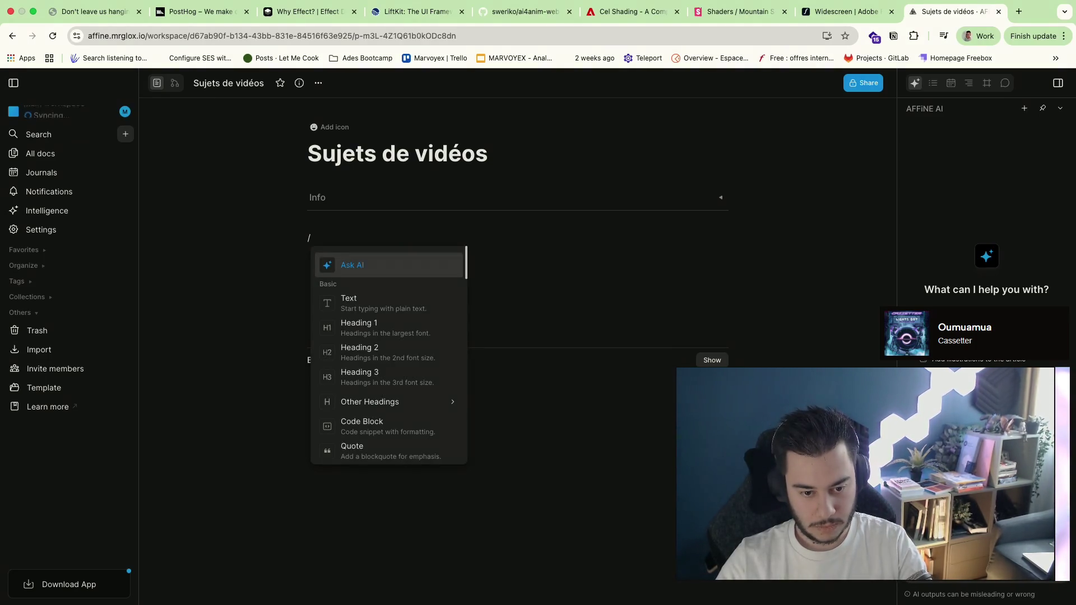
pyautogui.press('Down')
pyautogui.press('Down')
pyautogui.press('Return')
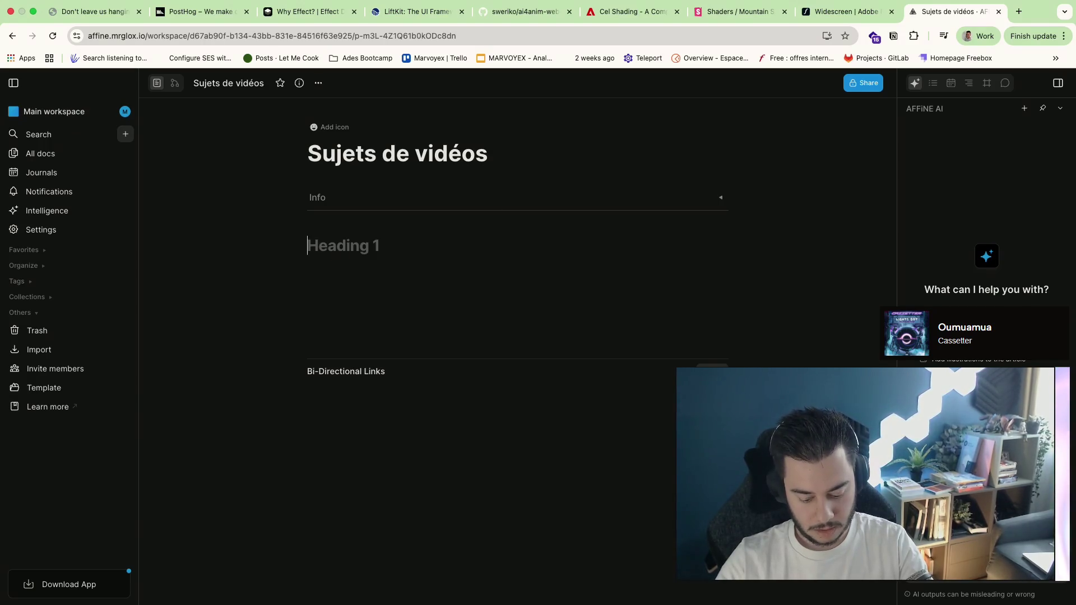
pyautogui.write('Vidéos C')
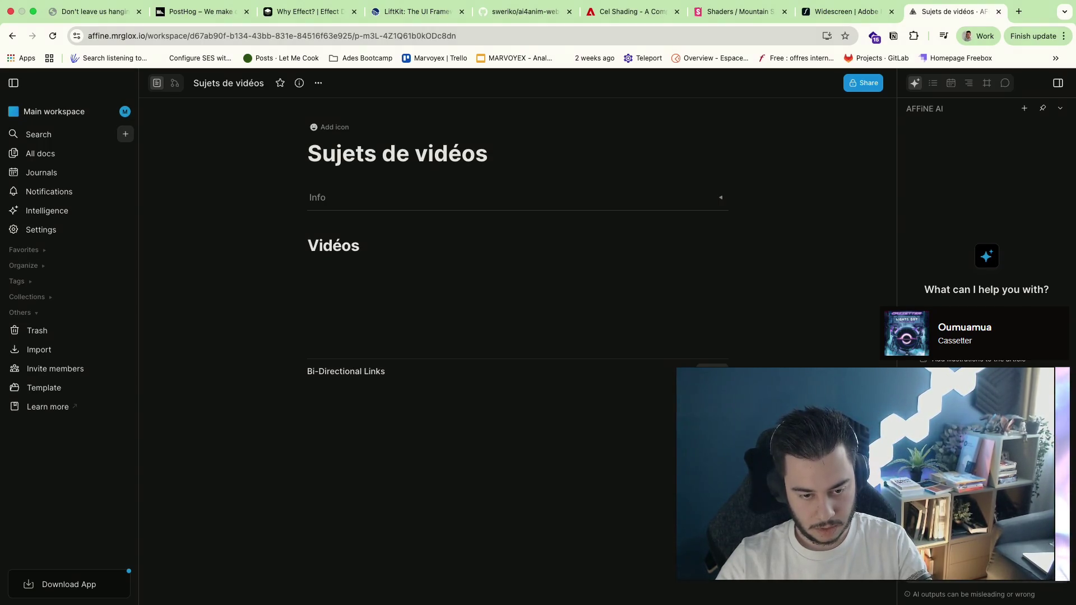
pyautogui.write('re')
pyautogui.press('BackSpace')
pyautogui.press('BackSpace')
pyautogui.press('BackSpace')
pyautogui.write('crea')
pyautogui.press('BackSpace')
pyautogui.press('BackSpace')
pyautogui.write('éation de valeur')
pyautogui.press('Return')
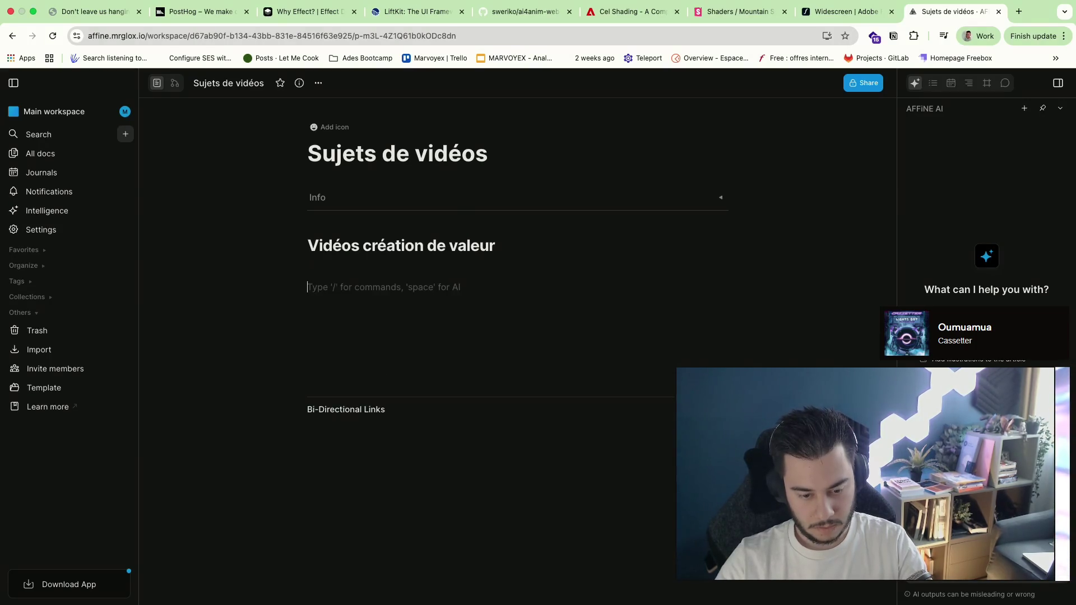
pyautogui.write('/h1')
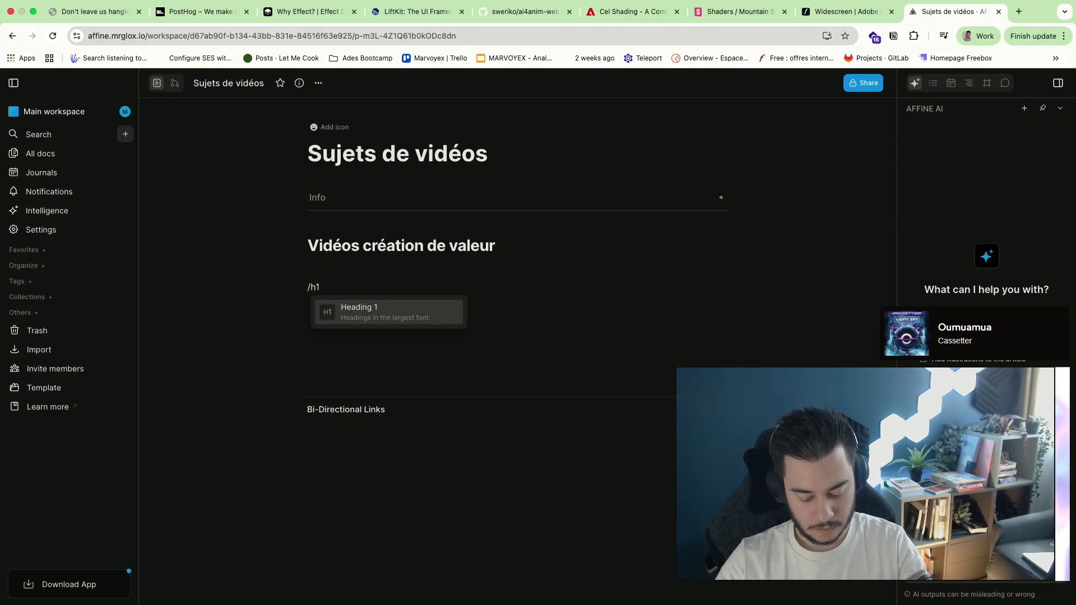
# Create the 'Vidéos Buzz' heading with 'La fin de NextJS' and add 'Pourquoi TanStack' under the value heading
pyautogui.press('Return')
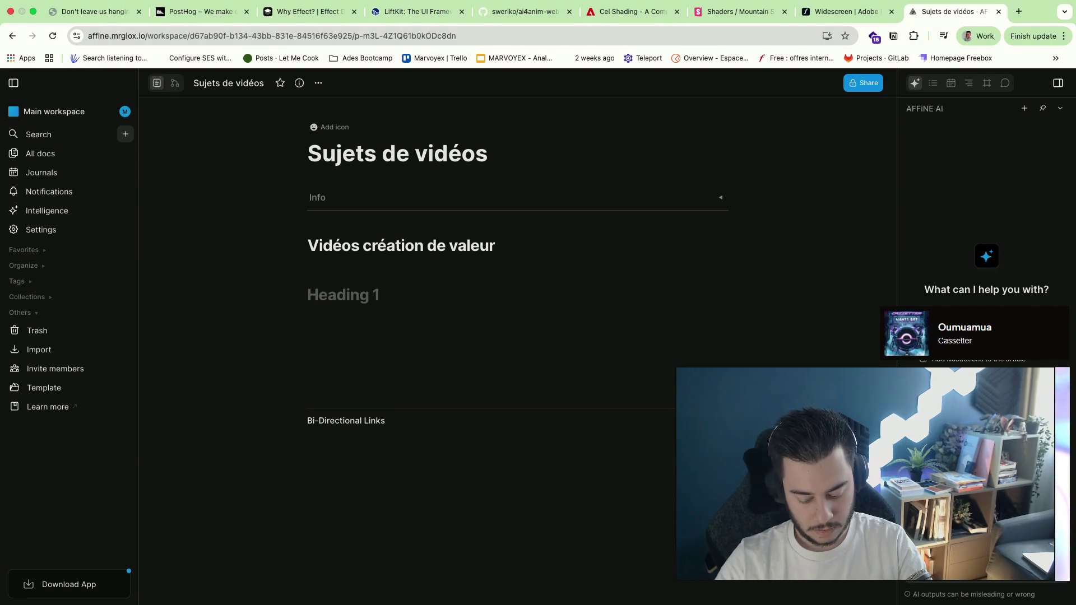
pyautogui.write('Vidéos Buzz')
pyautogui.press('Return')
pyautogui.write('La fin d')
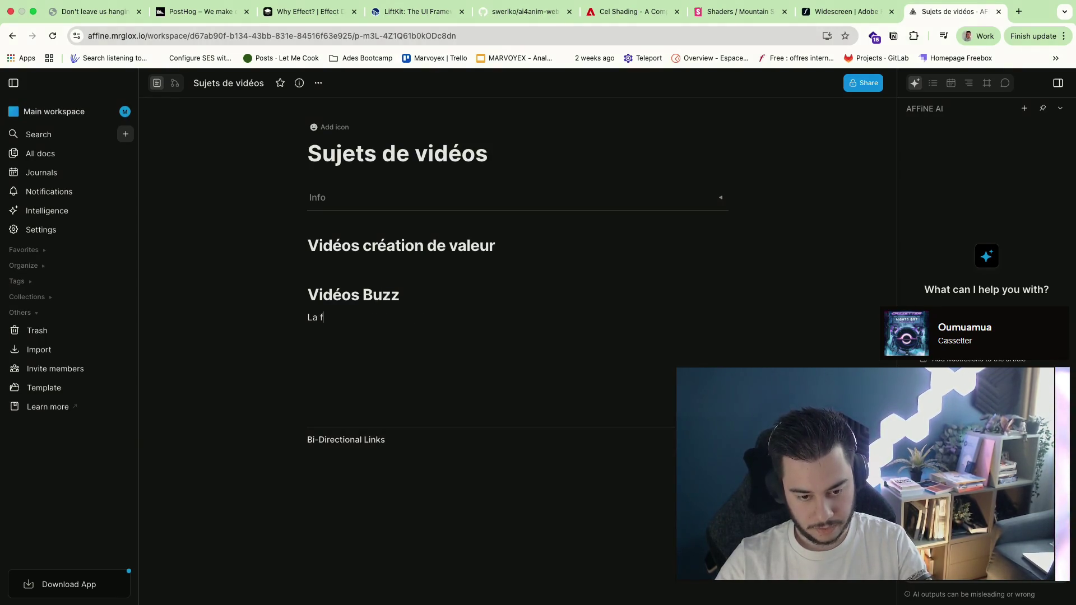
pyautogui.write('e Ne')
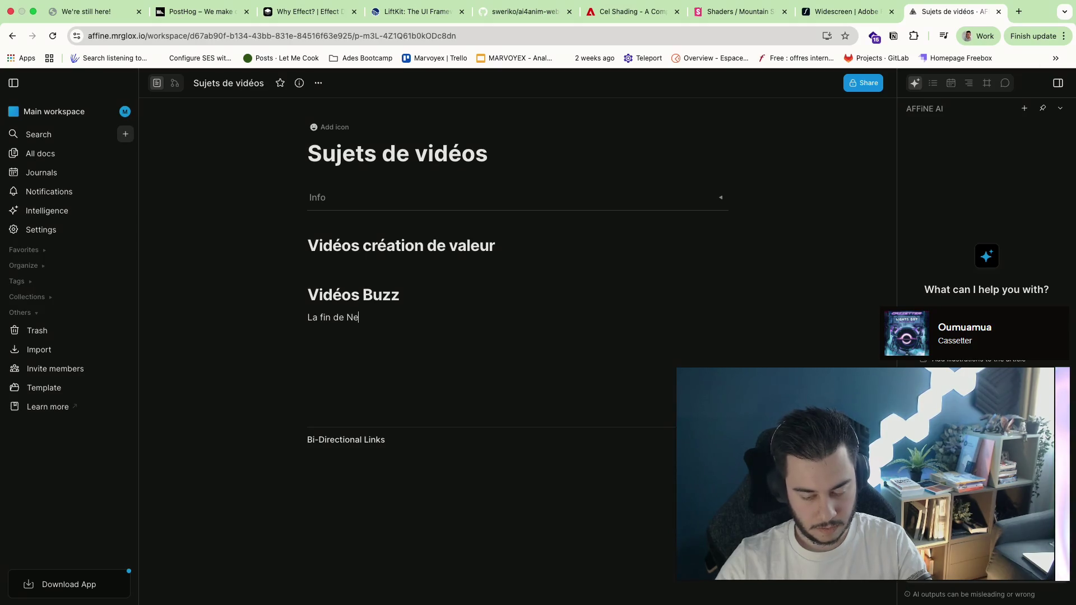
pyautogui.write('xtJS')
pyautogui.press('Return')
pyautogui.click(500, 257)
pyautogui.press('Return')
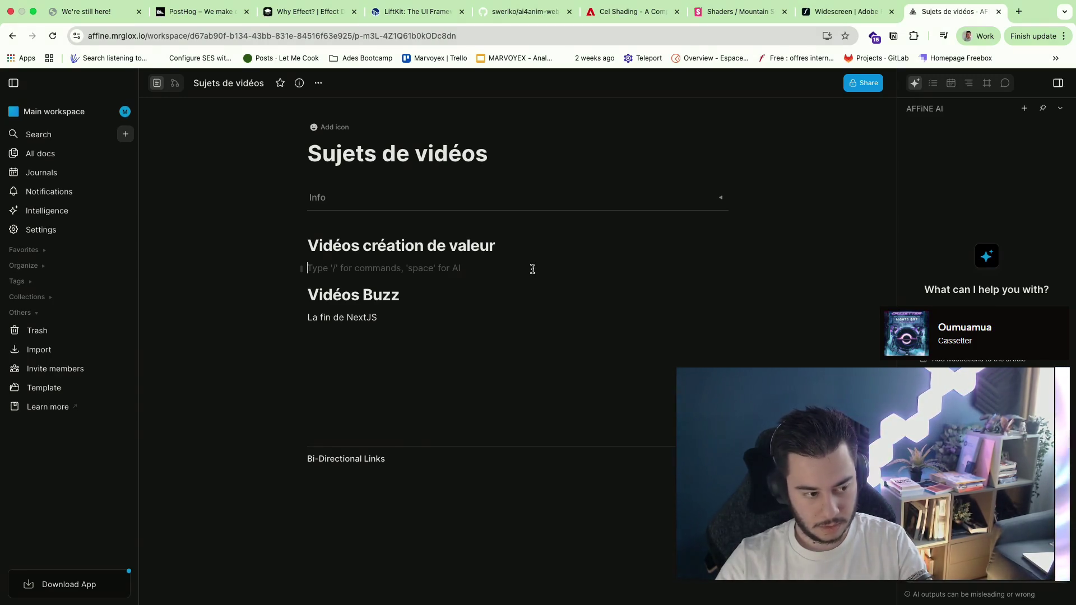
pyautogui.write('Pourquoi TanStack')
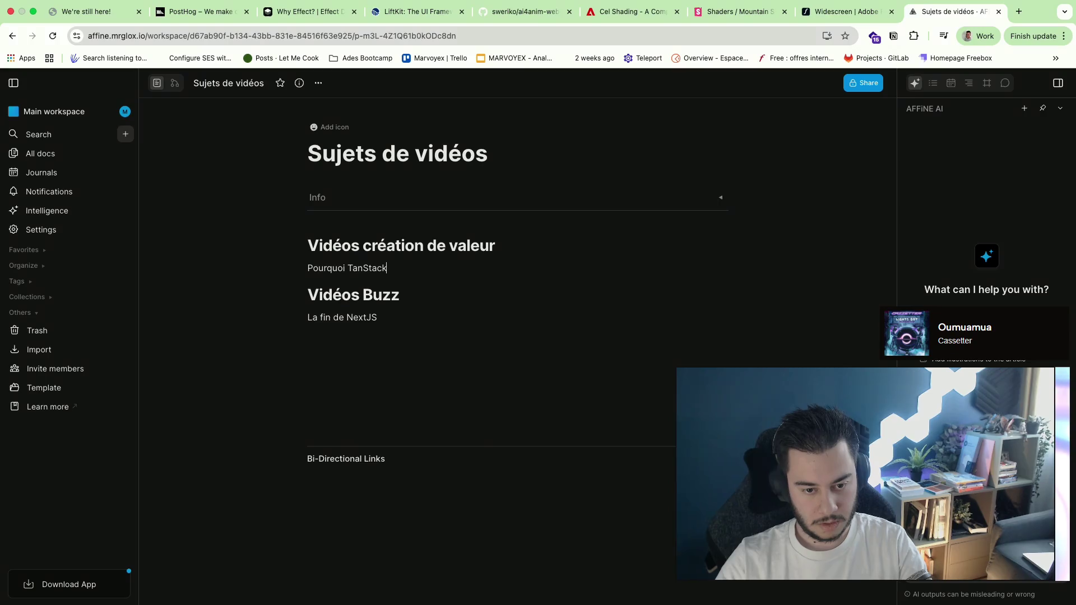
pyautogui.press('Return')
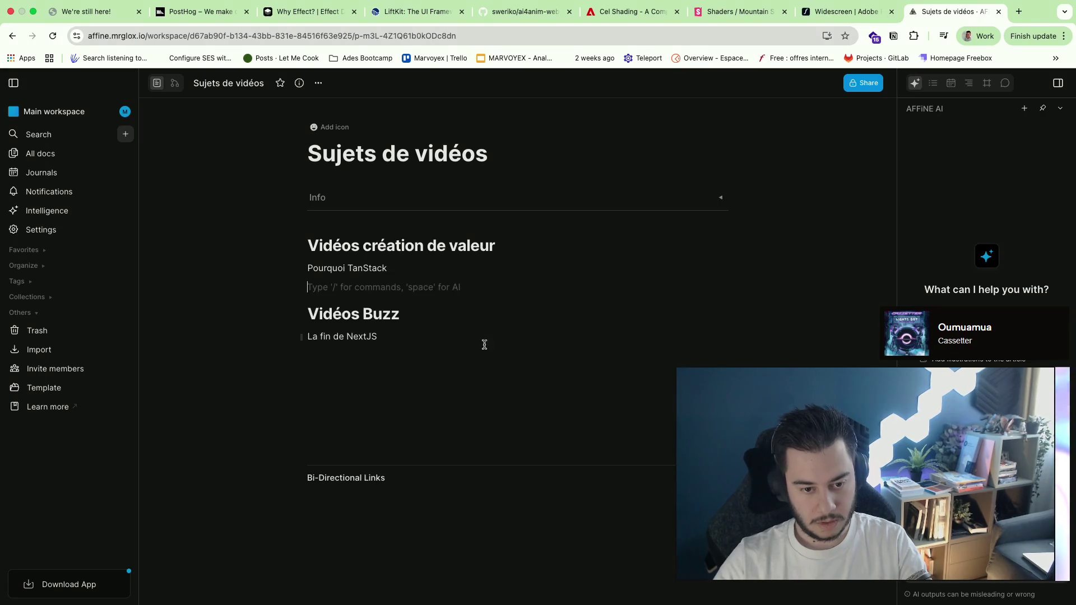
# Add the 'DevLog' Heading 1 below the buzz ideas
pyautogui.click(469, 339)
pyautogui.press('Return')
pyautogui.write('/')
pyautogui.press('Down')
pyautogui.press('Down')
pyautogui.press('Return')
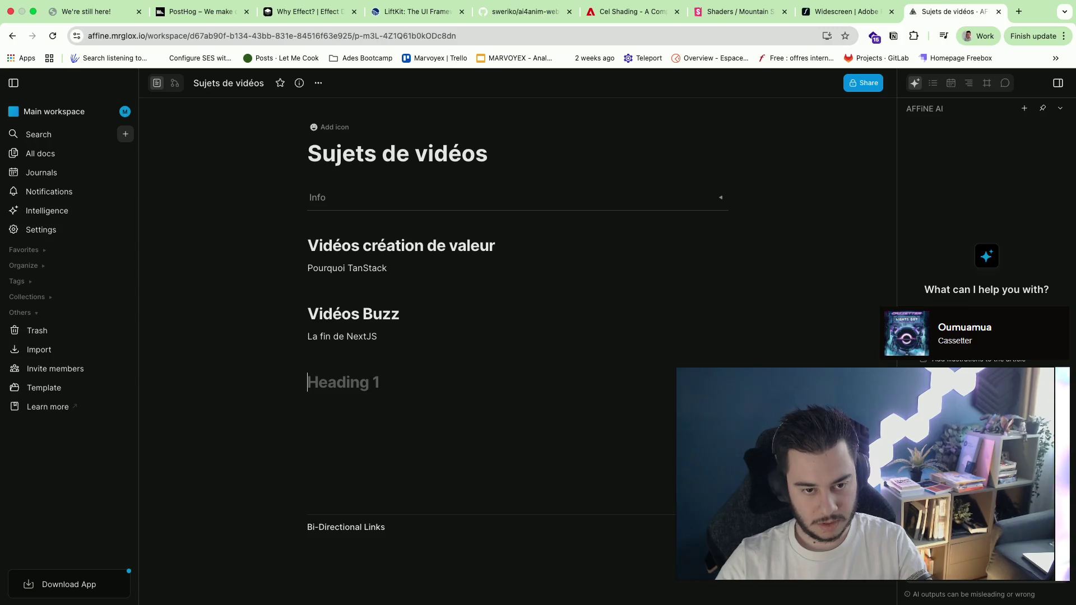
pyautogui.write('DevLog')
pyautogui.press('Return')
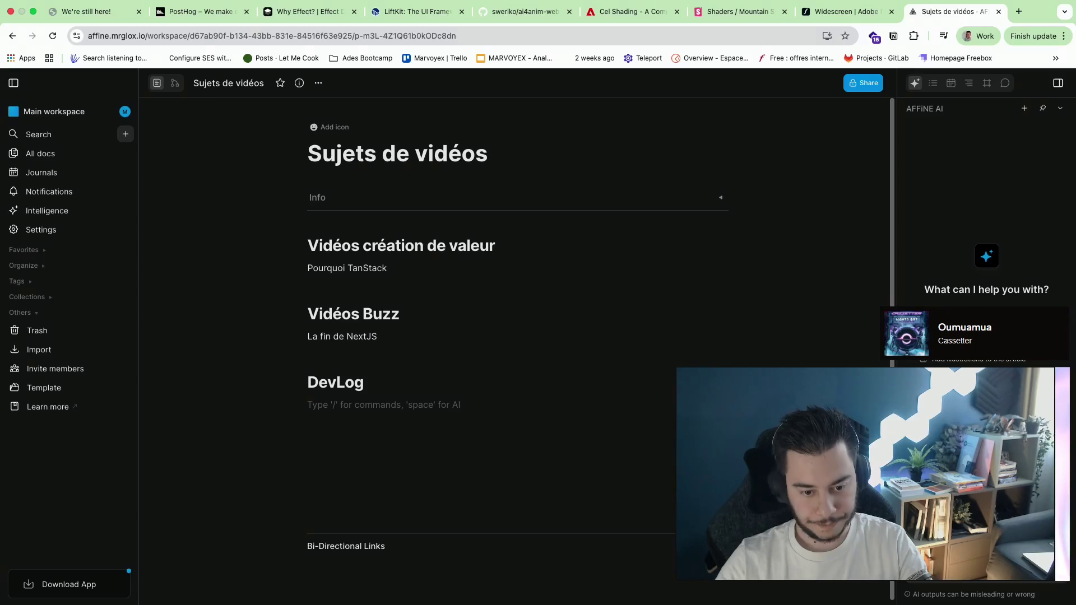
# Space out the headings and add the AI-workflow value idea and the AI buzz idea, then place the caret under DevLog
pyautogui.click(461, 260)
pyautogui.press('Return')
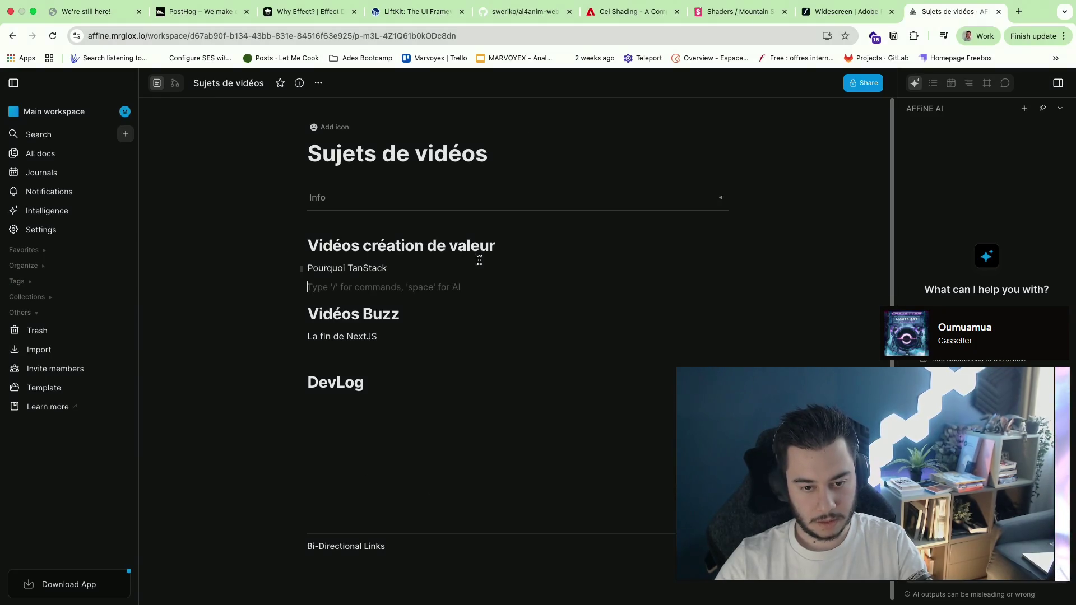
pyautogui.press('Return')
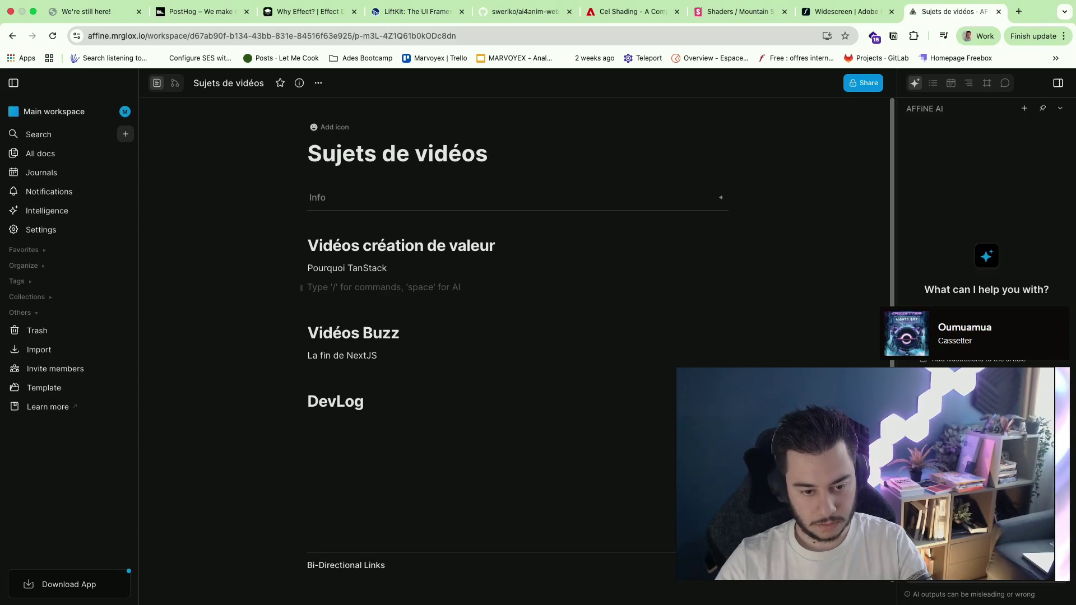
pyautogui.press('Down')
pyautogui.press('Down')
pyautogui.press('Down')
pyautogui.press('Down')
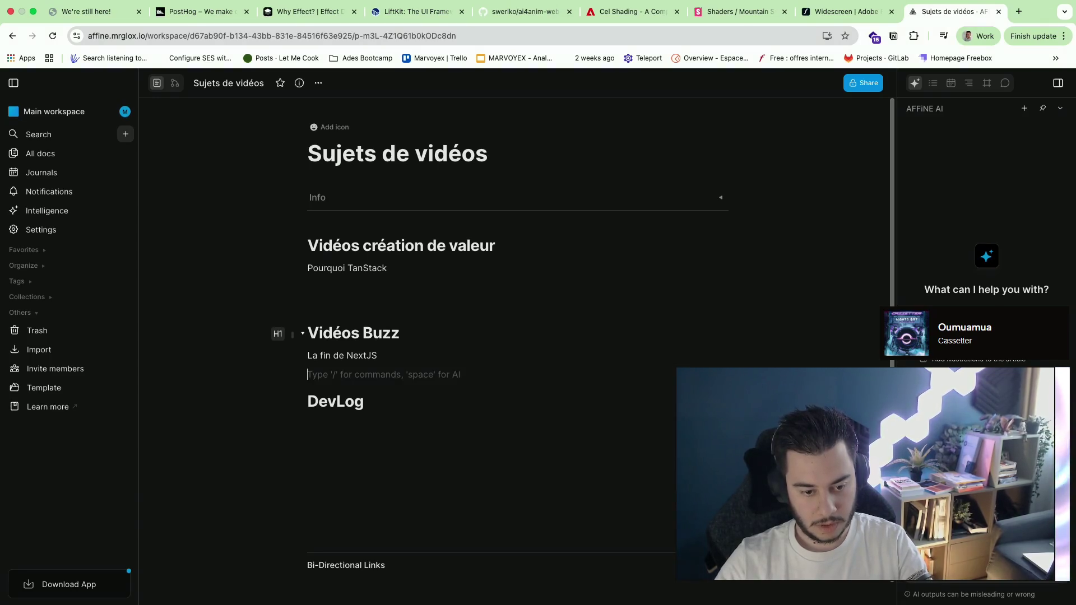
pyautogui.press('Return')
pyautogui.press('Up')
pyautogui.write('Le')
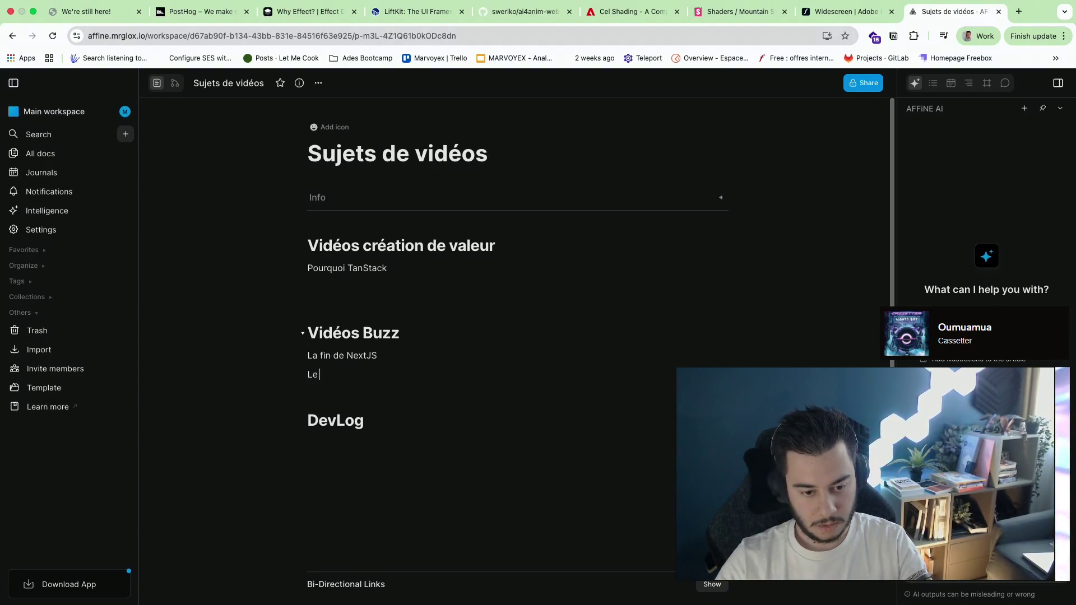
pyautogui.write(" rapport à l'IA")
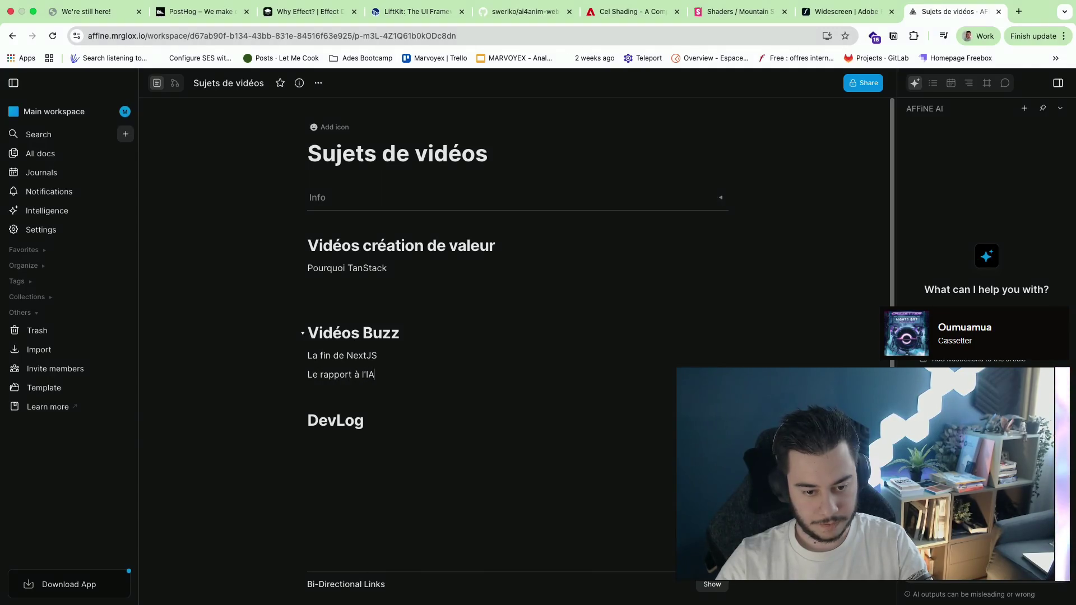
pyautogui.click(378, 284)
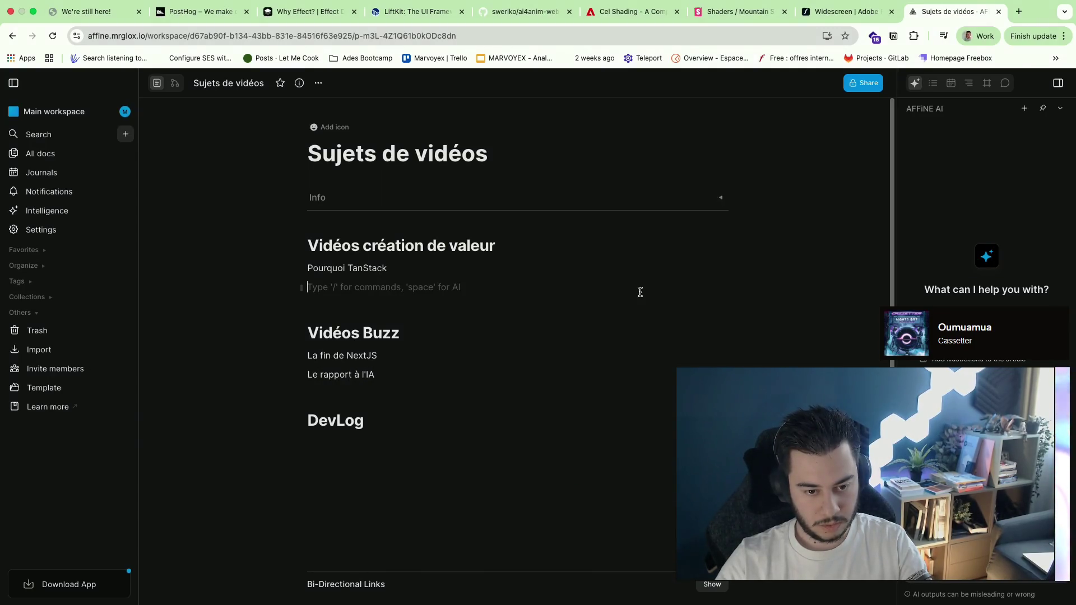
pyautogui.write('Mon work')
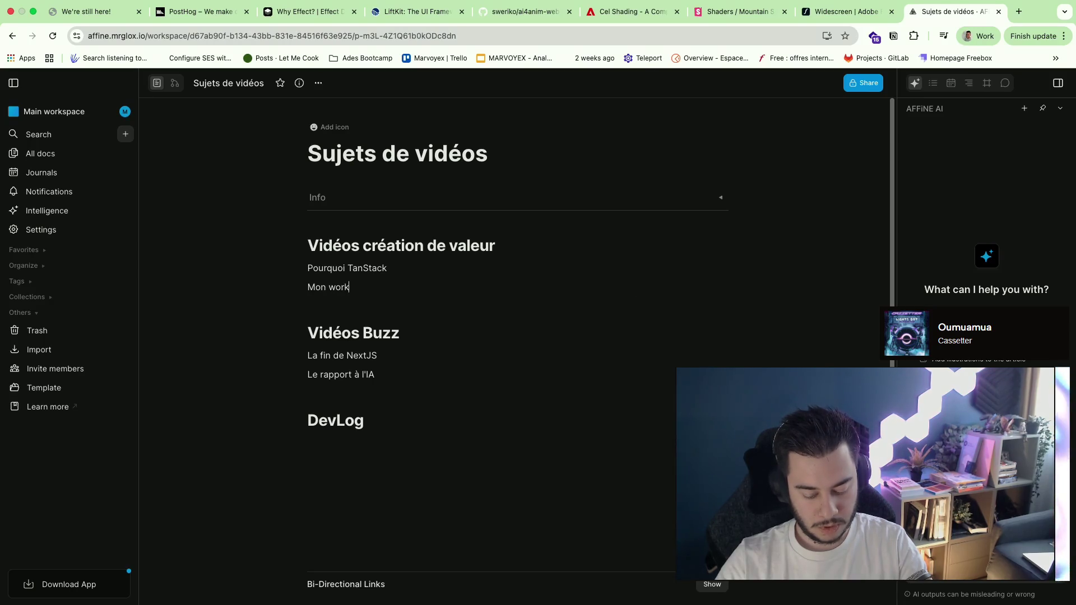
pyautogui.write('flow IA')
pyautogui.press('Return')
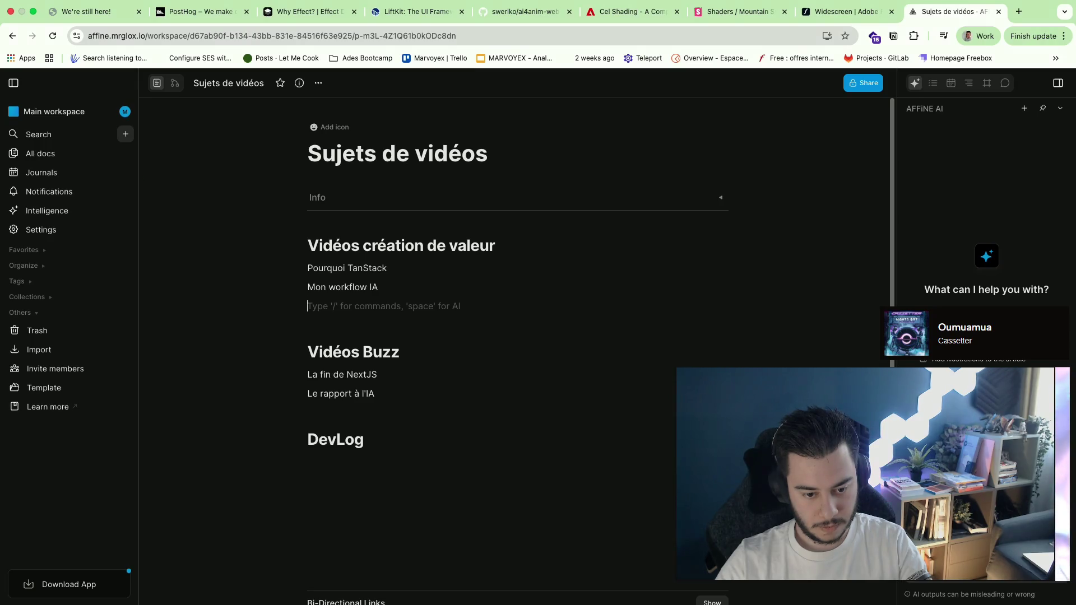
pyautogui.click(412, 495)
pyautogui.click(426, 493)
# List 'Une journée type' and 'Le streaming.' under DevLog
pyautogui.press('BackSpace')
pyautogui.press('BackSpace')
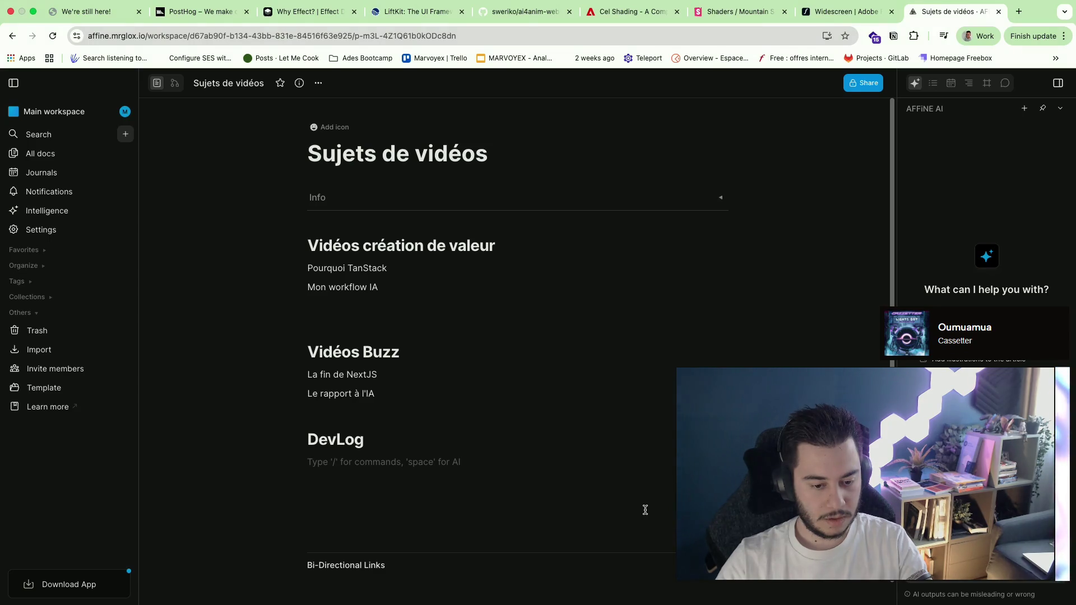
pyautogui.write('Une journée ')
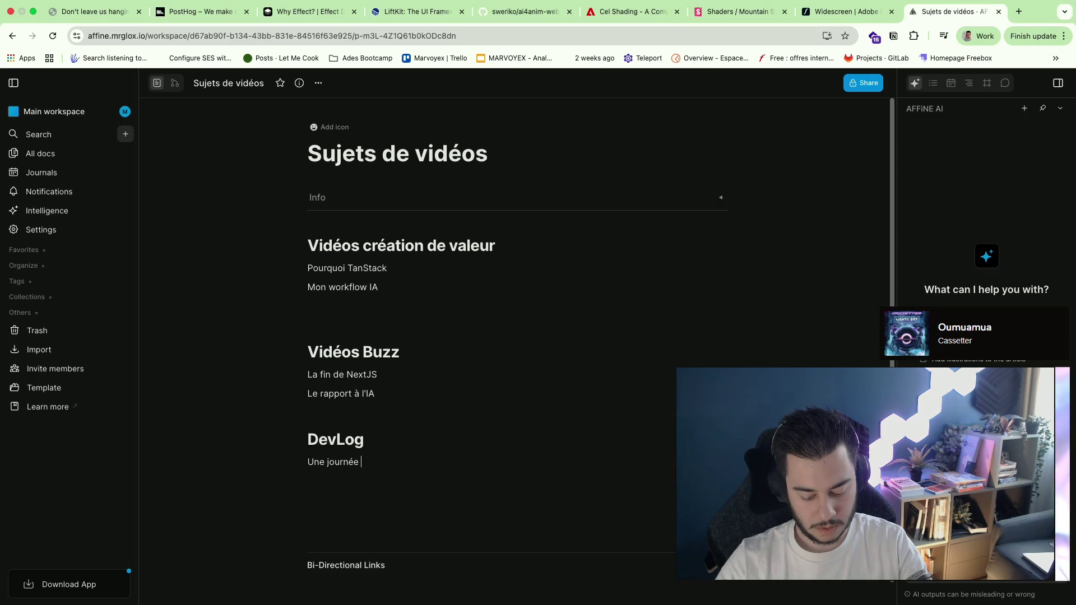
pyautogui.write('type')
pyautogui.press('BackSpace')
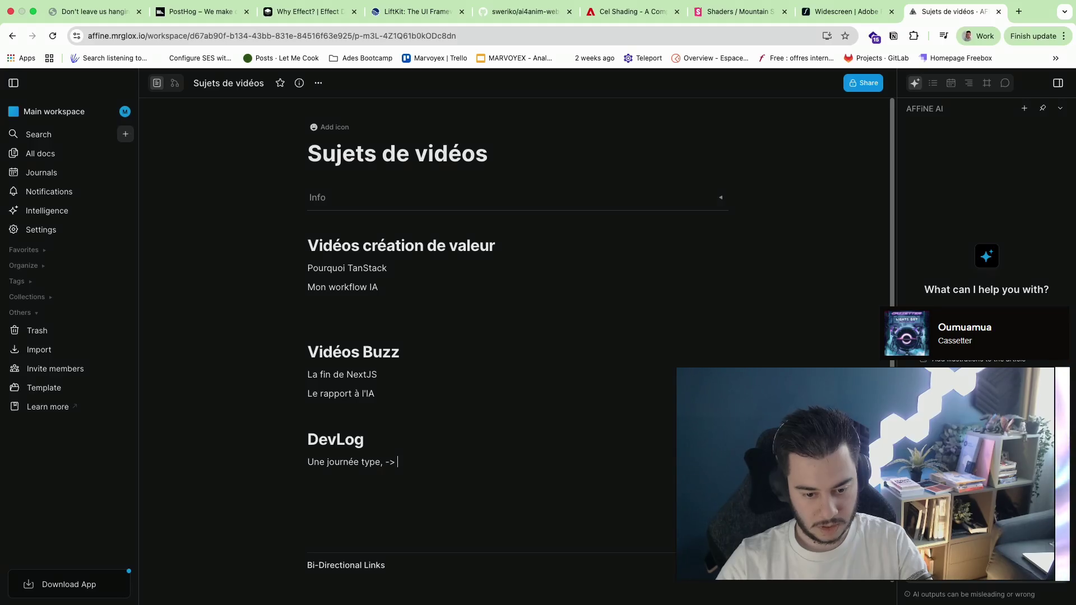
pyautogui.write('5')
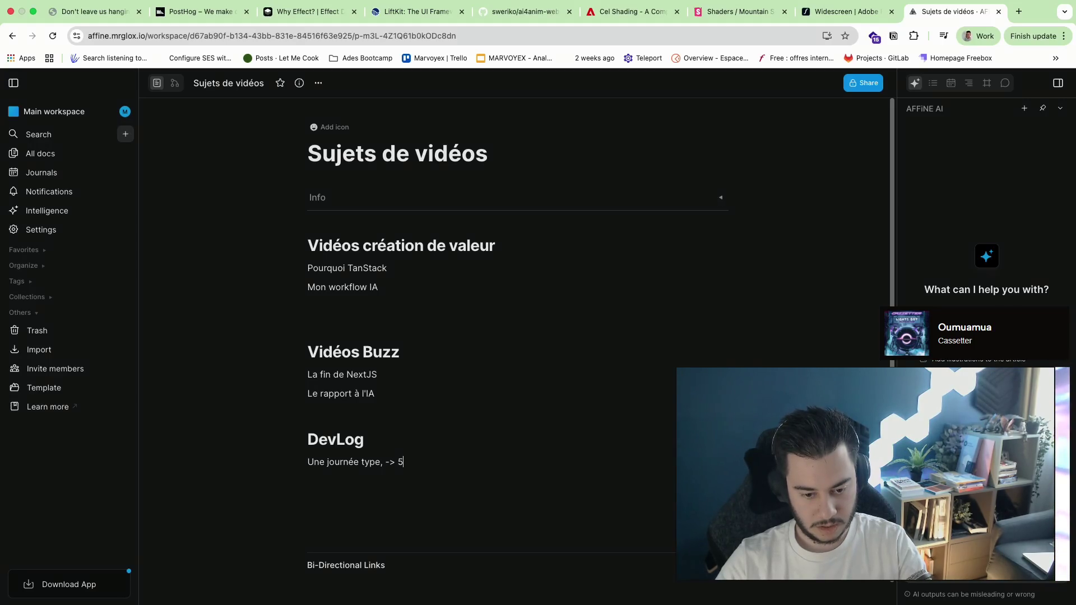
pyautogui.write('/17')
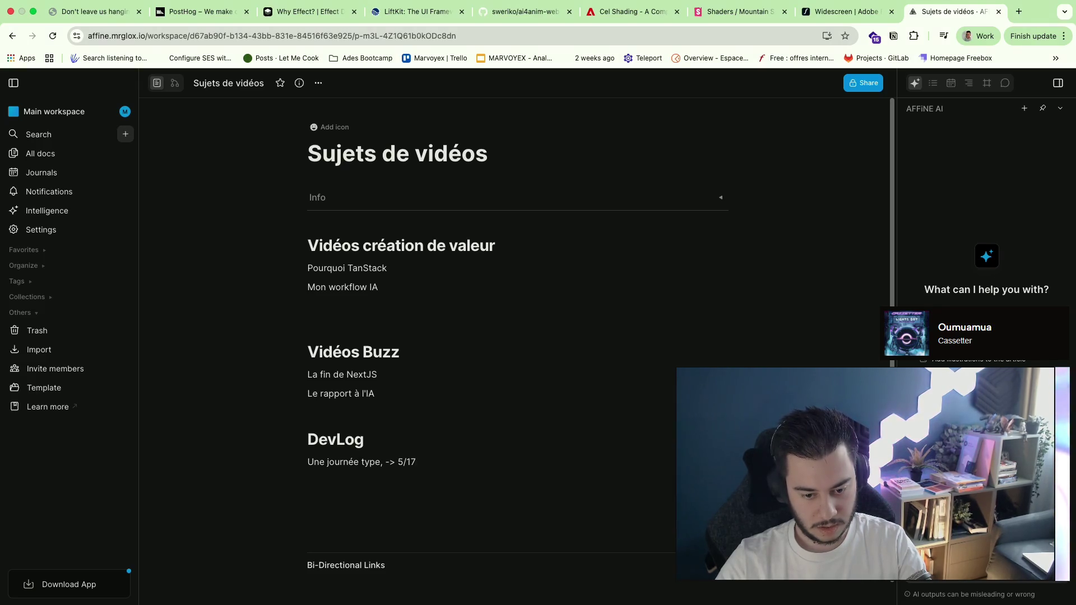
pyautogui.press('Return')
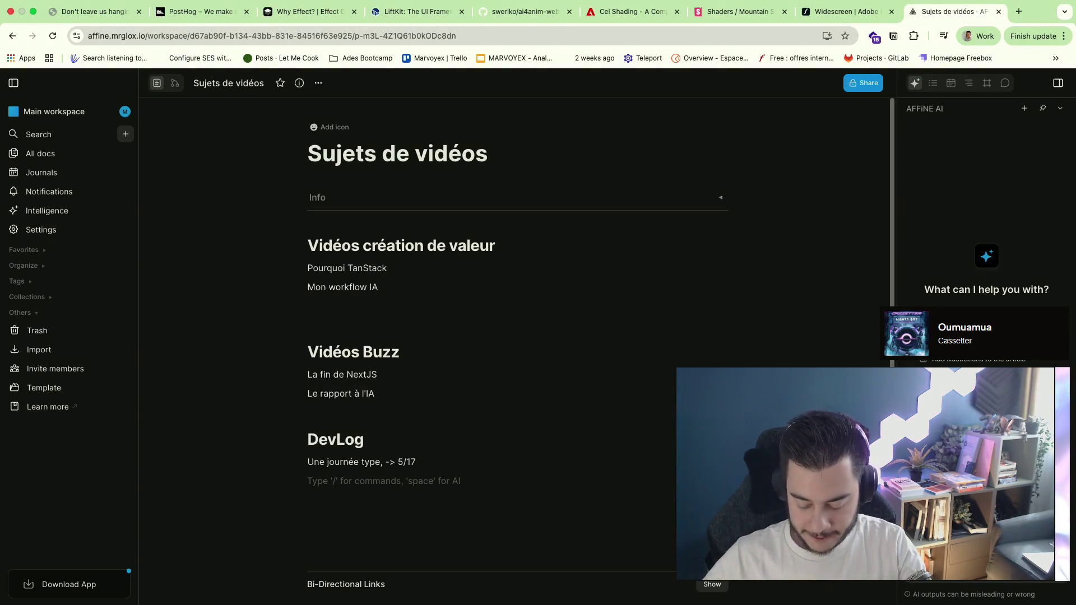
pyautogui.write('Le streaming')
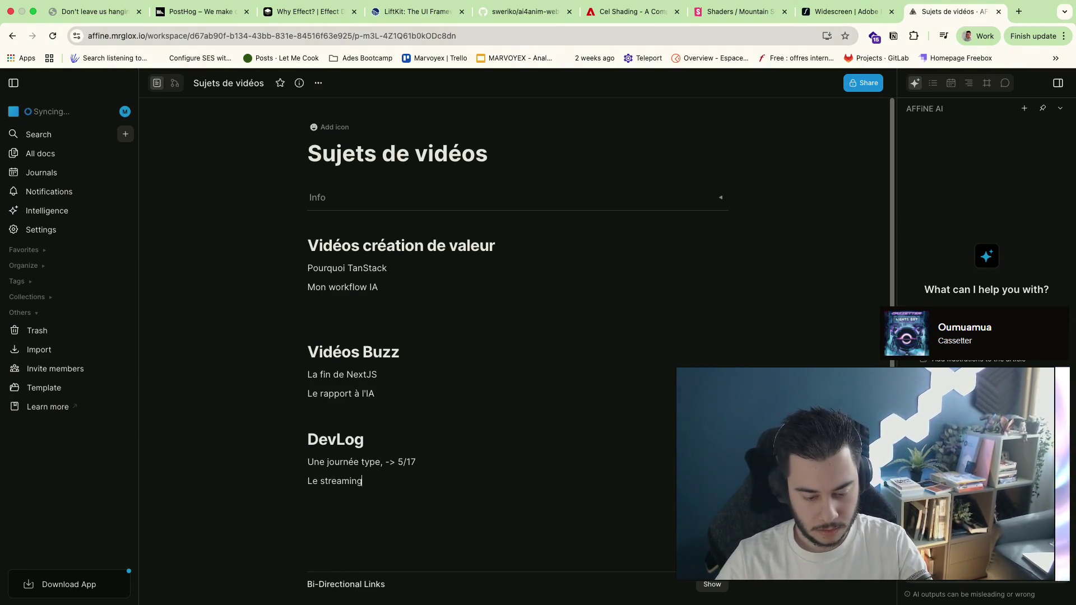
pyautogui.write('.')
# End the topic lines with periods, remove the blank line above Vidéos Buzz, and switch to the Warp desktop
pyautogui.click(634, 393)
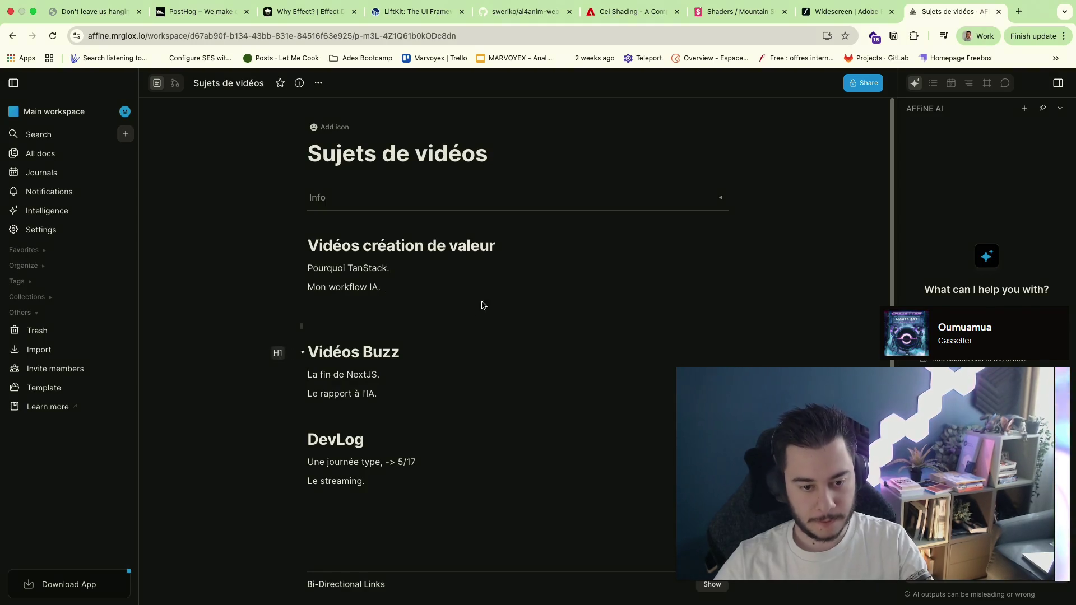
pyautogui.click(469, 320)
pyautogui.click(483, 286)
pyautogui.press('BackSpace')
pyautogui.click(473, 312)
pyautogui.click(464, 392)
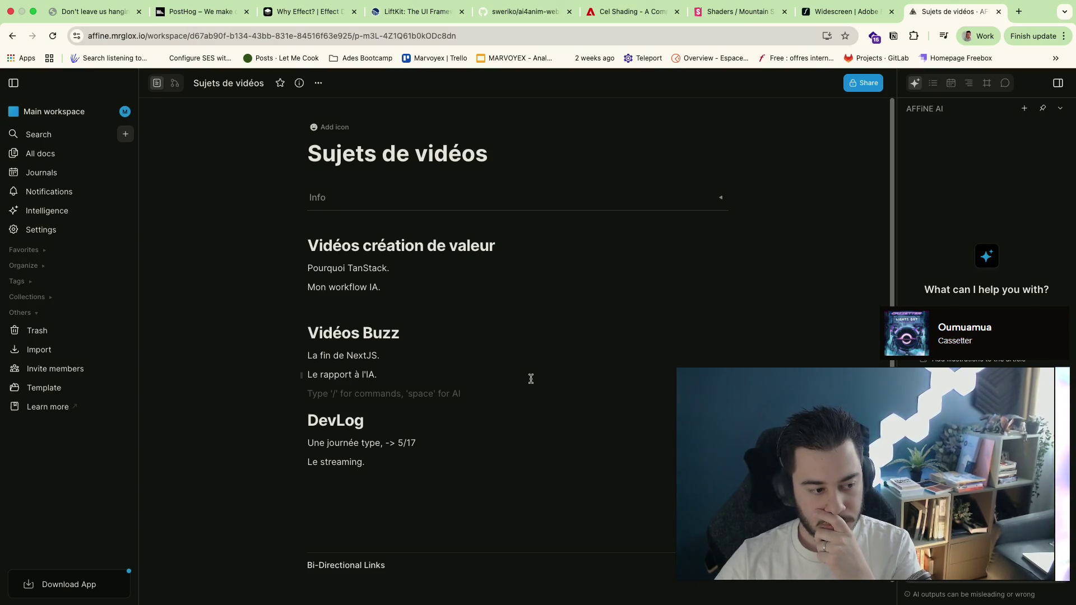
pyautogui.hotkey('ctrl', 'Left')
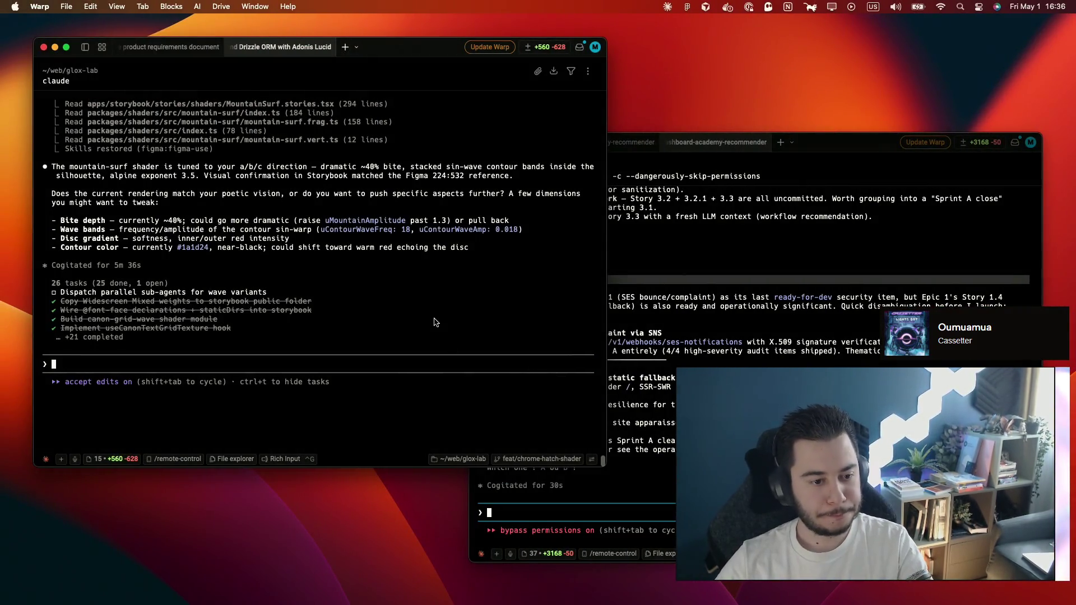
# Check the Mountain Surf default uniform values in Storybook
pyautogui.hotkey('ctrl', 'Right')
pyautogui.click(740, 11)
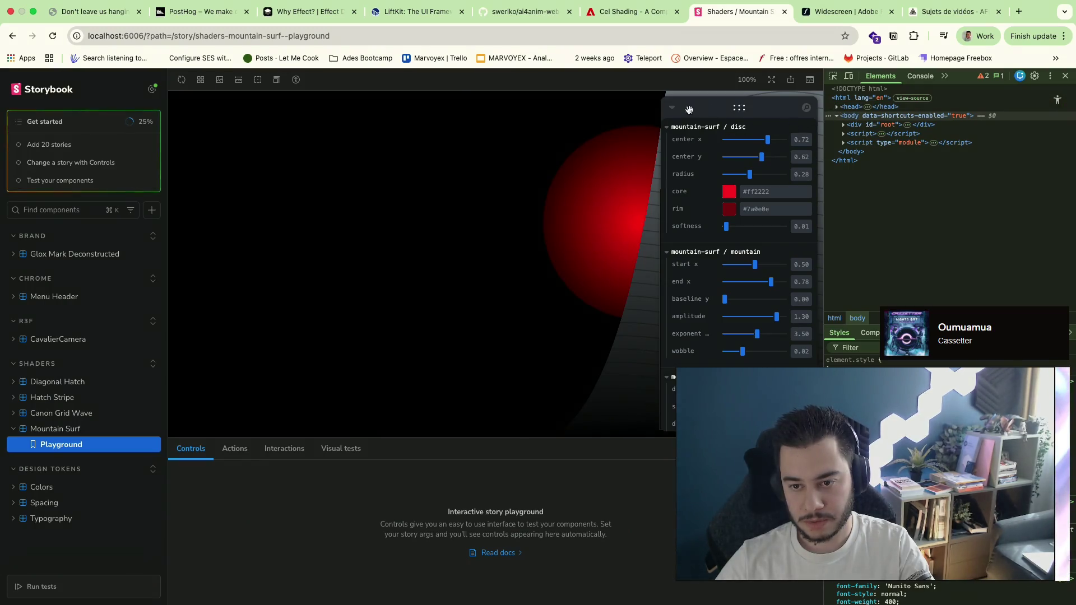
pyautogui.click(672, 108)
# Tell Claude in Warp the shader result is catastrophic and to restart explaining its mockup understanding, then go to Figma
pyautogui.press('super+Tab')
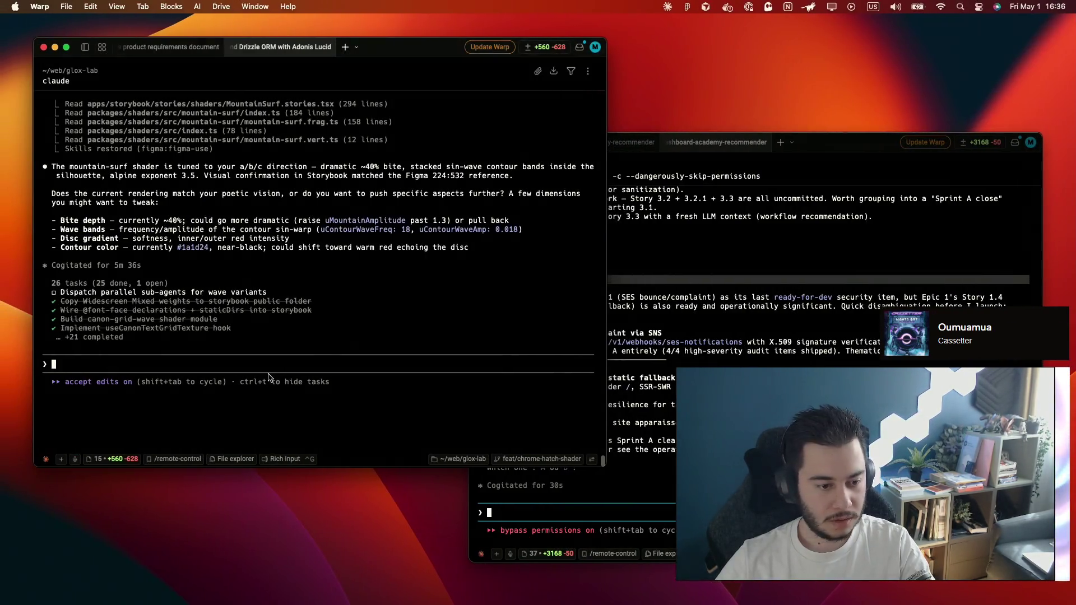
pyautogui.write("c'est catastrophique, repart de 0 su")
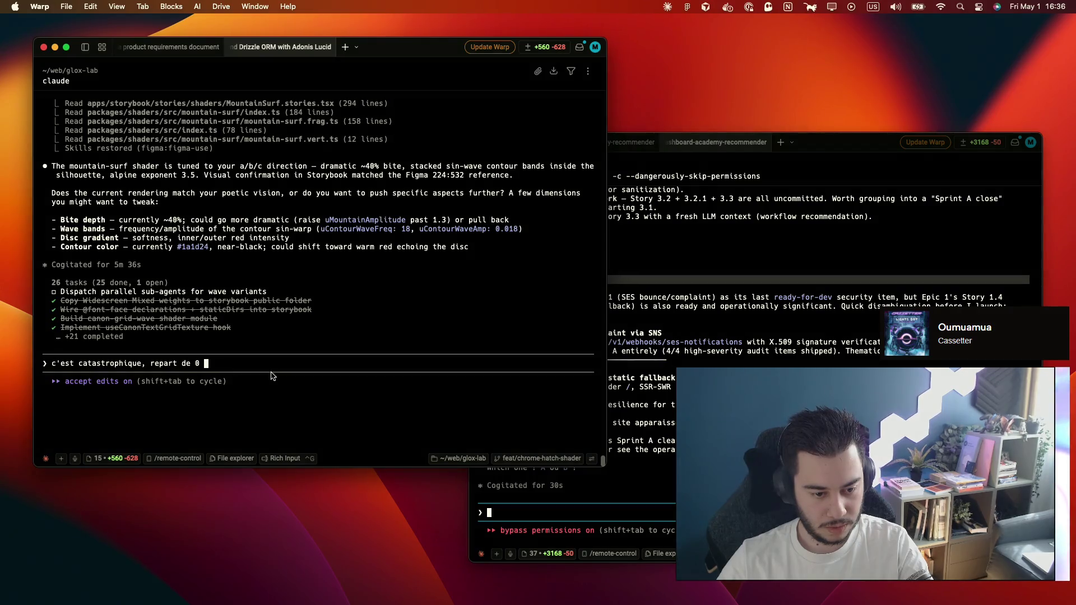
pyautogui.write('r ça')
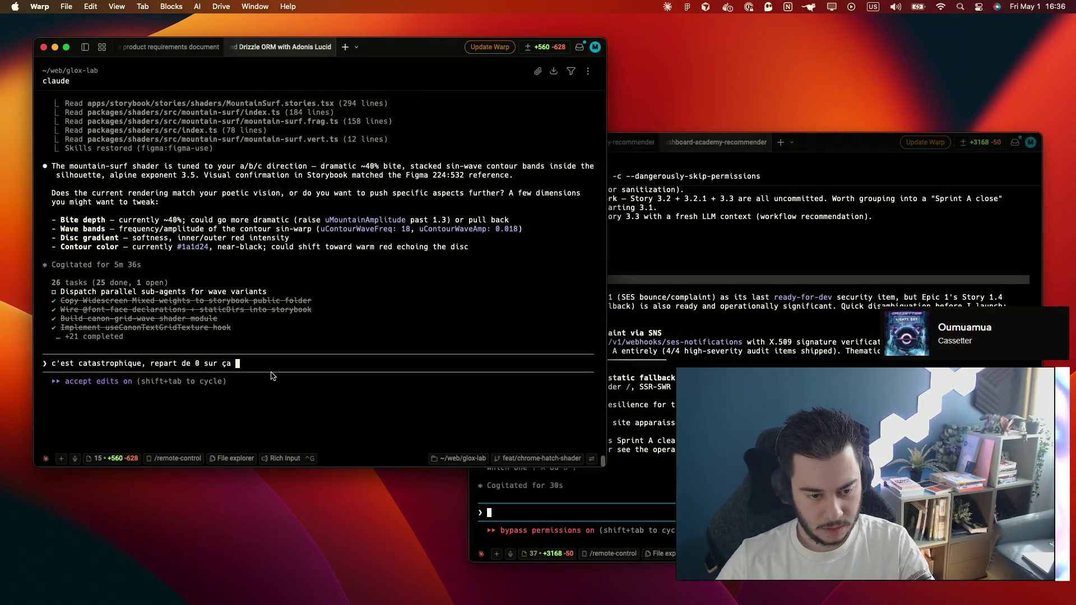
pyautogui.write(', explique moi ')
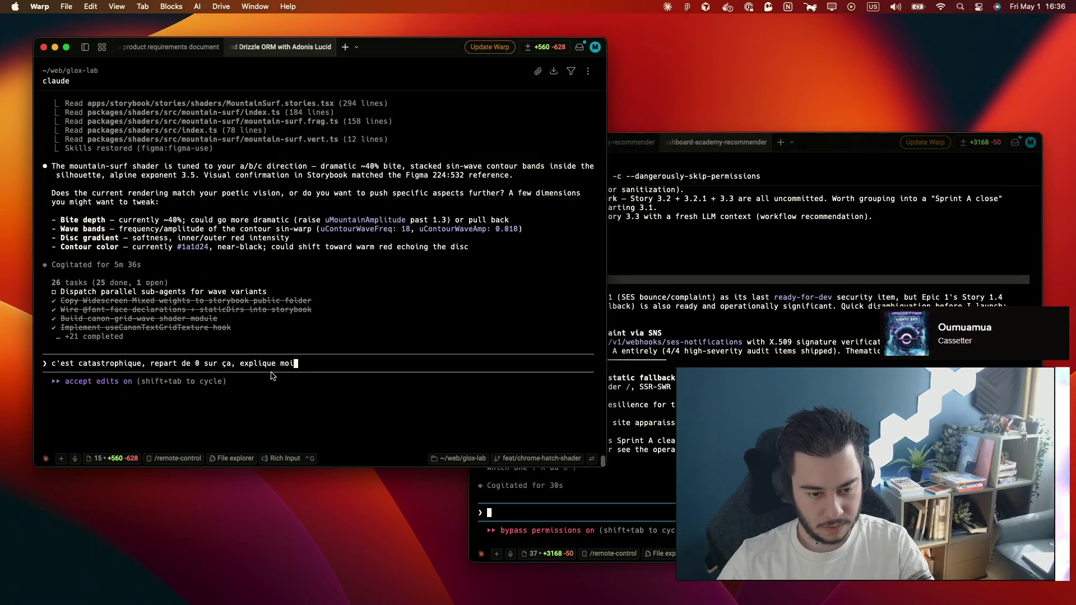
pyautogui.write('ce que tu comprends de la maq')
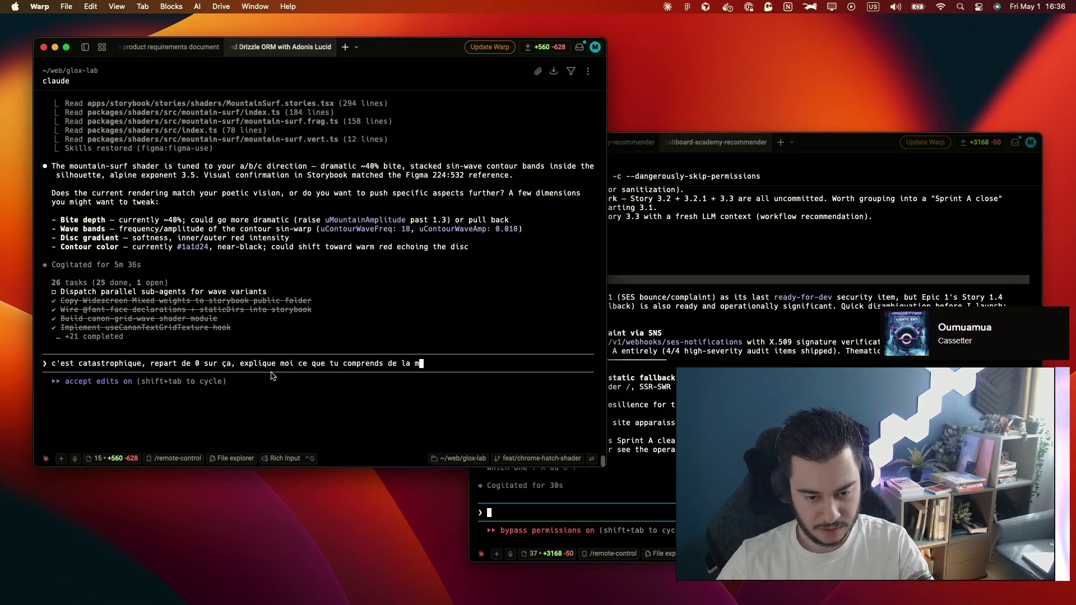
pyautogui.write('uette')
pyautogui.press('Return')
pyautogui.hotkey('ctrl', 'Right')
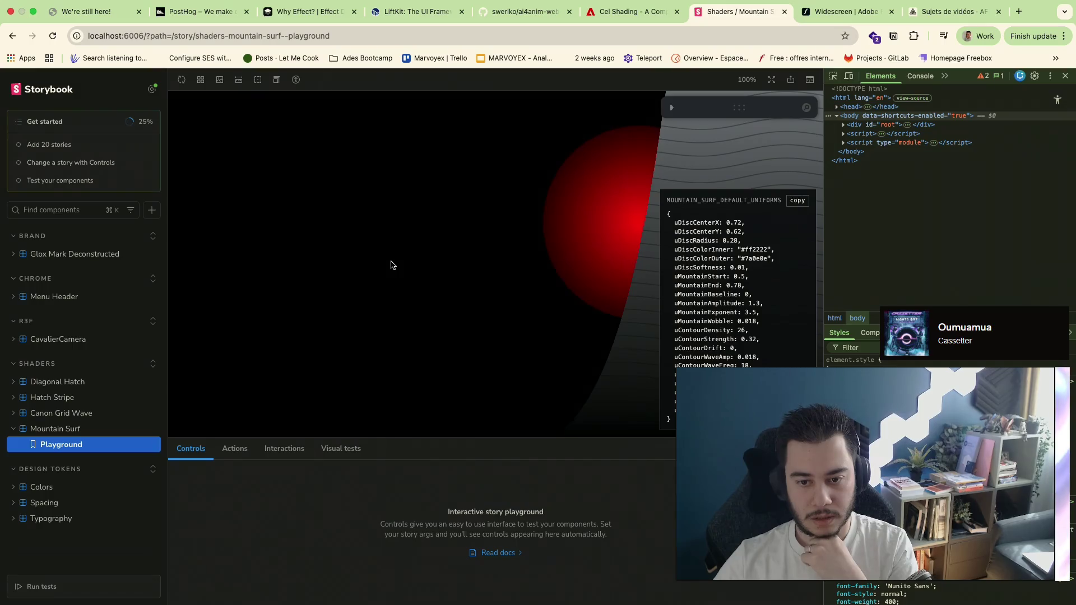
pyautogui.hotkey('ctrl', 'Left')
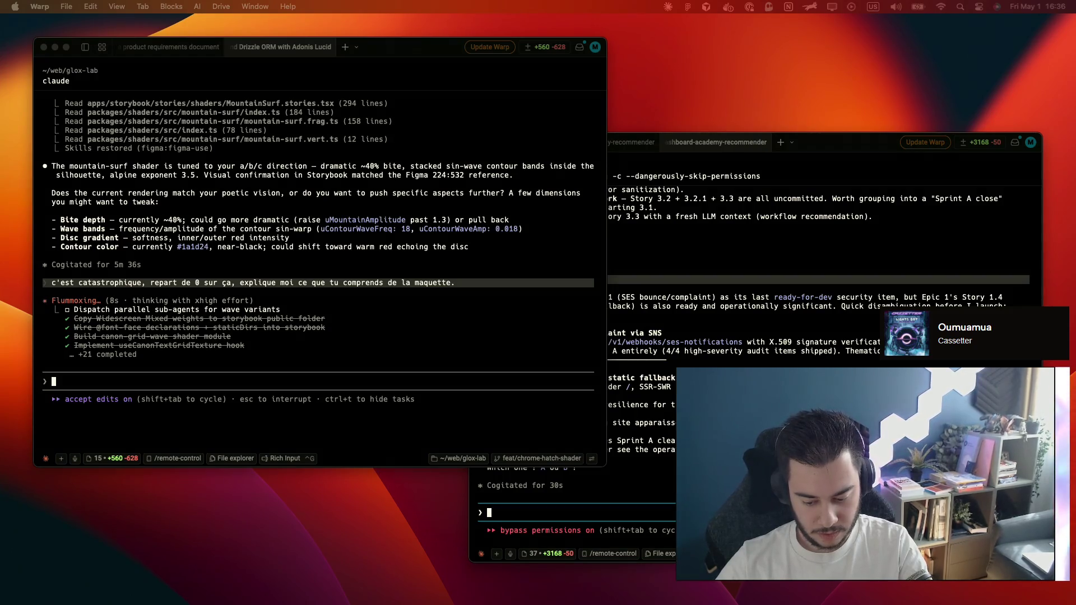
pyautogui.hotkey('ctrl', 'Left')
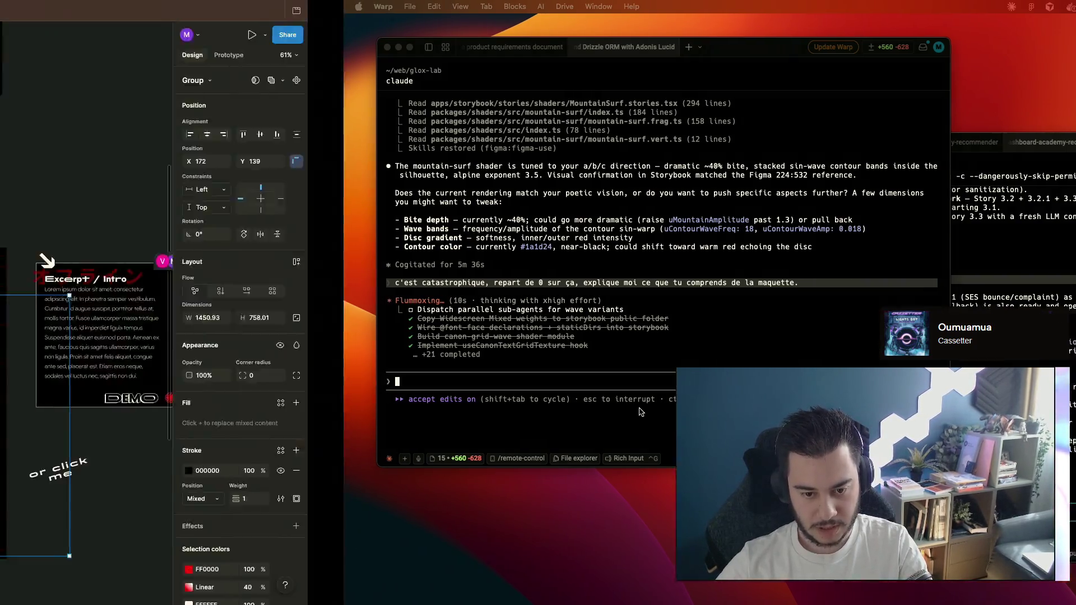
# Copy a link to the 'Canon grid - Desktop' frame in Figma and switch back to Warp
pyautogui.click(76, 340)
pyautogui.rightClick(76, 339)
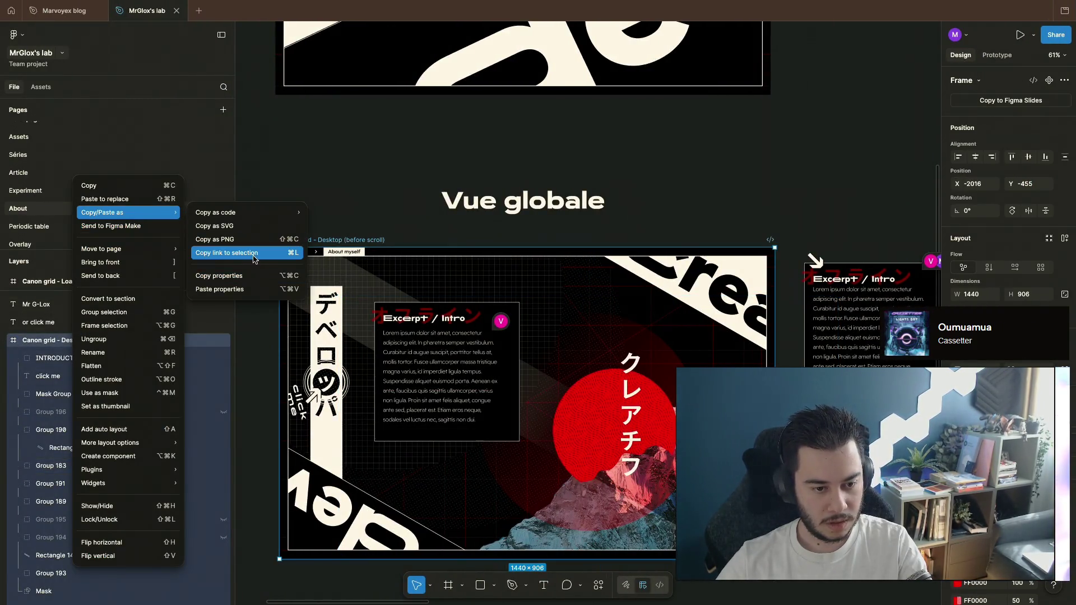
pyautogui.moveTo(126, 212)
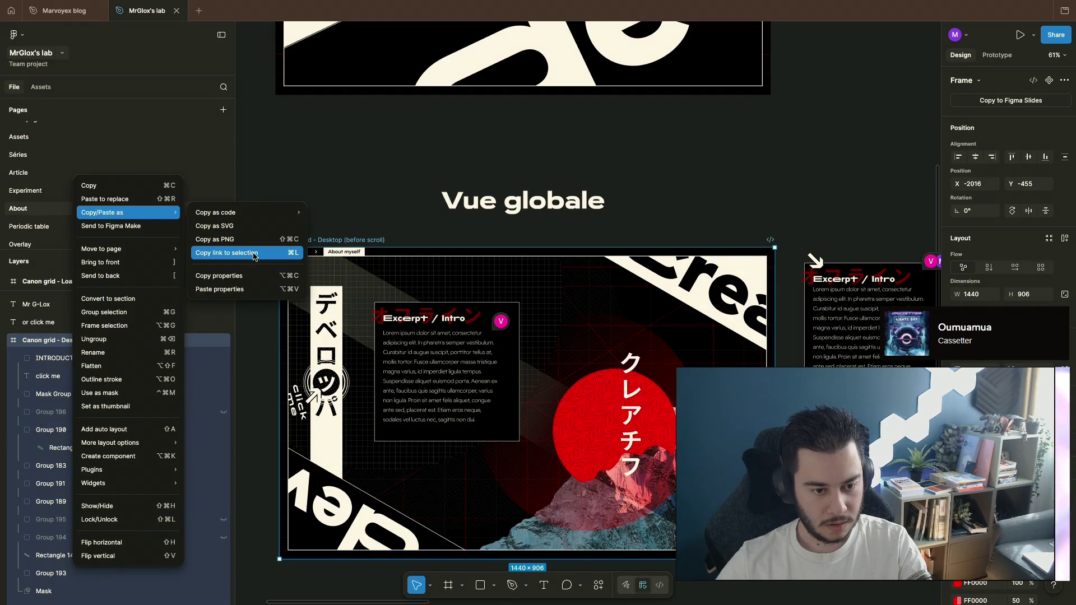
pyautogui.click(253, 256)
pyautogui.hotkey('ctrl', 'Right')
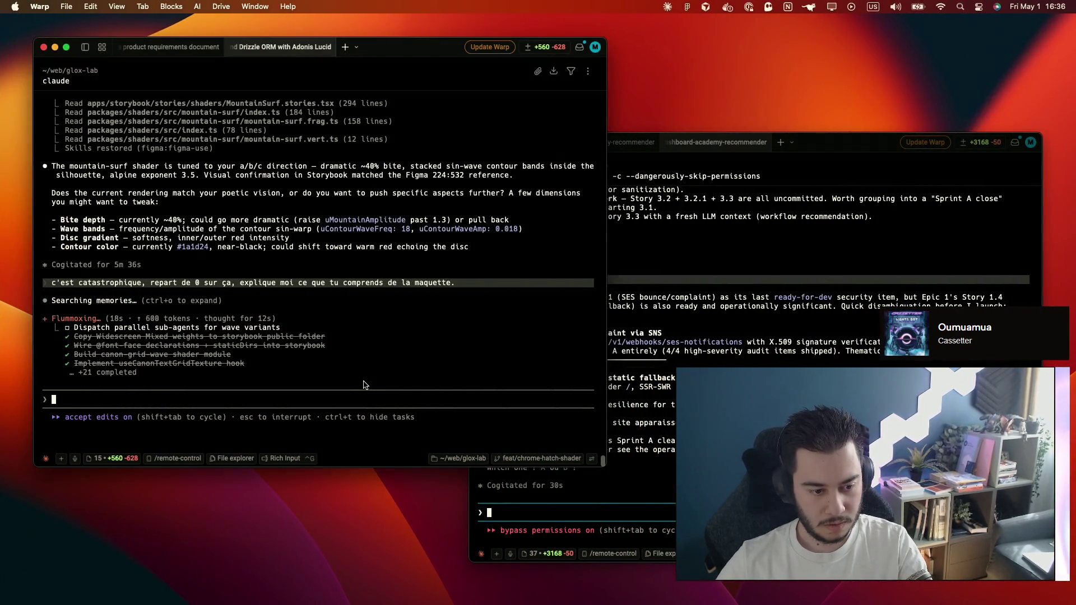
# Interrupt Claude and send it 'voir' plus the pasted Figma frame link
pyautogui.press('Escape')
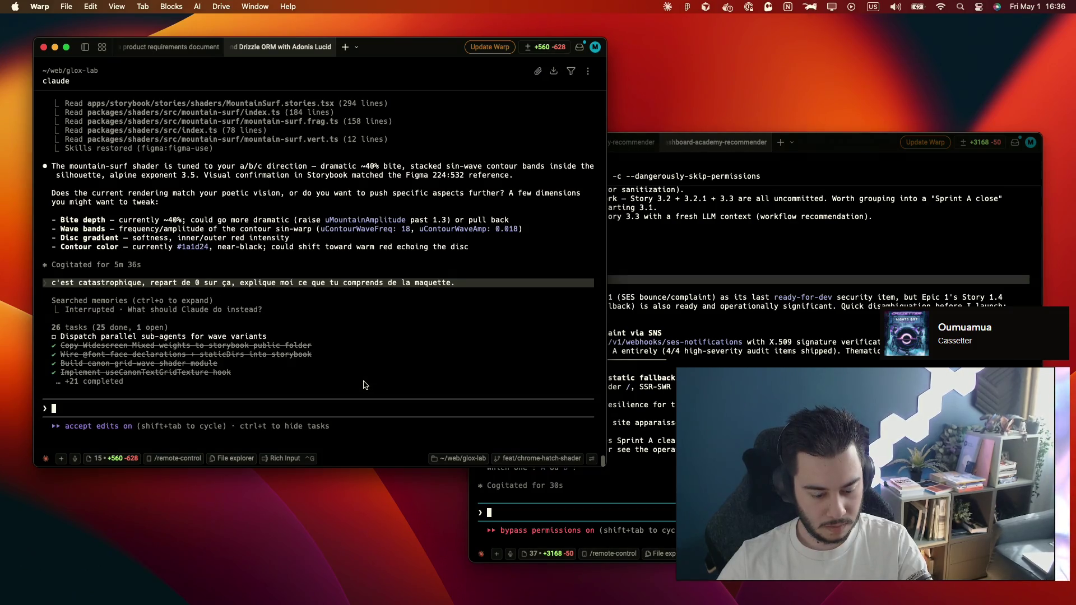
pyautogui.write('voir')
pyautogui.press('cmd+v')
pyautogui.press('Return')
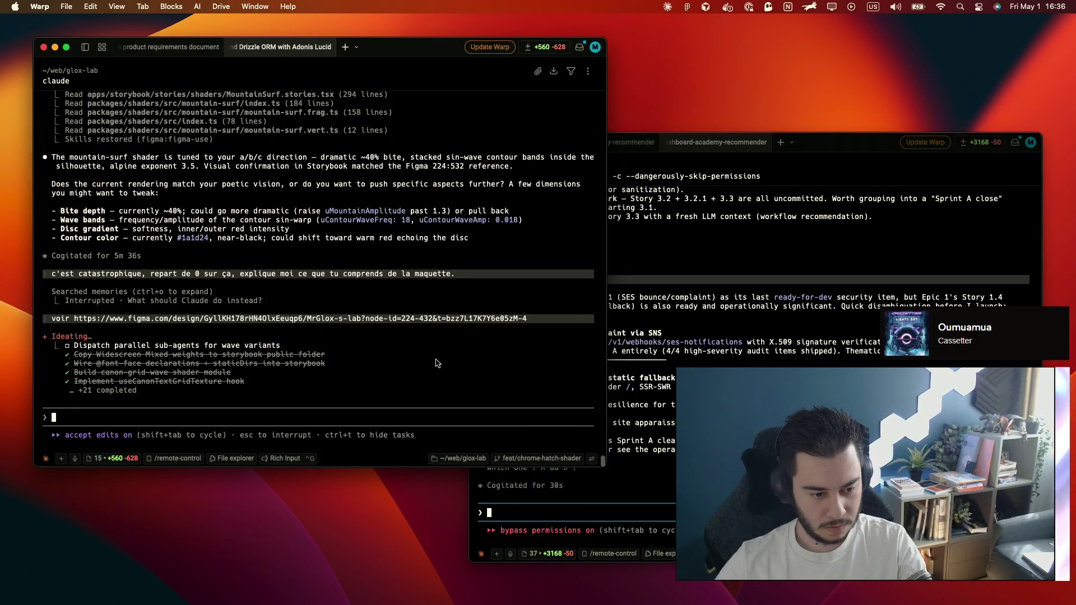
pyautogui.click(563, 484)
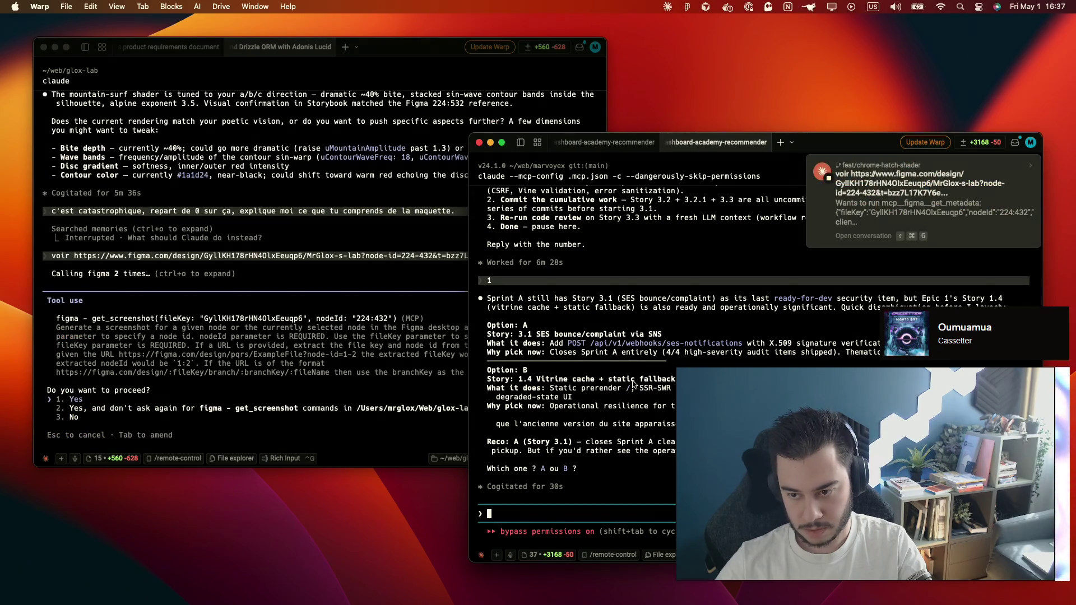
# Always allow Claude's Figma get_screenshot tool in the glox-lab session
pyautogui.click(589, 395)
pyautogui.press('Return')
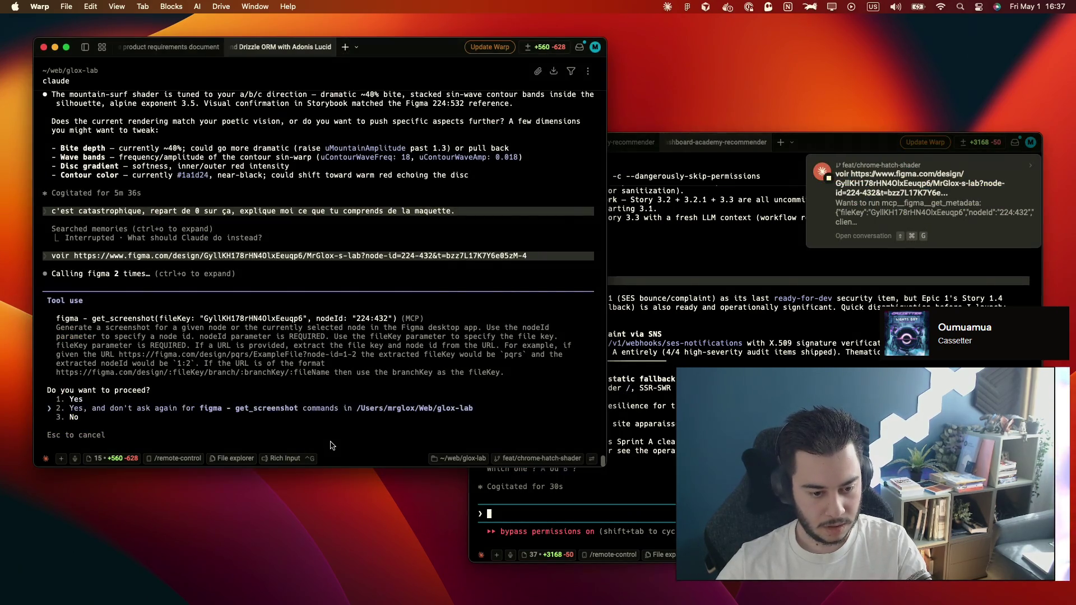
pyautogui.press('Return')
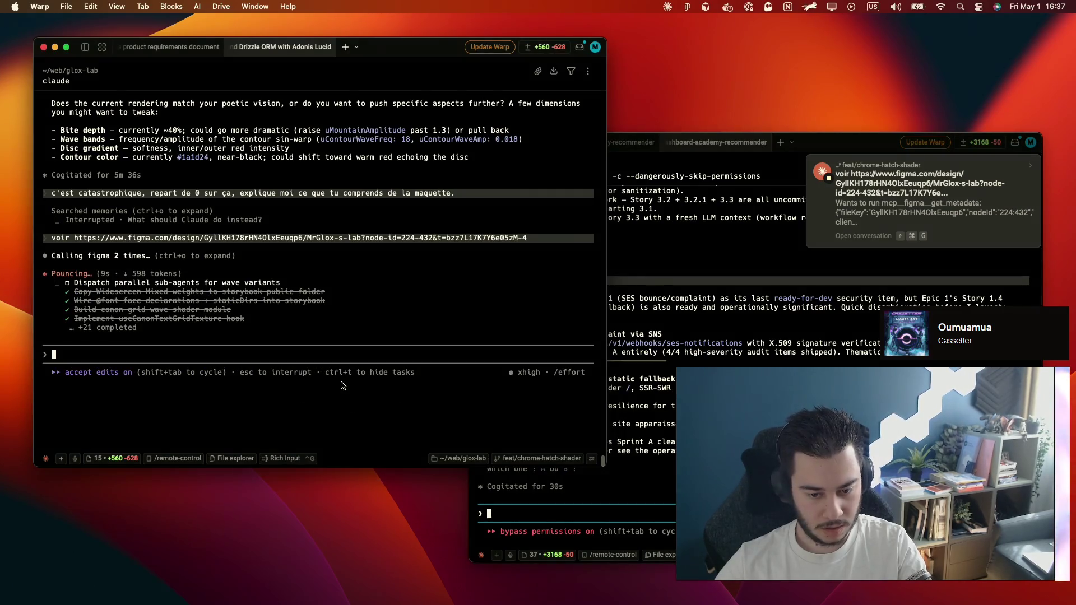
# Answer A (Story 3.1) in the marvoyex Claude session
pyautogui.click(589, 406)
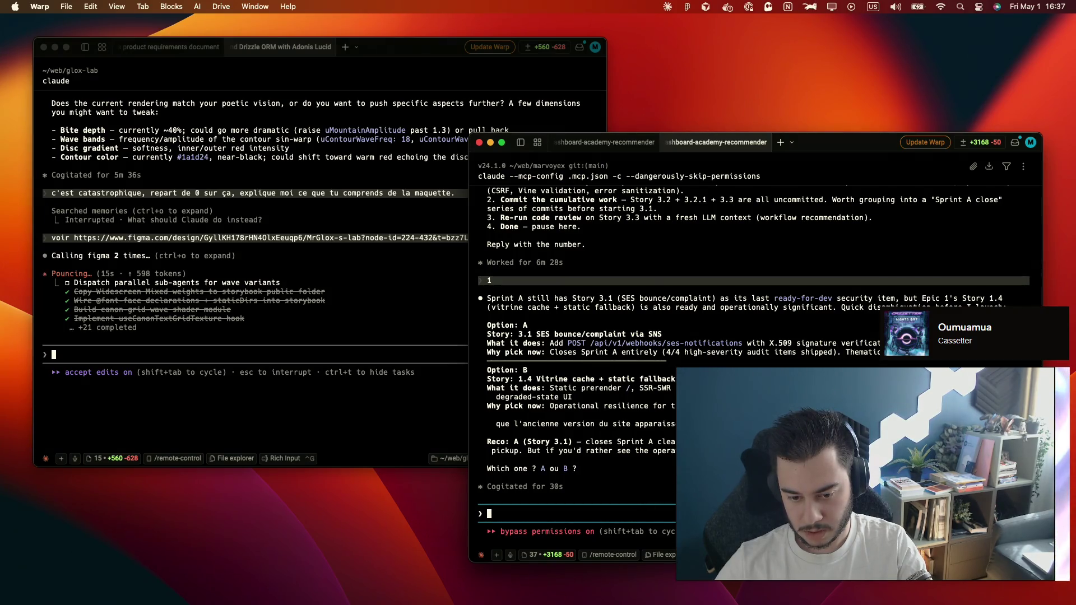
pyautogui.write('A')
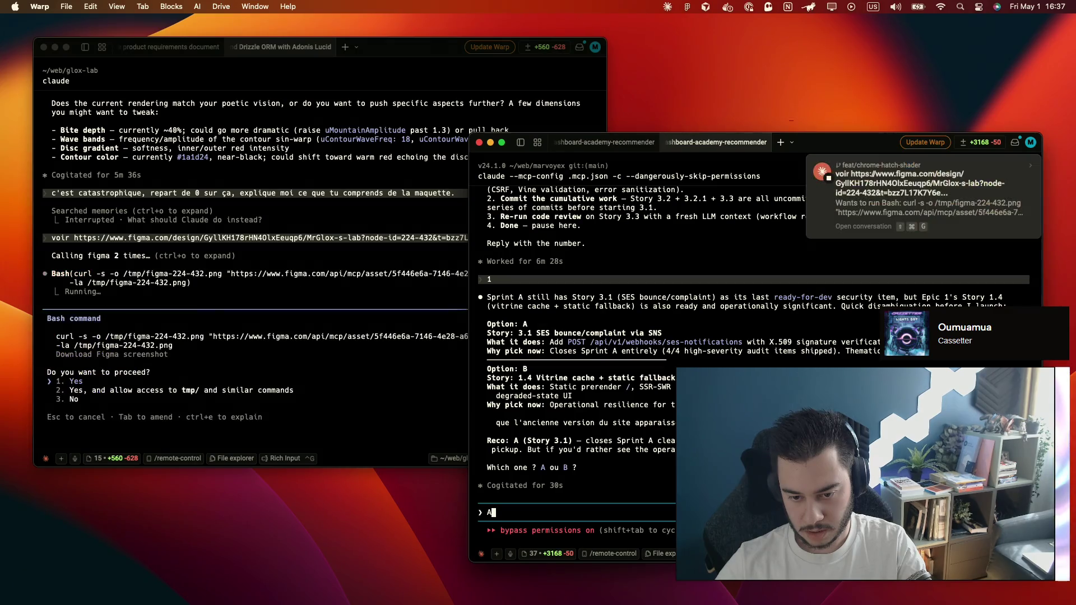
pyautogui.press('BackSpace')
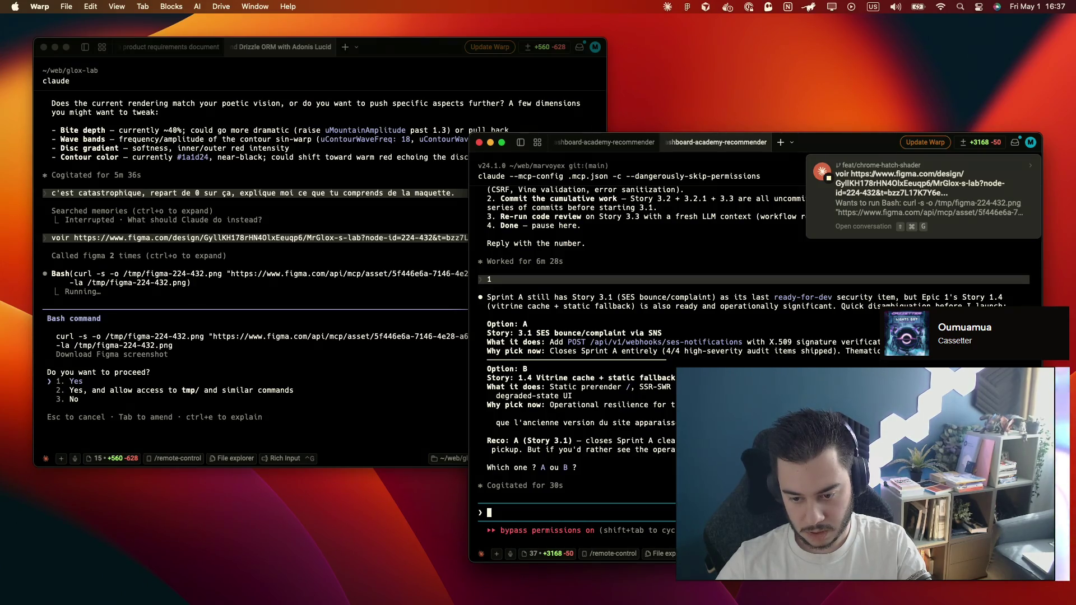
pyautogui.write('A')
pyautogui.press('Return')
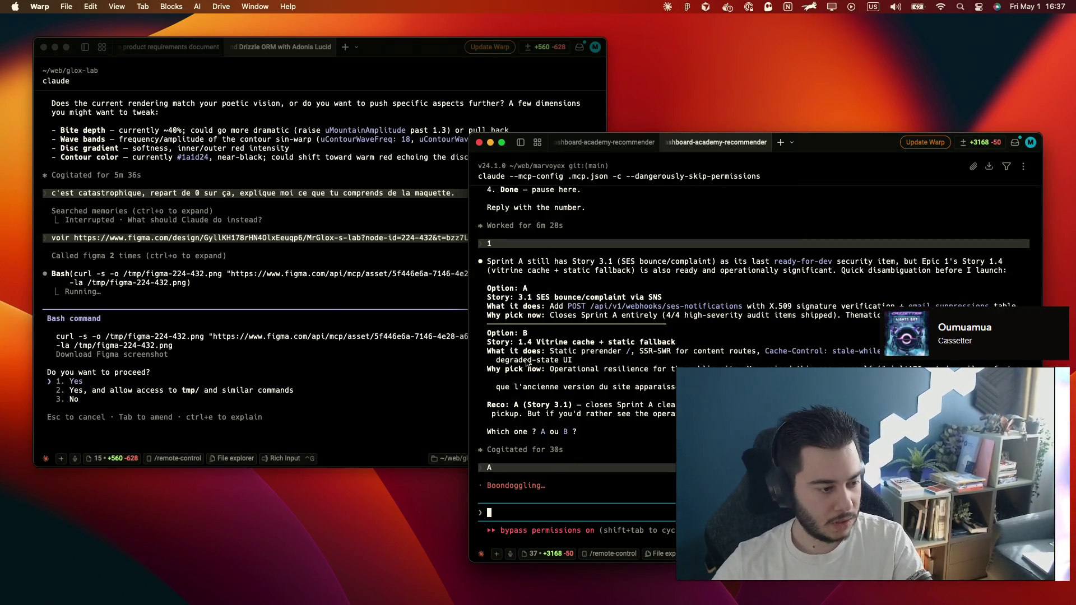
# Approve the curl command that downloads the Figma frame screenshot
pyautogui.click(332, 318)
pyautogui.press('Return')
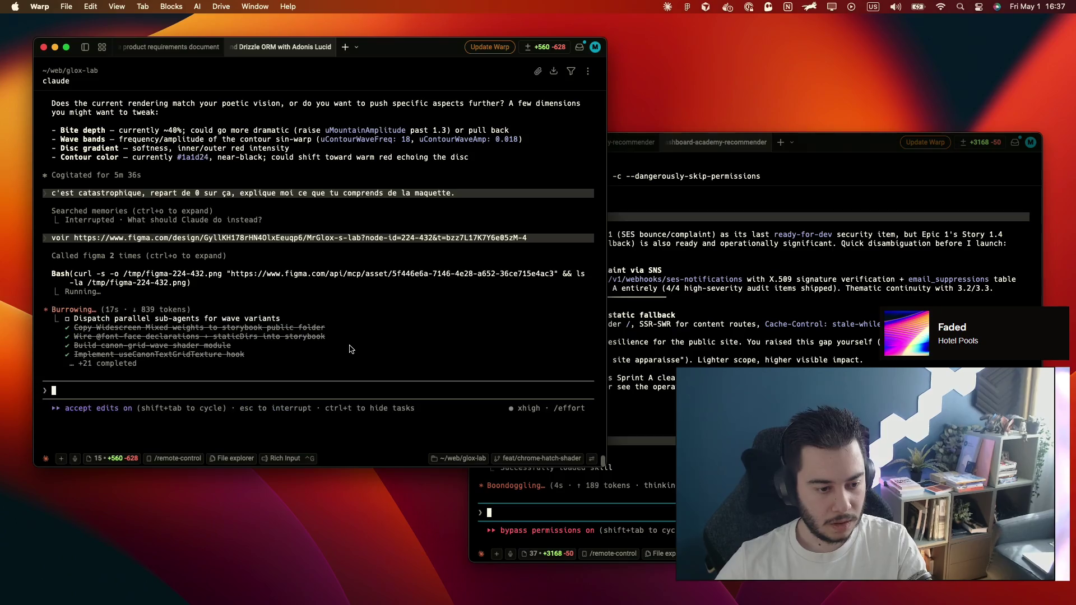
pyautogui.hotkey('ctrl', 'Left')
pyautogui.scroll(-3, 510, 462)
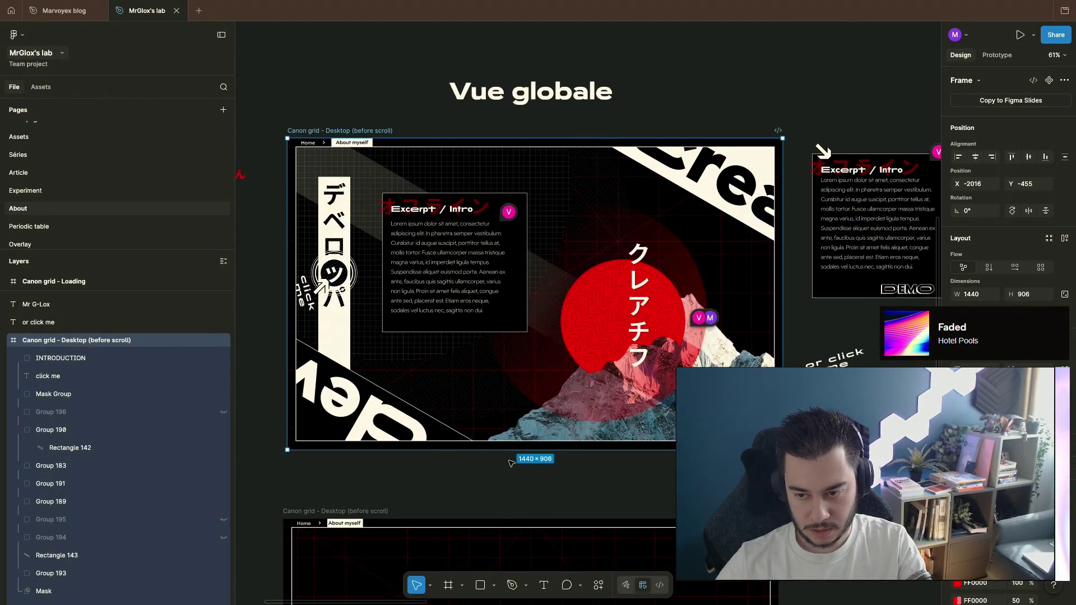
pyautogui.scroll(2, 521, 461)
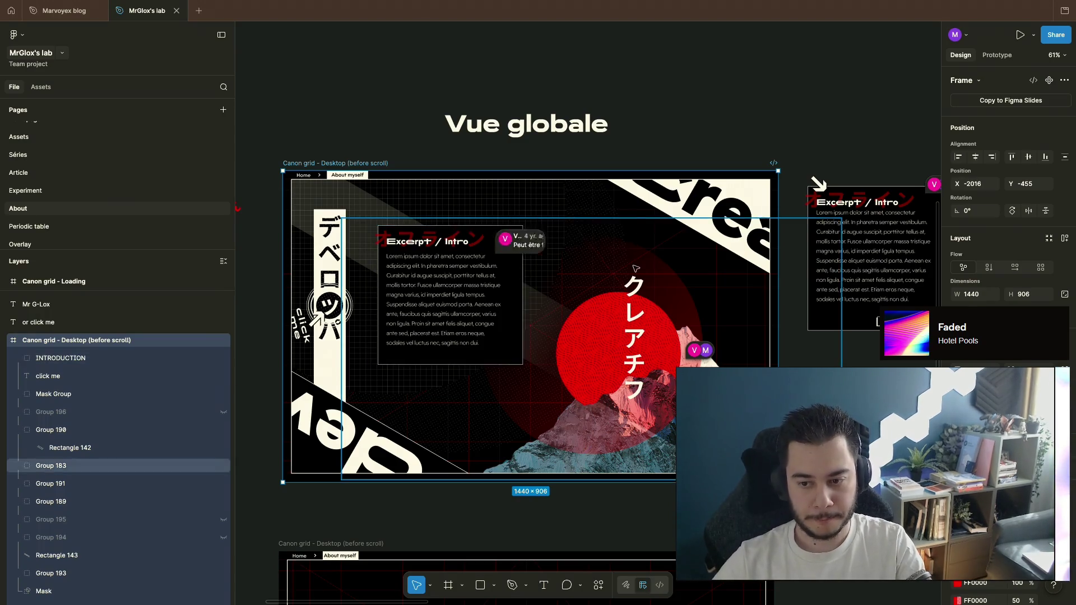
# Return from Figma to the Warp desktop and raise the marvoyex terminal
pyautogui.press('super+Tab')
pyautogui.click(797, 341)
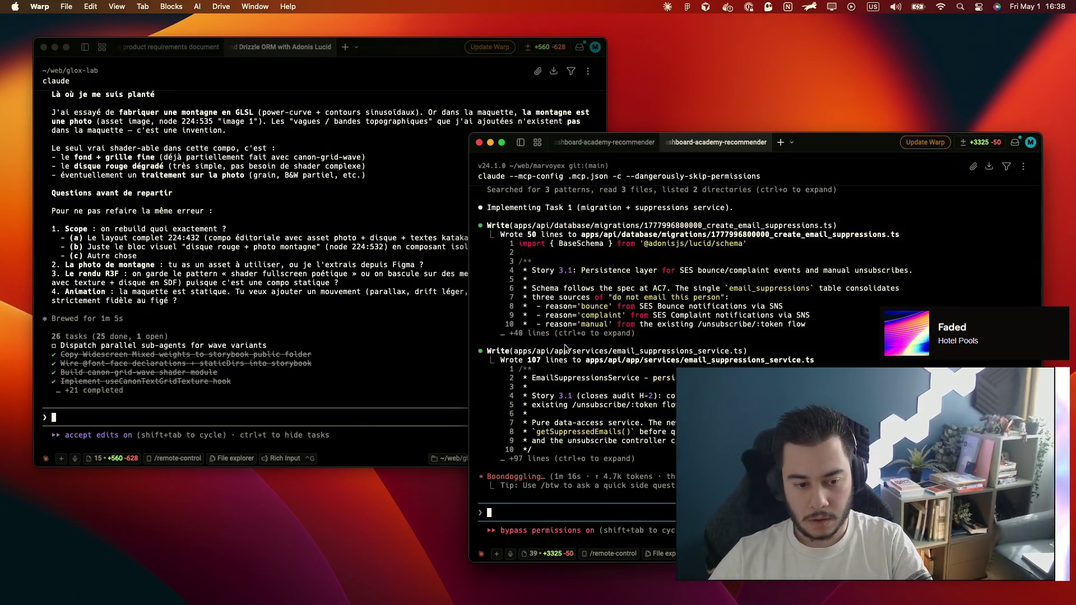
# Write answers 1 (option b) and 2 (a shader-made mountain asset) at the glox-lab Claude prompt
pyautogui.click(464, 396)
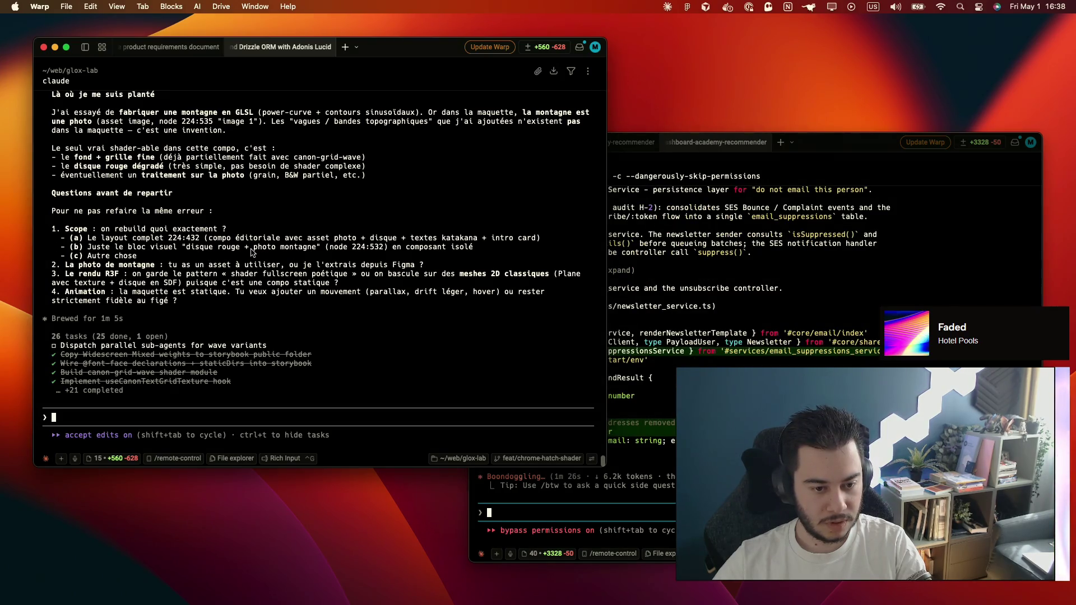
pyautogui.write('1.b')
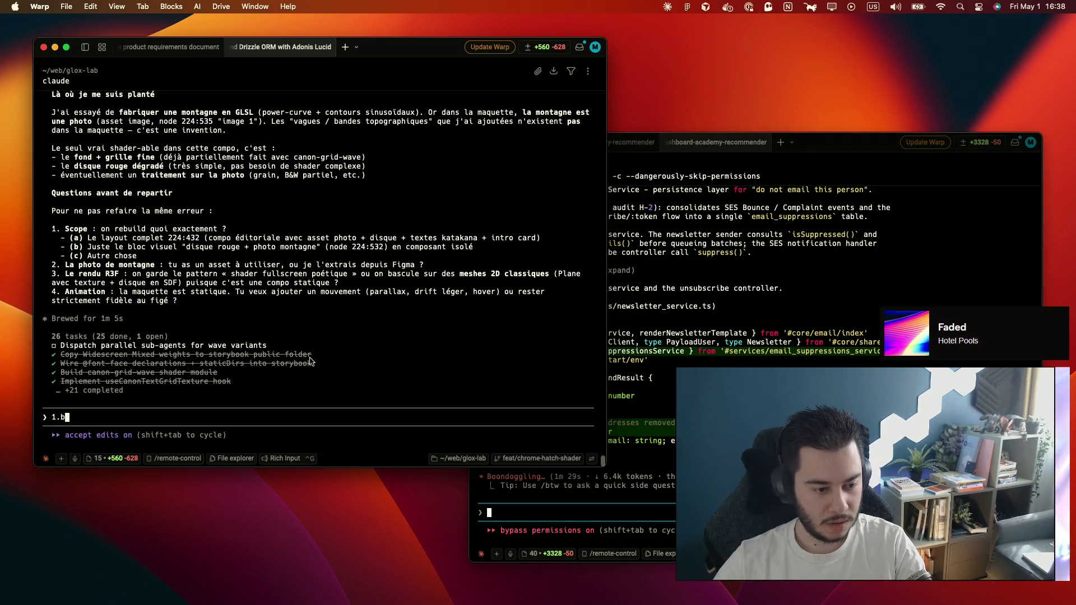
pyautogui.hotkey('shift', 'Return')
pyautogui.write('.')
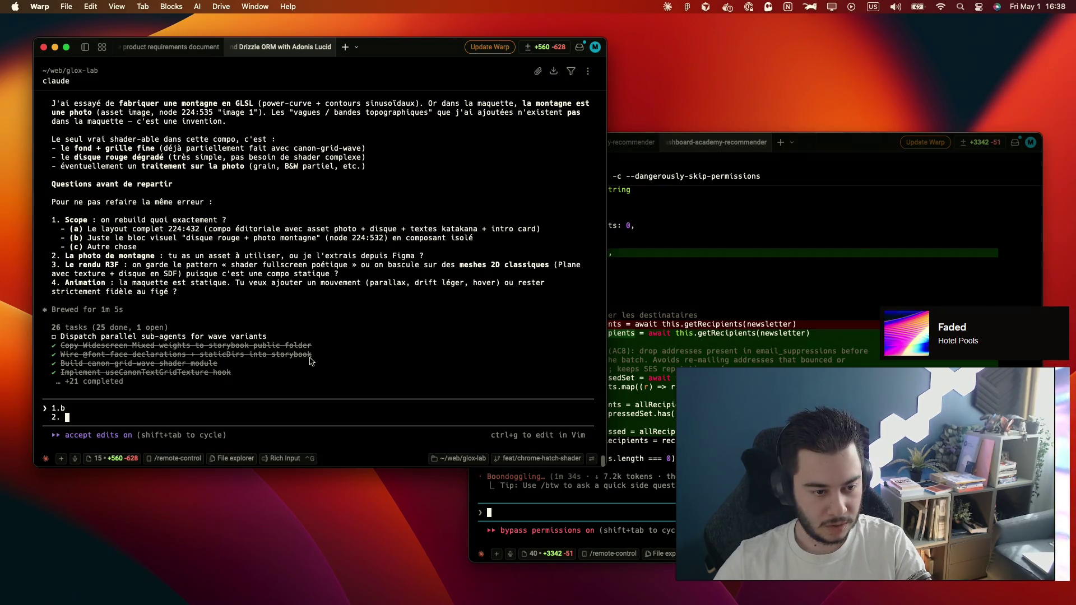
pyautogui.press('BackSpace')
pyautogui.press('Down')
pyautogui.write("c'est un asset ")
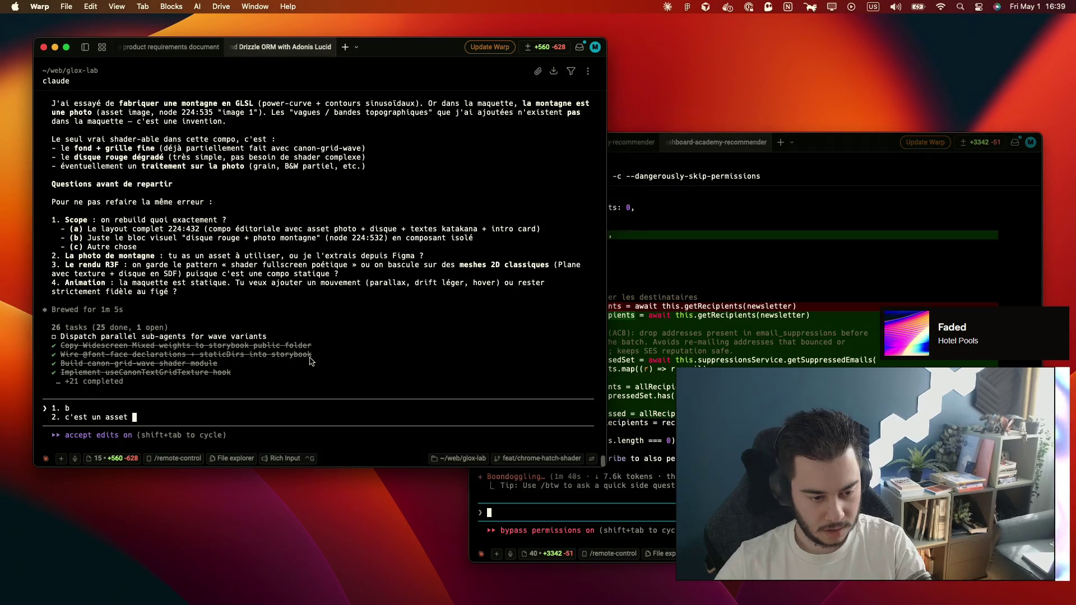
pyautogui.write('à créré')
pyautogui.press('BackSpace')
pyautogui.press('BackSpace')
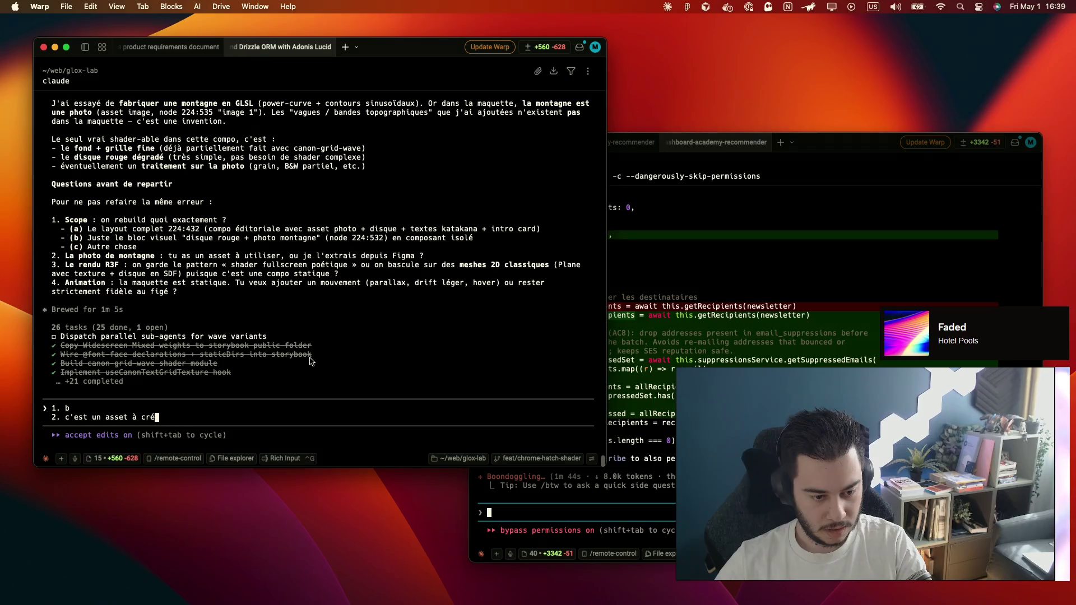
pyautogui.write('er avec ')
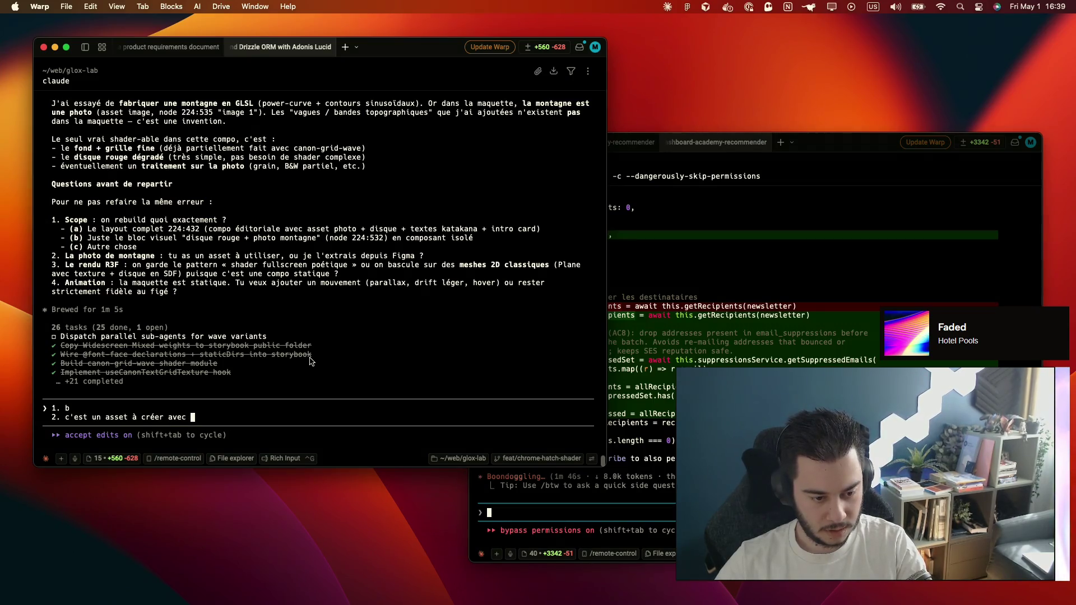
pyautogui.write('un')
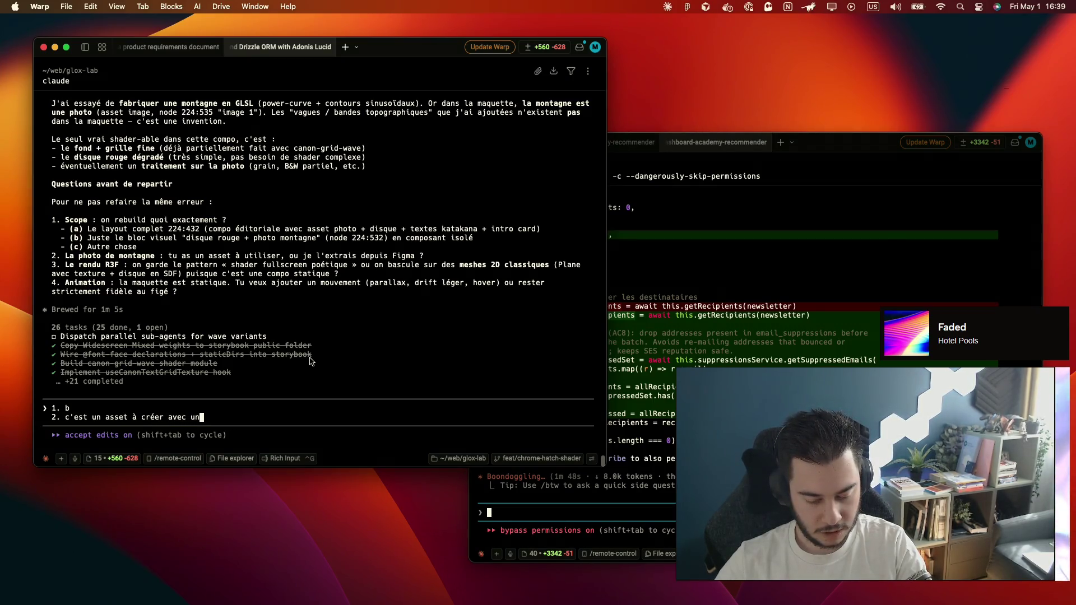
pyautogui.write(' shader, ')
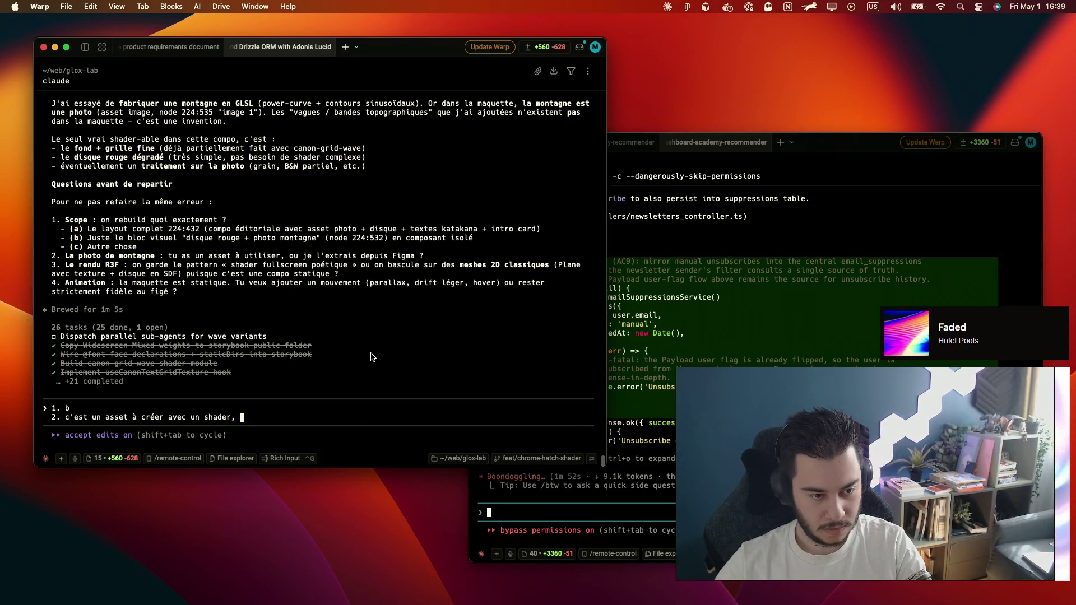
pyautogui.write('et ')
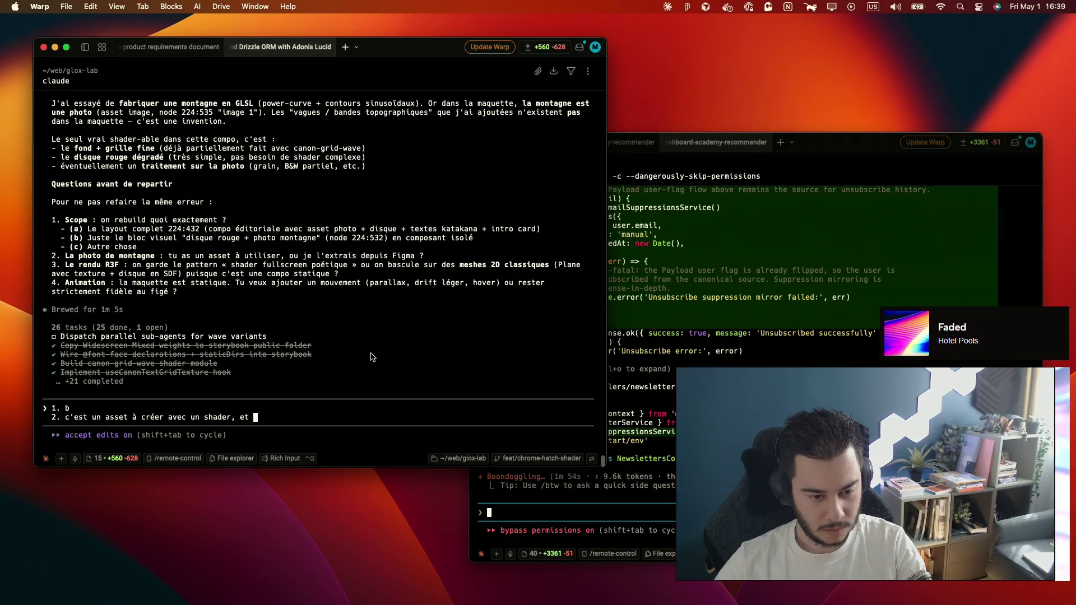
pyautogui.write("l'aspect")
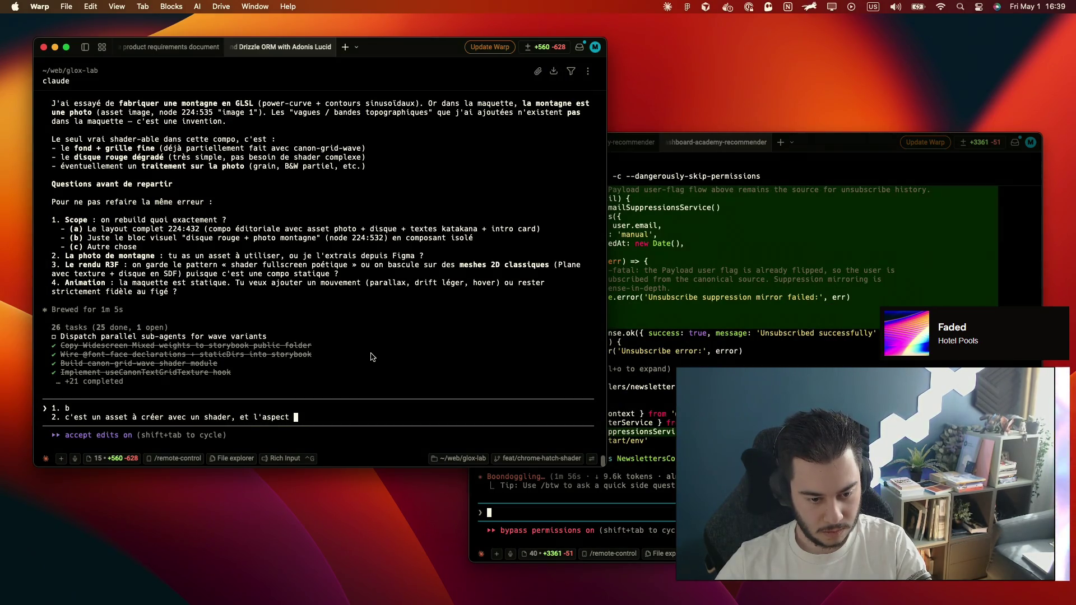
pyautogui.press('BackSpace')
pyautogui.press('BackSpace')
pyautogui.press('BackSpace')
pyautogui.press('BackSpace')
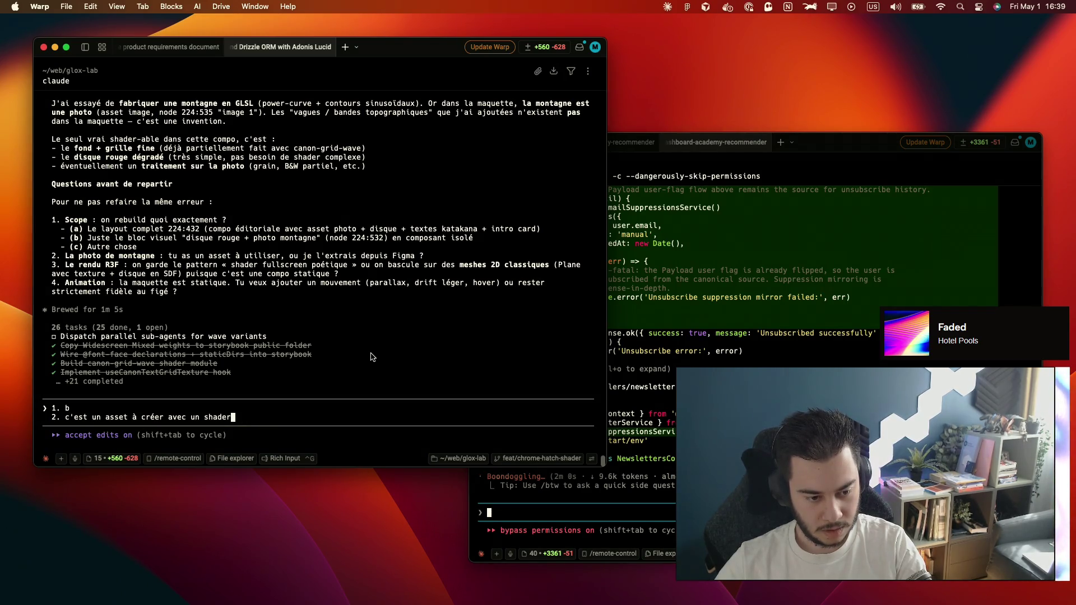
pyautogui.write(", c'est plus une ")
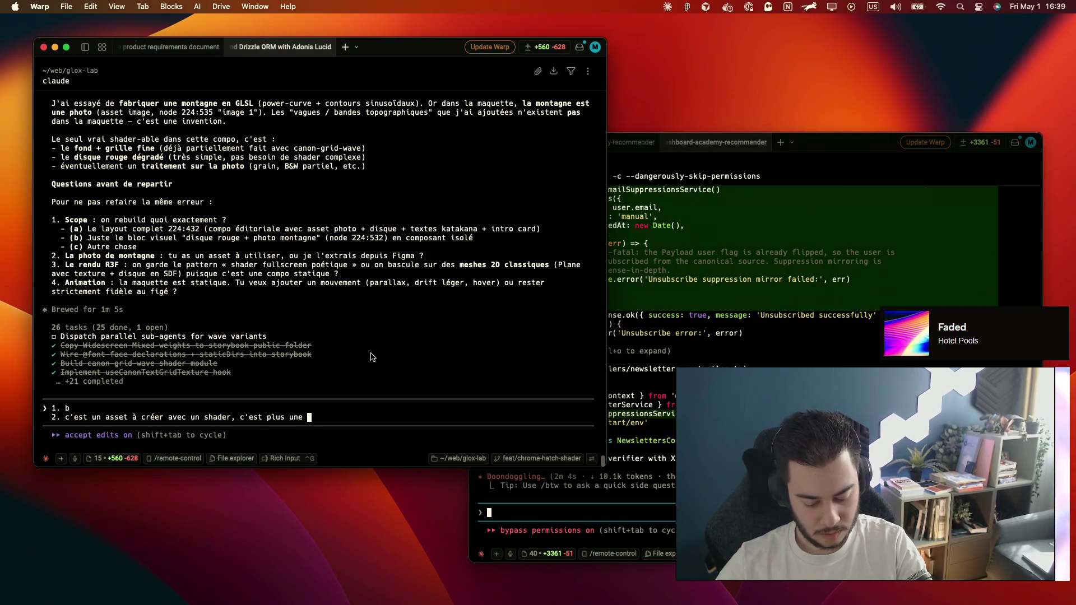
pyautogui.write('vagué')
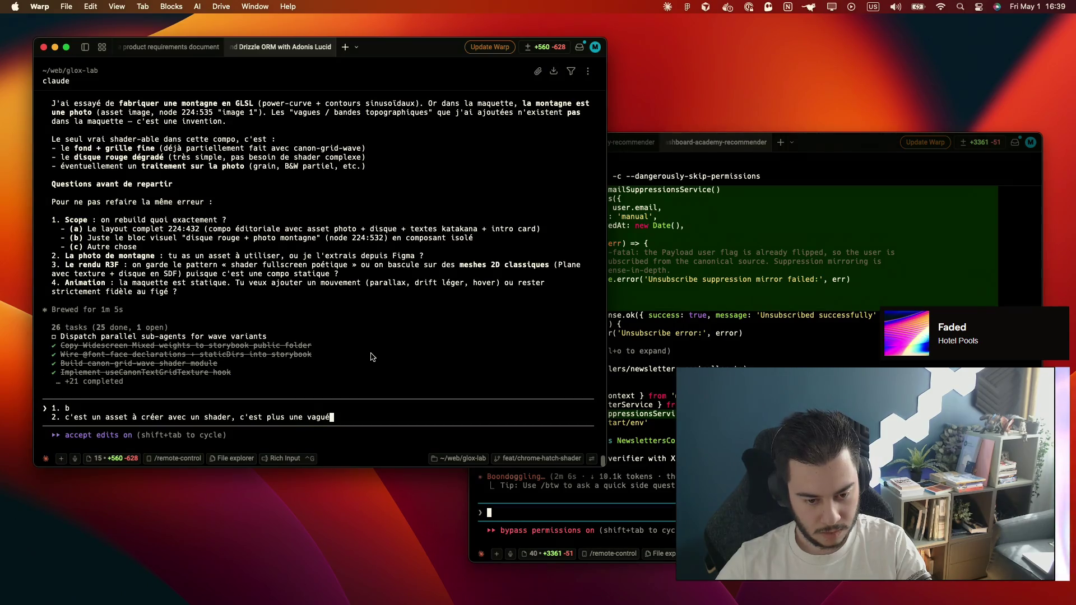
pyautogui.write('vrec')
pyautogui.press('BackSpace')
pyautogui.write('c ')
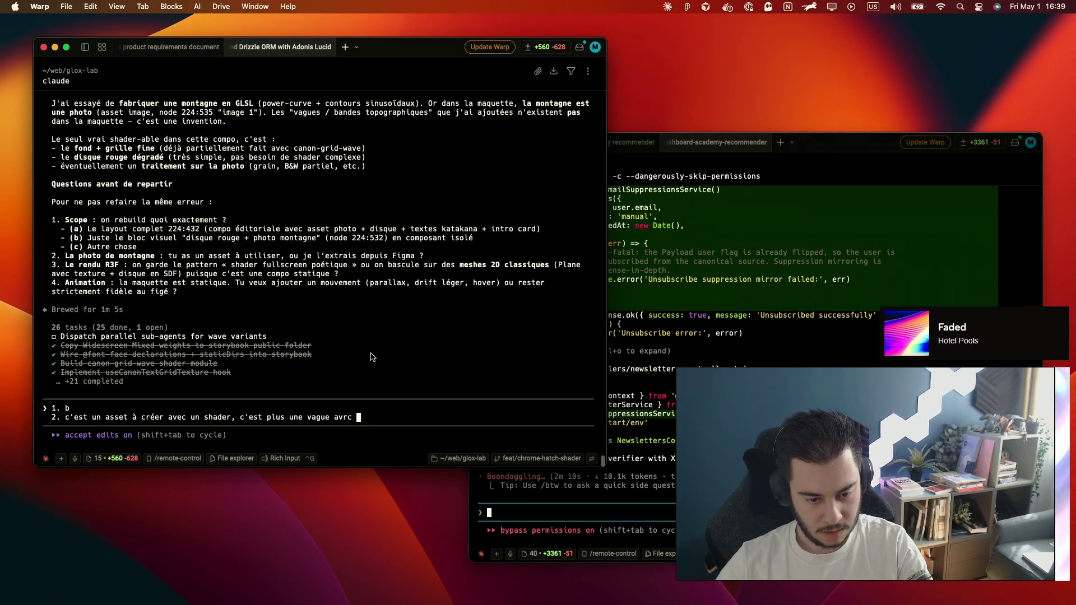
pyautogui.write('ec un ')
pyautogui.write('moub')
pyautogui.write('ement le lon')
pyautogui.write('de la')
pyautogui.press('BackSpace')
pyautogui.press('BackSpace')
pyautogui.press('BackSpace')
pyautogui.press('BackSpace')
pyautogui.press('BackSpace')
pyautogui.press('BackSpace')
pyautogui.press('BackSpace')
pyautogui.write('de noi')
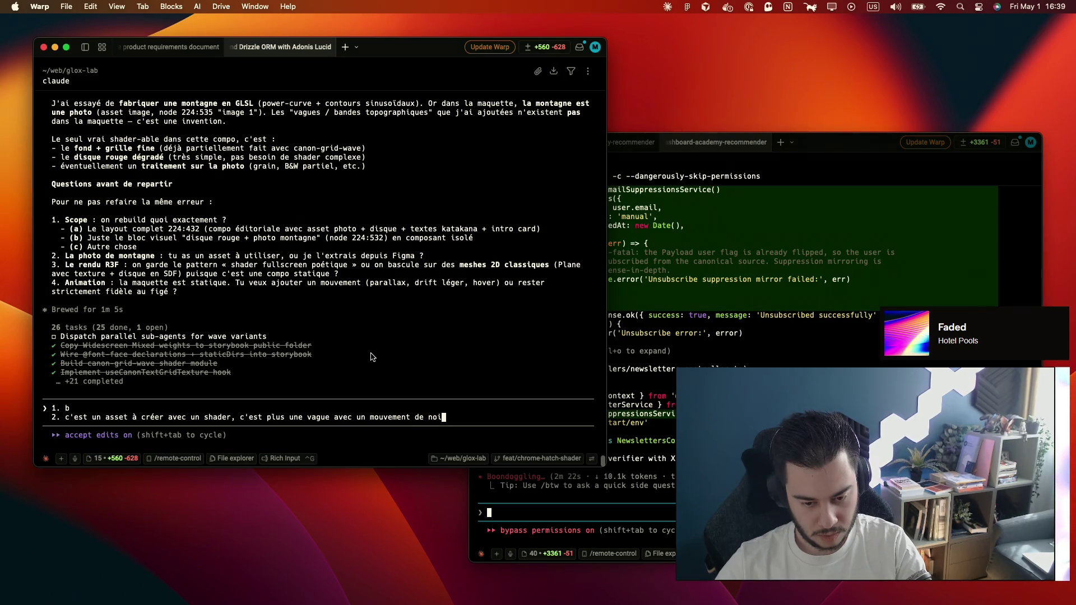
pyautogui.write('se le lon')
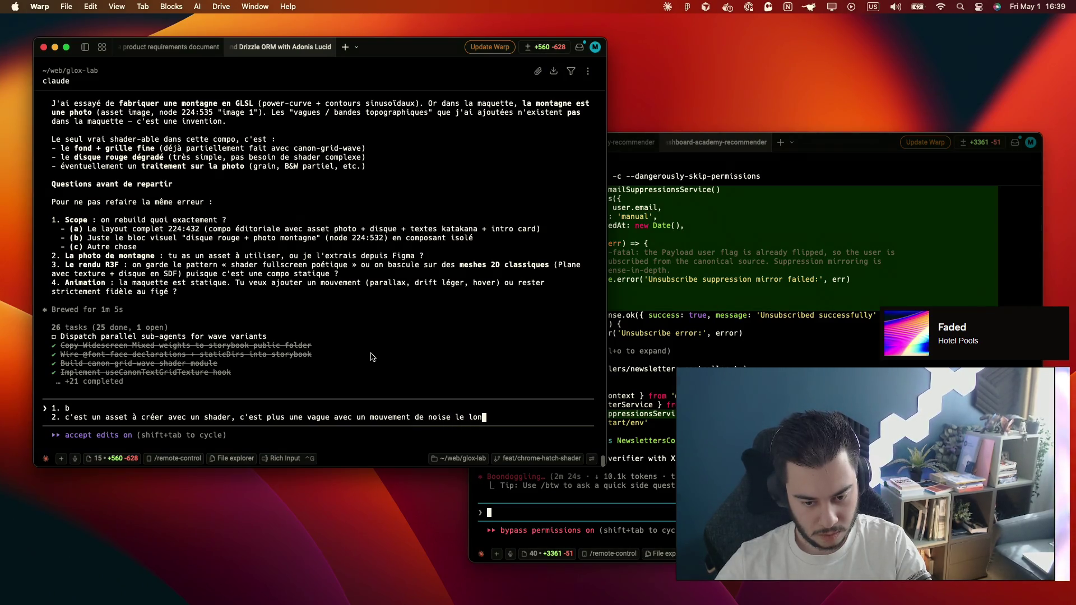
pyautogui.write('g de la forme.')
# Add answers 3 (keep the shader look), 4 (parallax), the mountain-and-red-bubble focus note, and submit
pyautogui.hotkey('shift', 'Return')
pyautogui.write('3.')
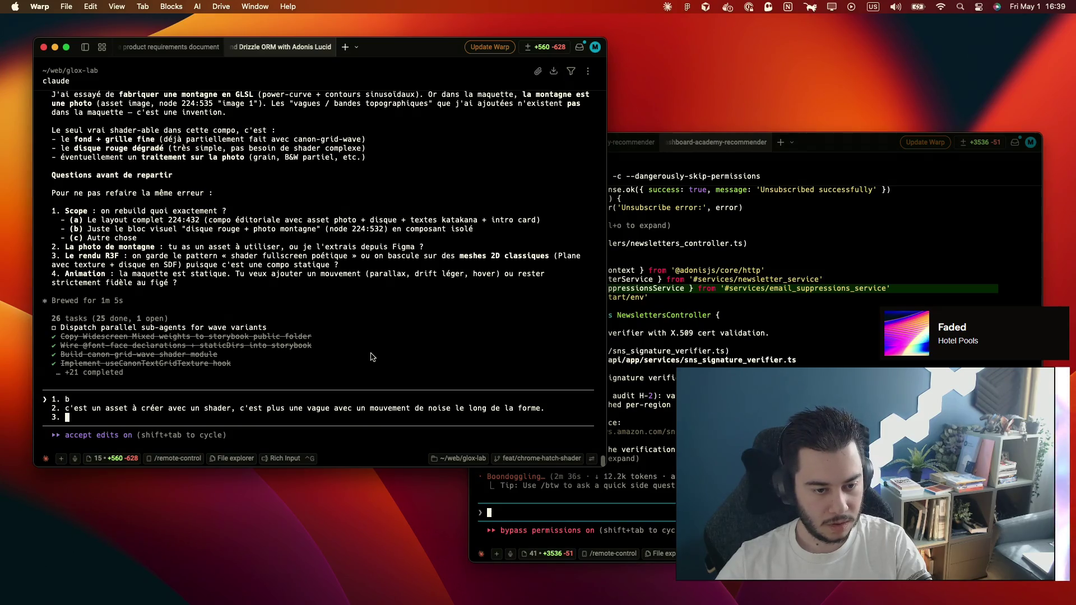
pyautogui.write('on ')
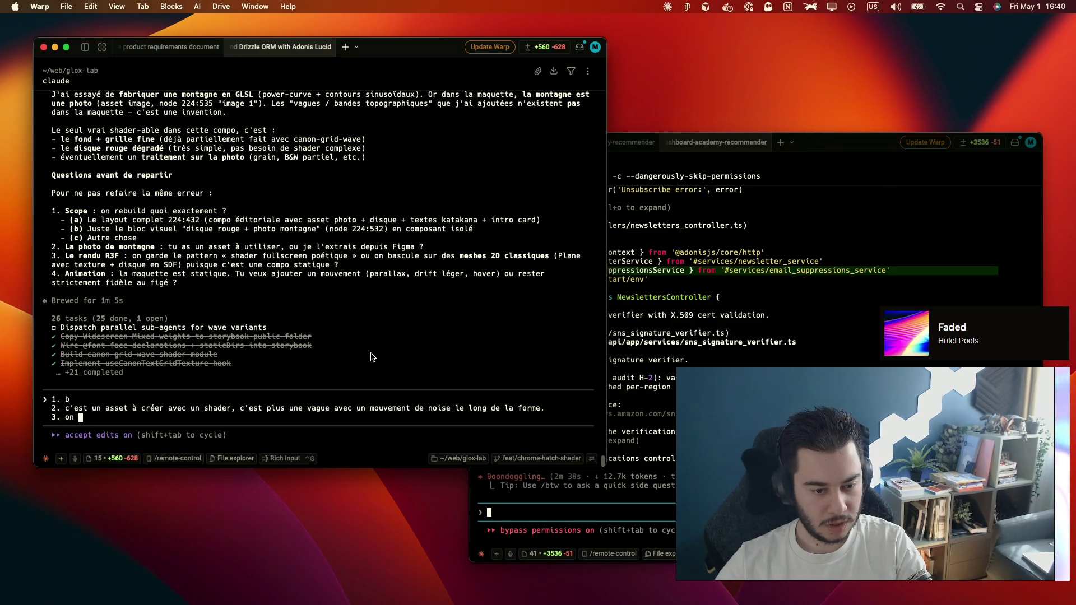
pyautogui.write('garde l')
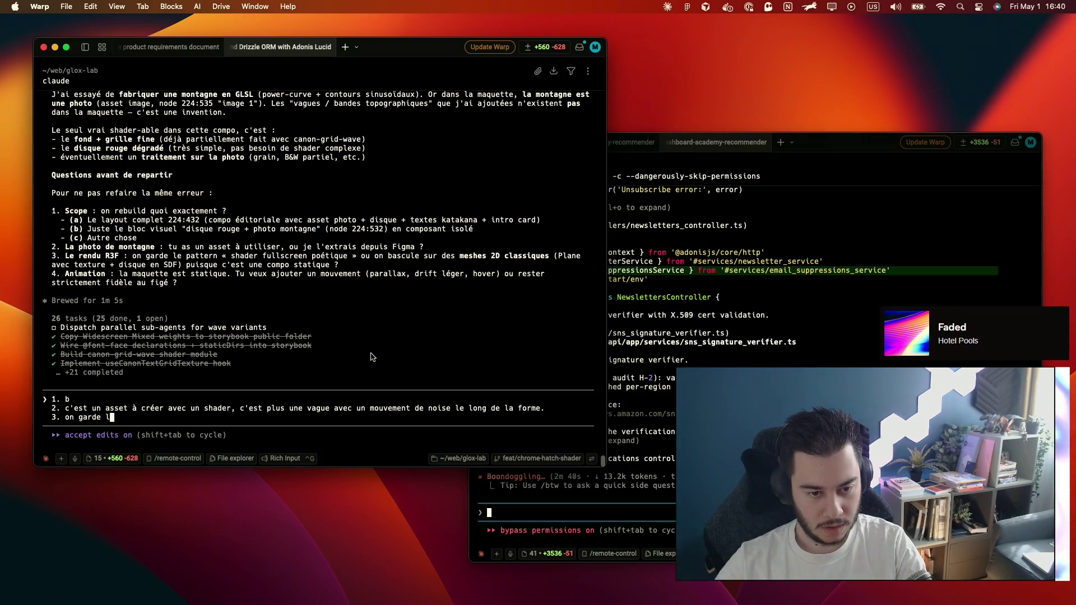
pyautogui.write('e shader')
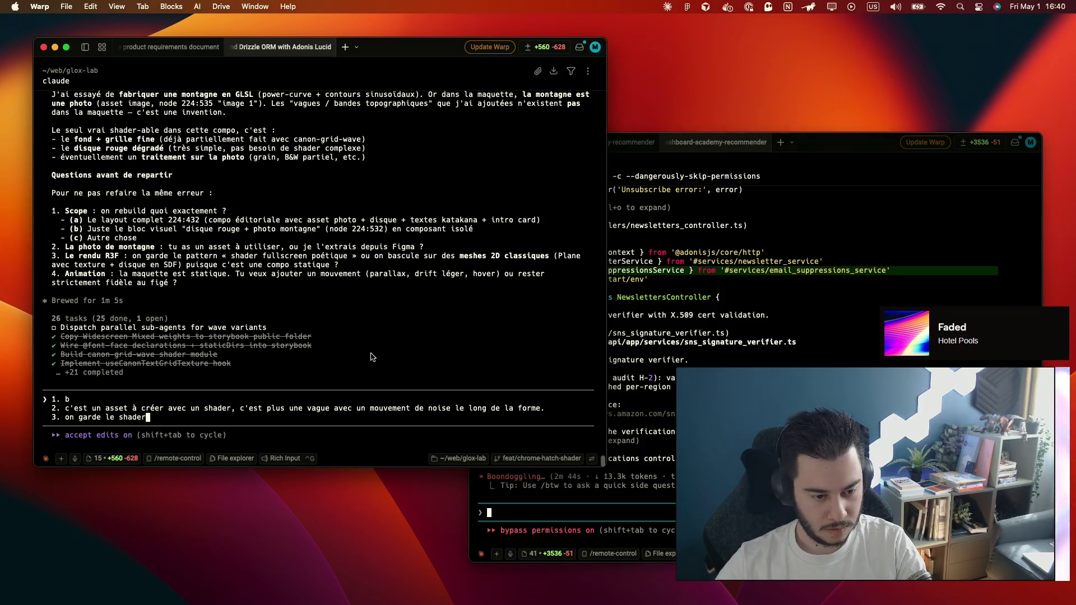
pyautogui.press('BackSpace')
pyautogui.press('BackSpace')
pyautogui.press('BackSpace')
pyautogui.write("'a")
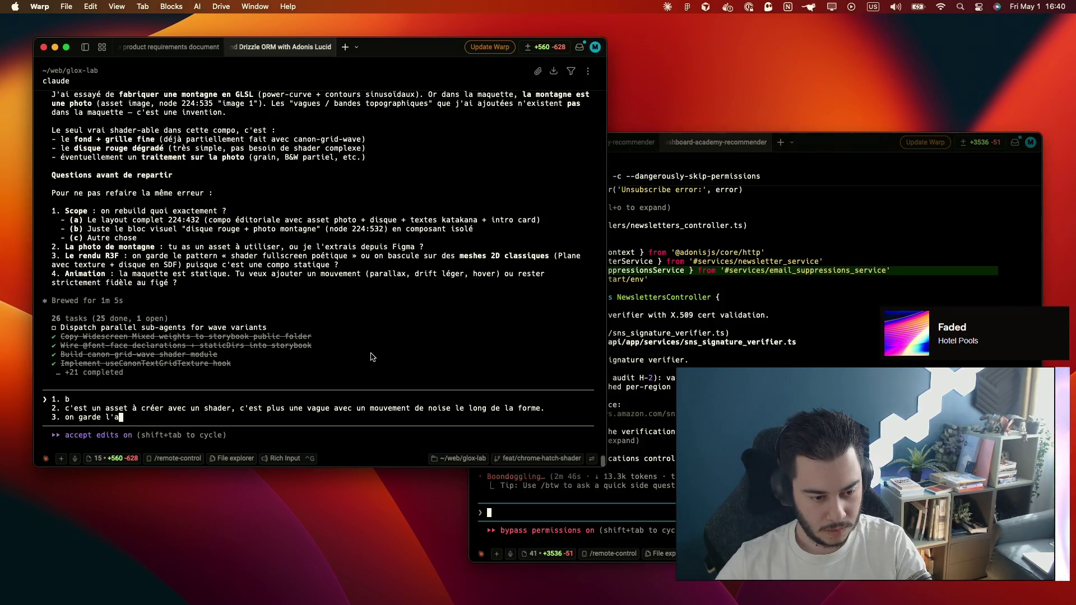
pyautogui.write('pect shader')
pyautogui.press('BackSpace')
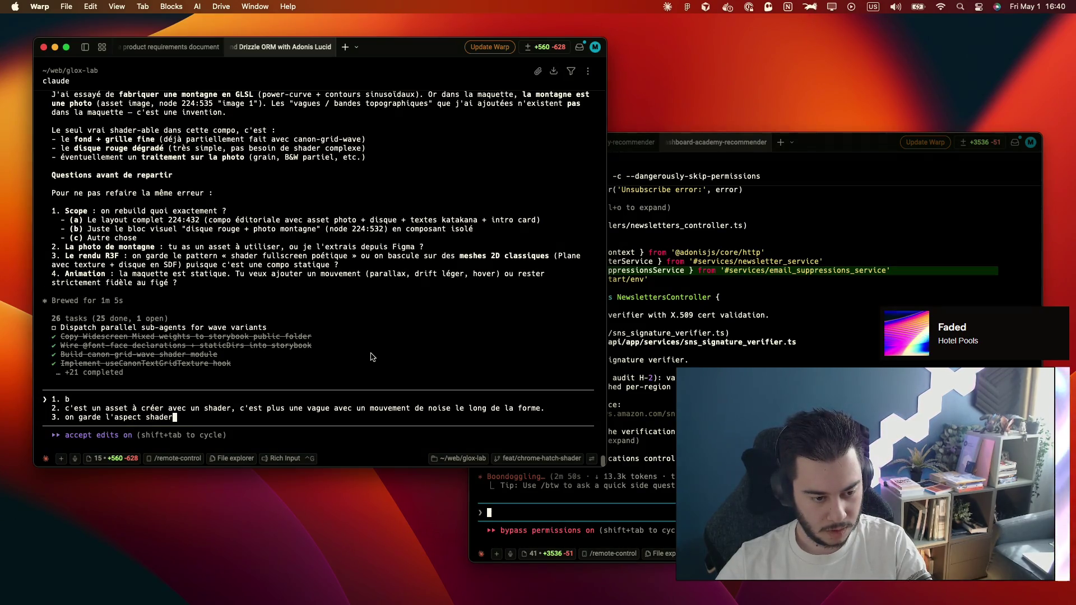
pyautogui.hotkey('shift', 'Return')
pyautogui.write('4. 4')
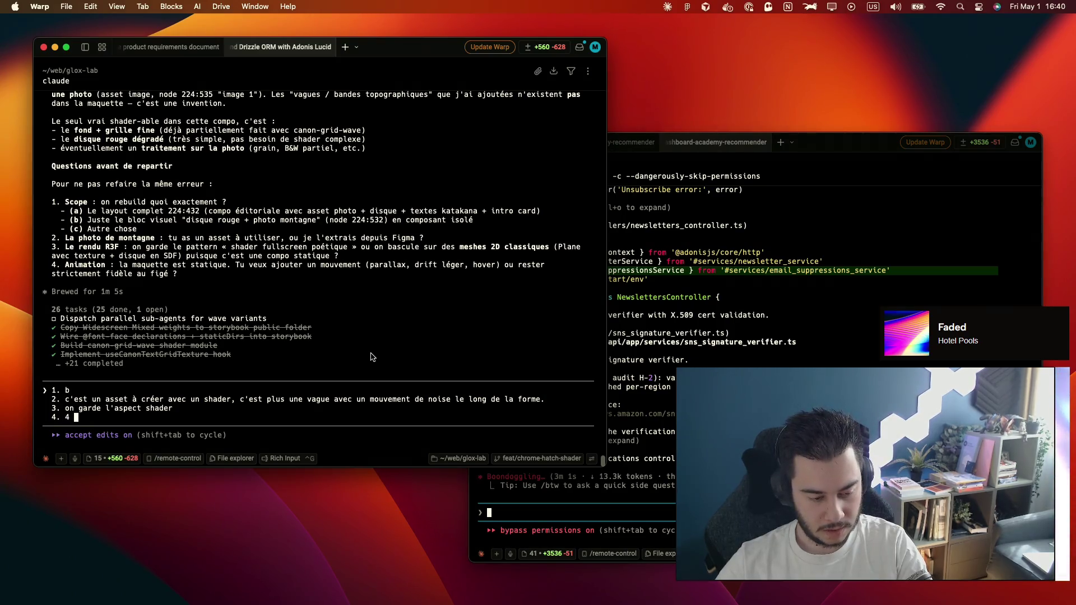
pyautogui.press('BackSpace')
pyautogui.write('para')
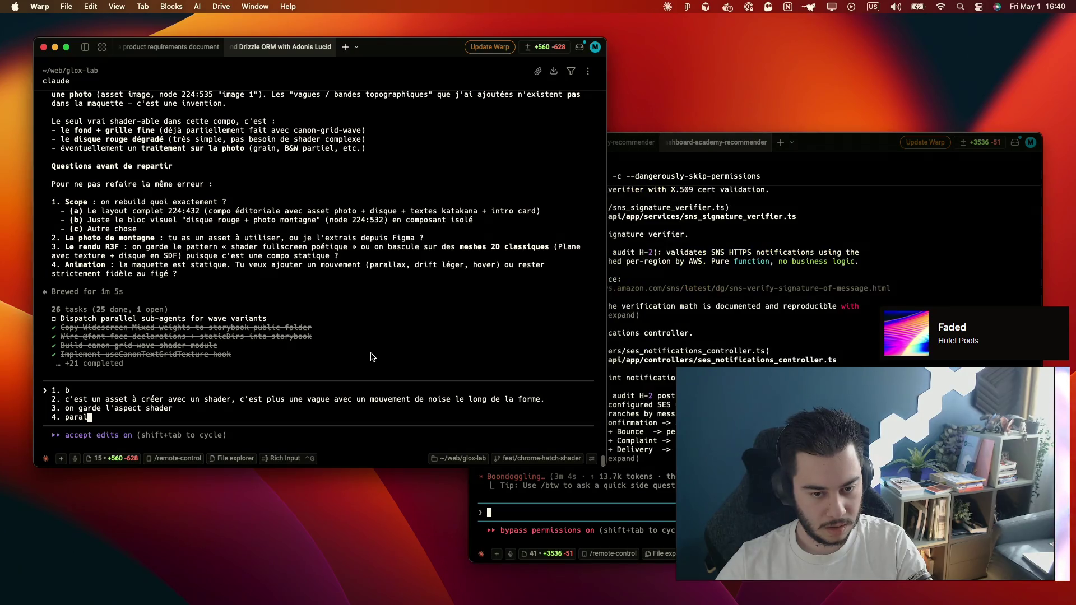
pyautogui.write('llax')
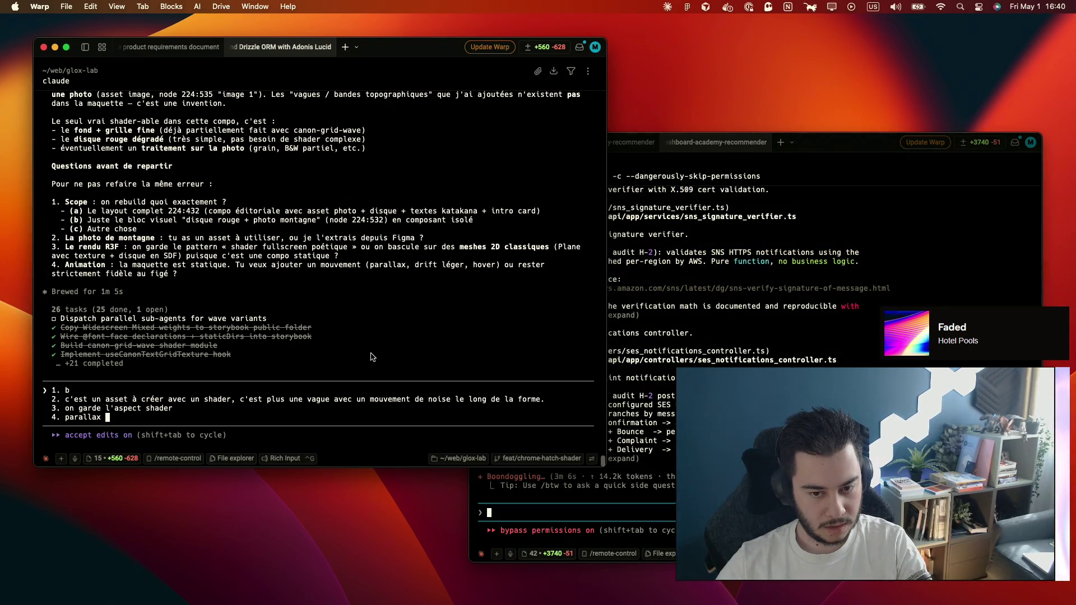
pyautogui.write(', l')
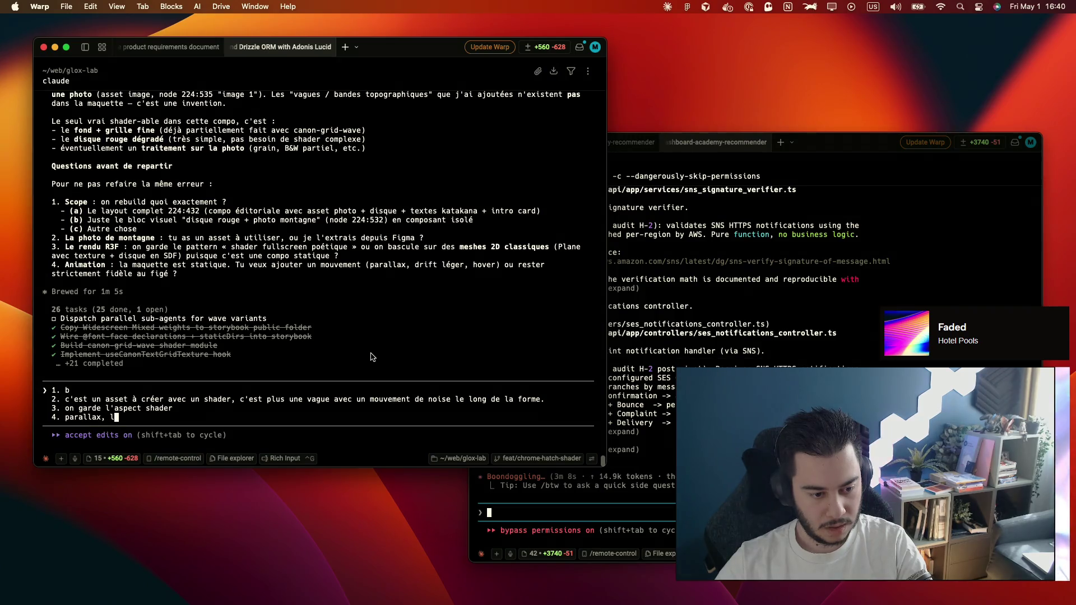
pyautogui.press('BackSpace')
pyautogui.write('mais')
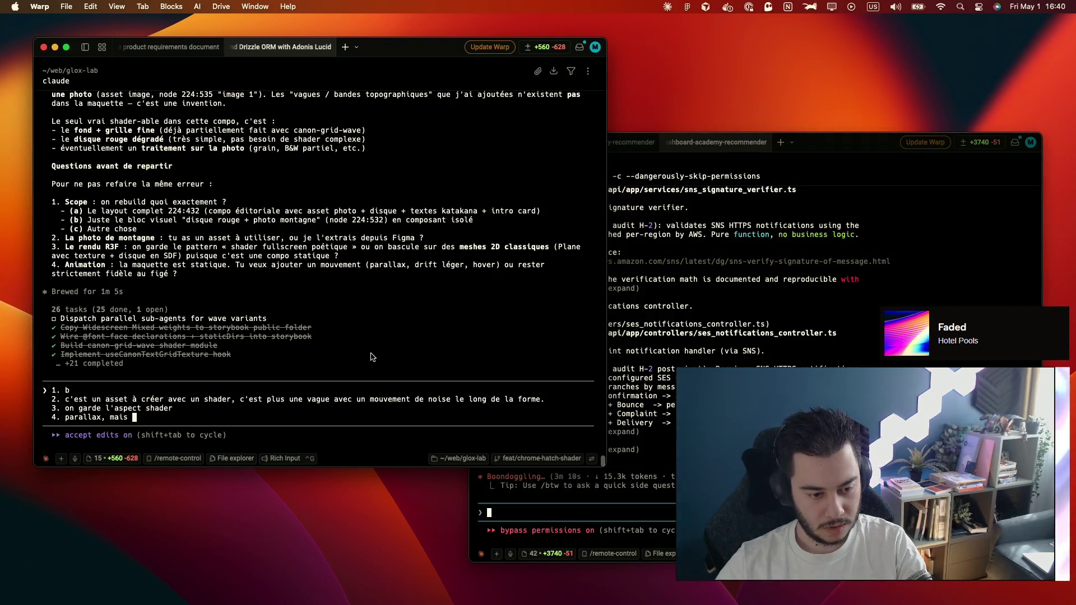
pyautogui.press('BackSpace')
pyautogui.press('BackSpace')
pyautogui.press('BackSpace')
pyautogui.press('BackSpace')
pyautogui.press('BackSpace')
pyautogui.press('BackSpace')
pyautogui.hotkey('shift', 'Return')
pyautogui.write("L'idée c'est ")
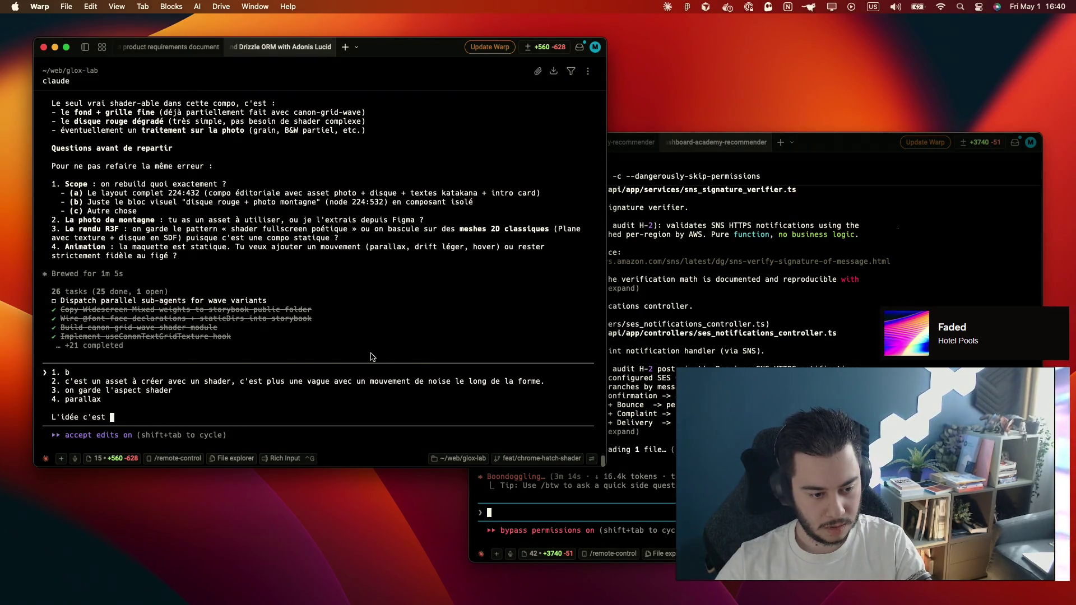
pyautogui.write("que l'on se conce")
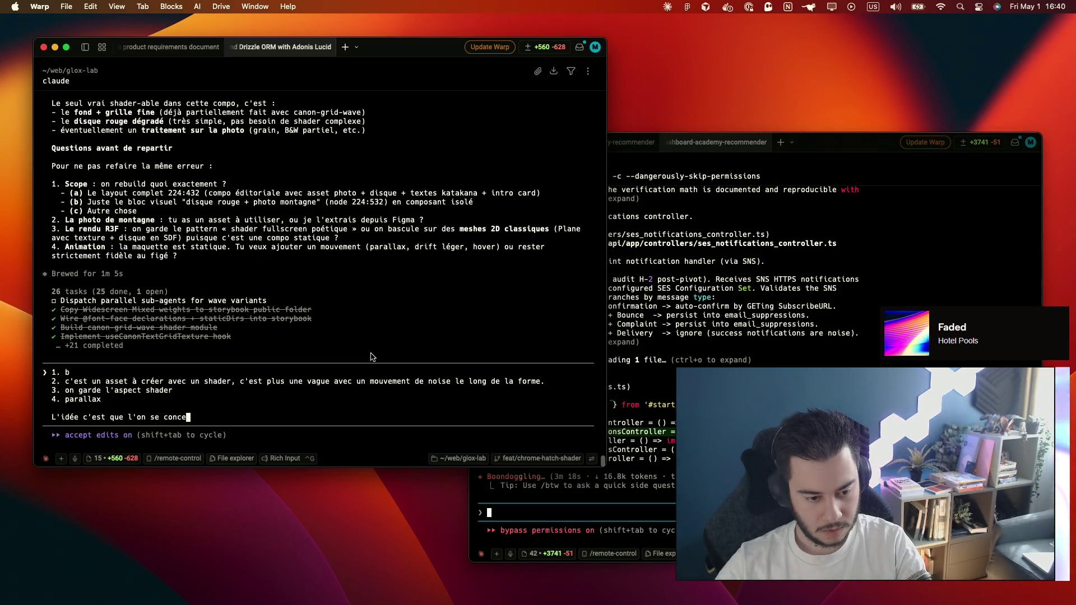
pyautogui.write('ntre sur la p')
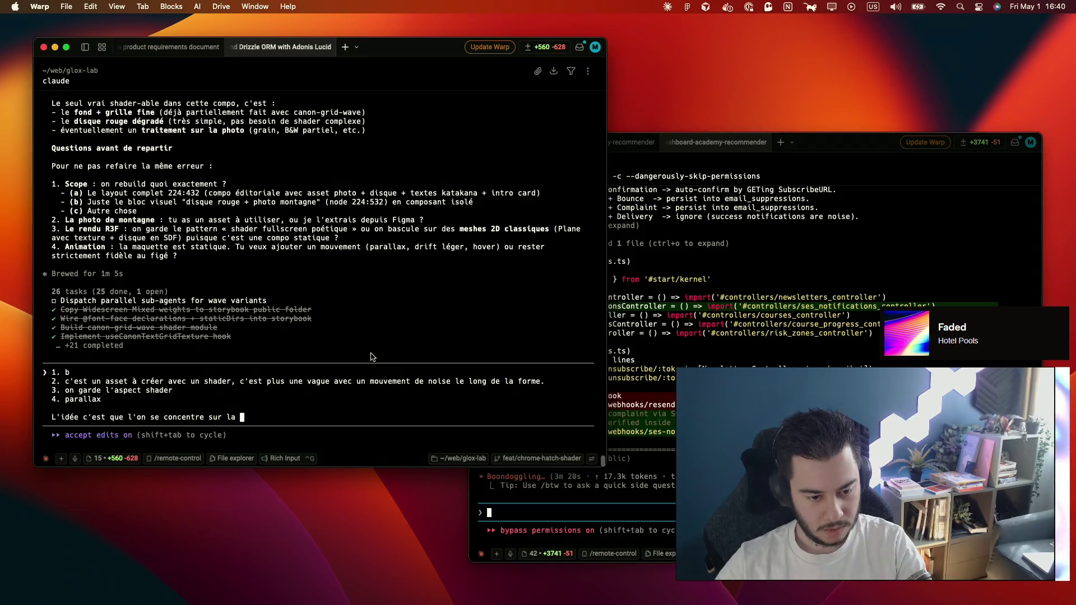
pyautogui.write('artie mon')
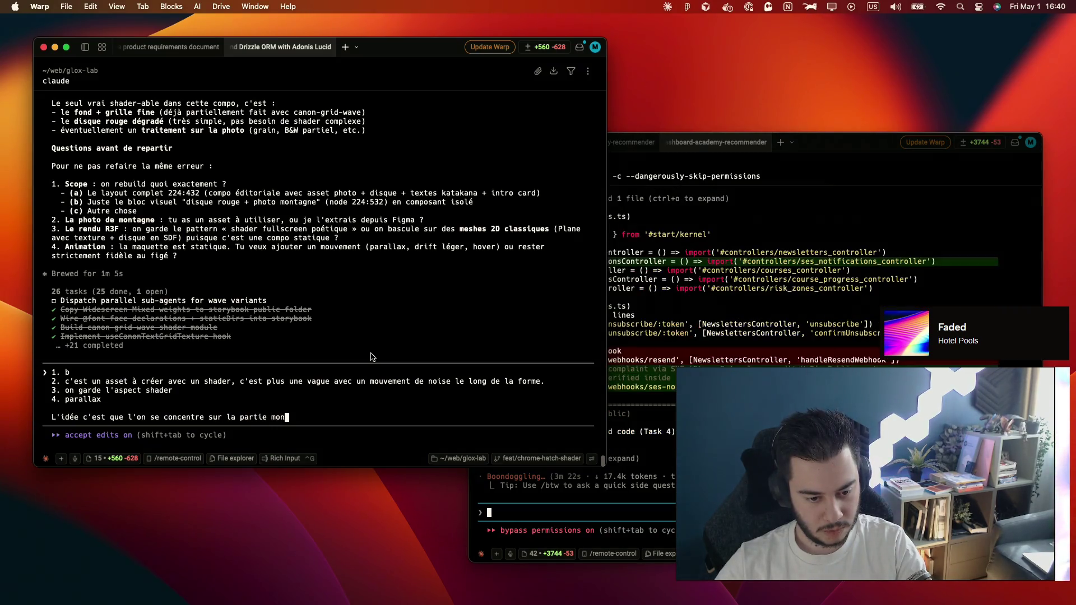
pyautogui.write('tage + ')
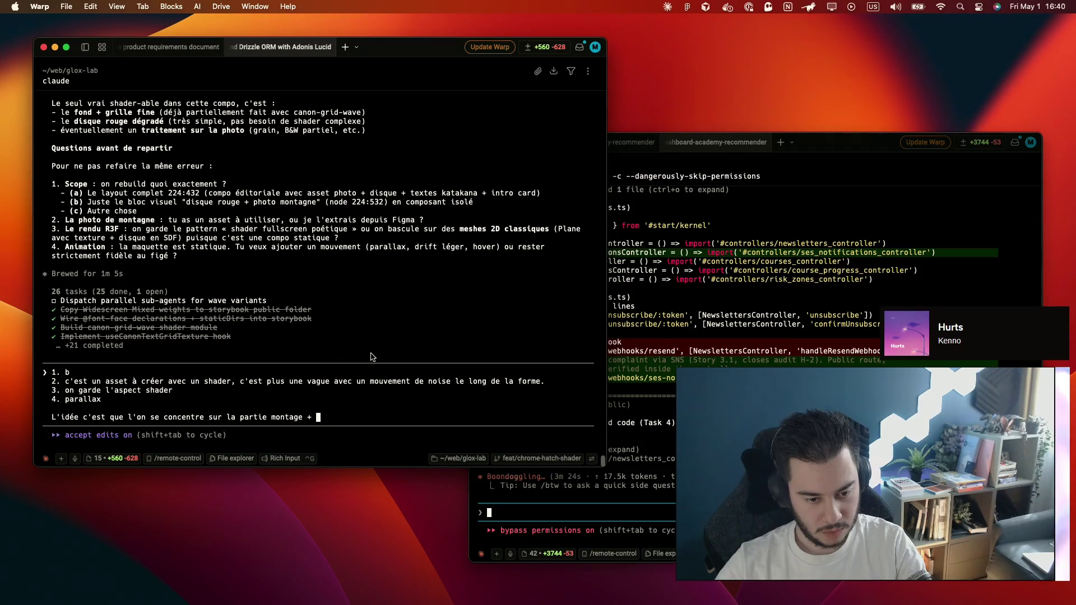
pyautogui.write('bulle ')
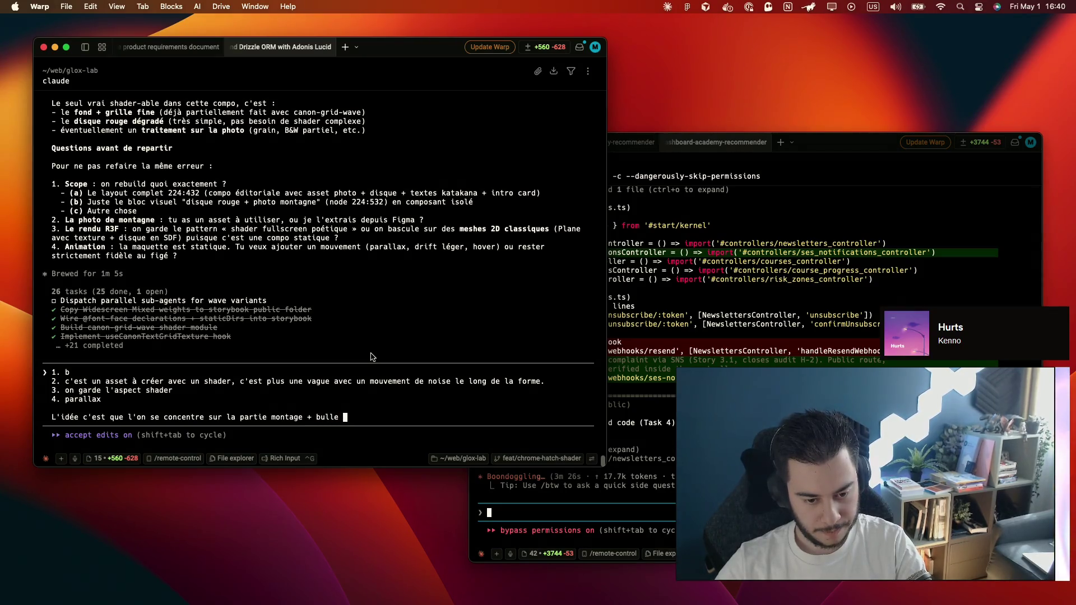
pyautogui.write('rouge pour c')
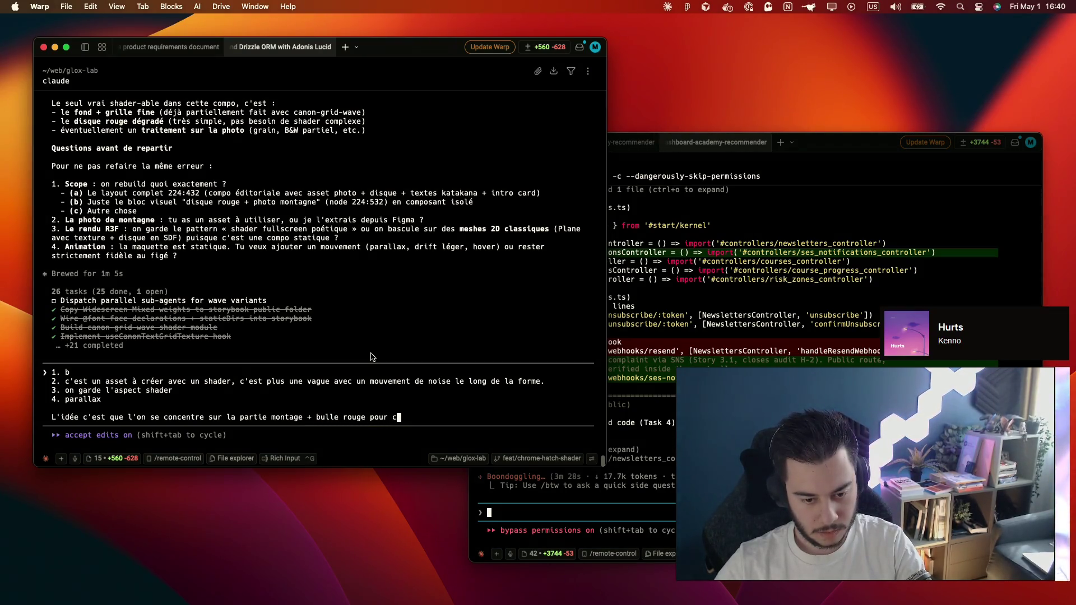
pyautogui.write('ommencer, on ')
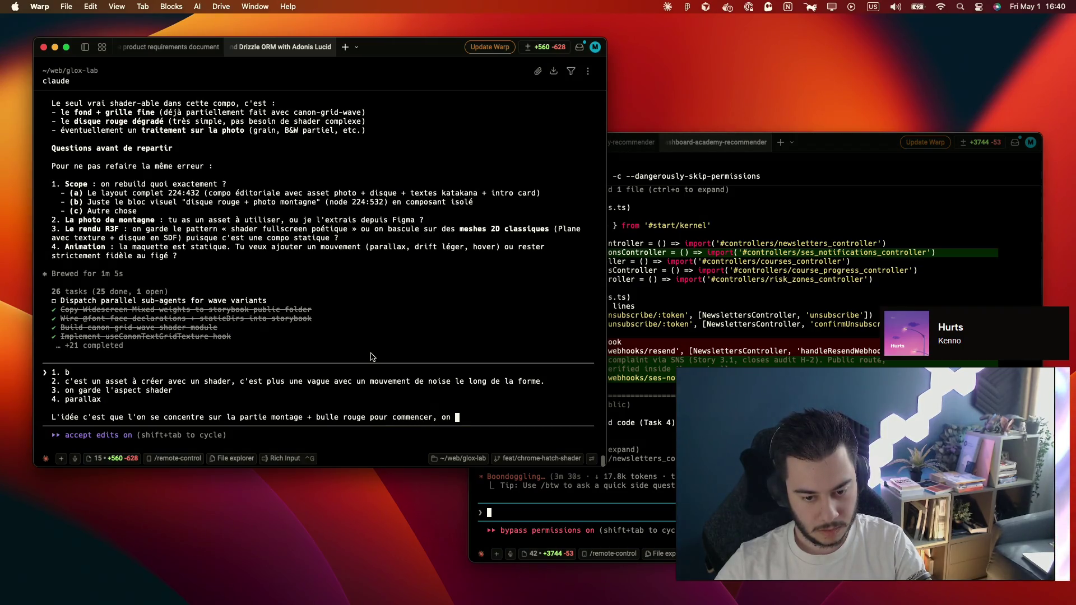
pyautogui.write('fe')
pyautogui.press('BackSpace')
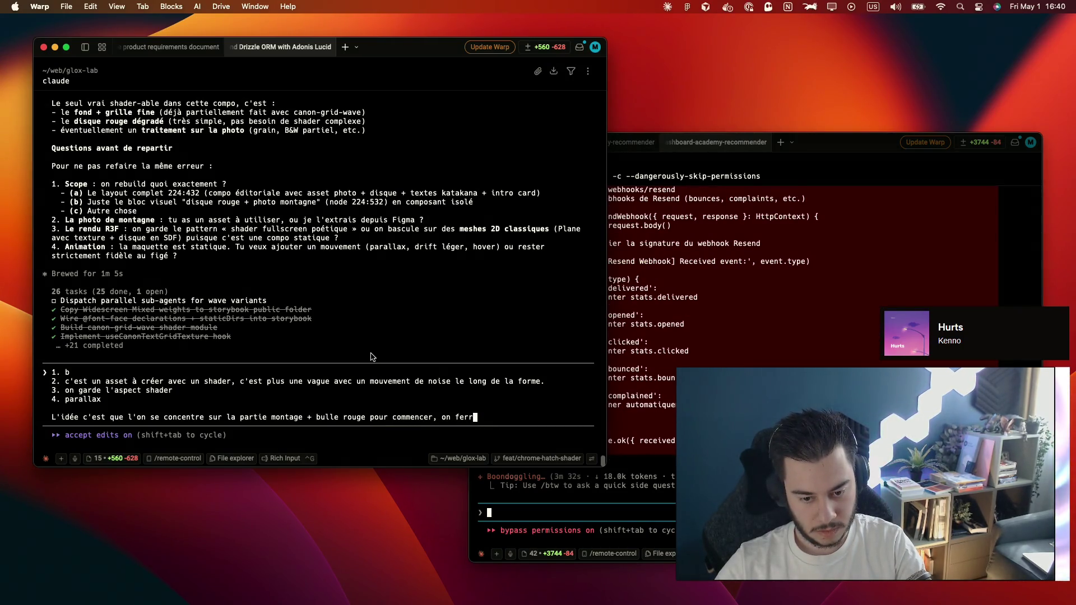
pyautogui.press('BackSpace')
pyautogui.press('BackSpace')
pyautogui.press('BackSpace')
pyautogui.write('vera pour le reste')
pyautogui.press('Return')
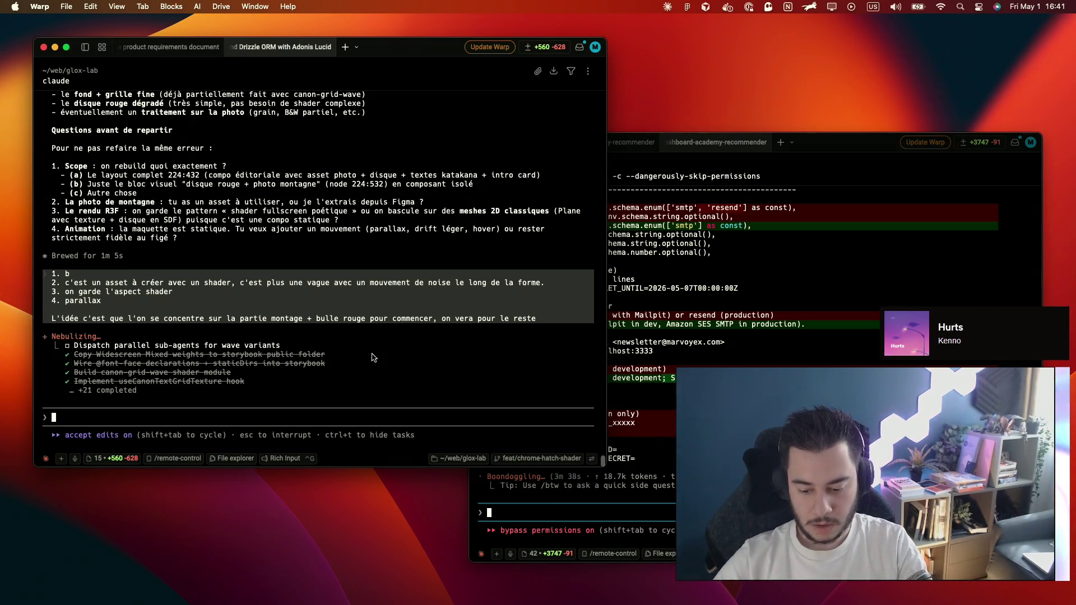
# Focus the other terminal, then switch to Chrome's Mountain Surf Storybook playground
pyautogui.click(797, 349)
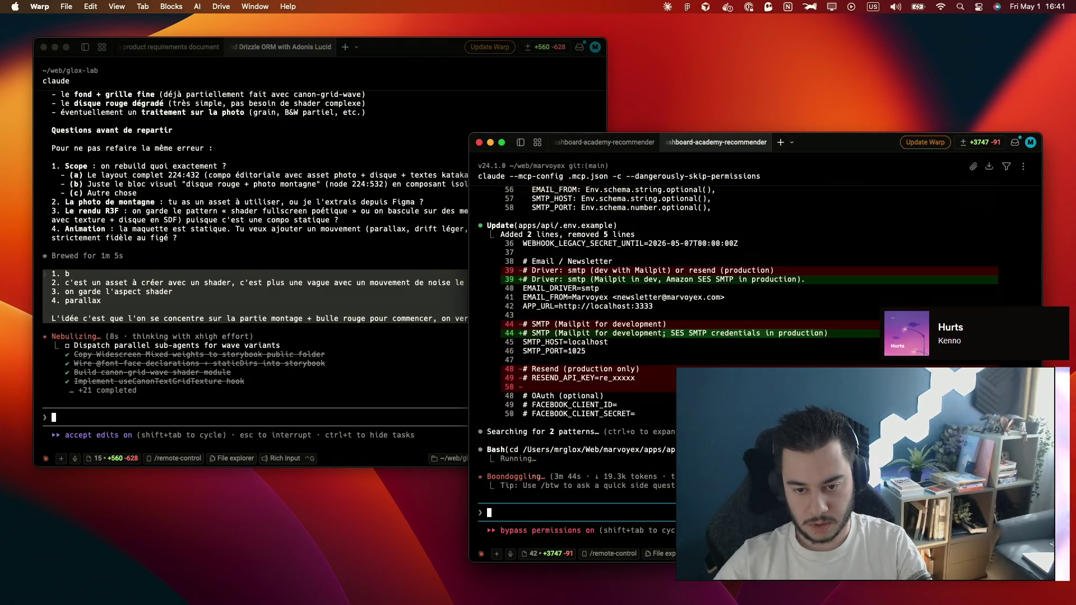
pyautogui.press('super+Tab')
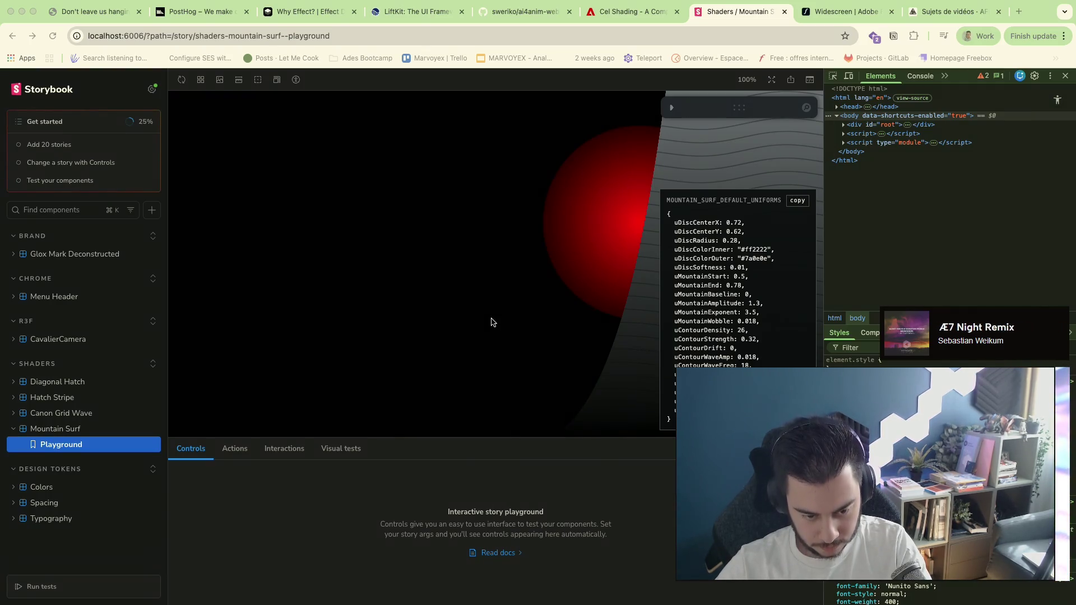
# Check the marvoyex terminal, then return to Chrome's Sujets de vidéos tab
pyautogui.press('super+Tab')
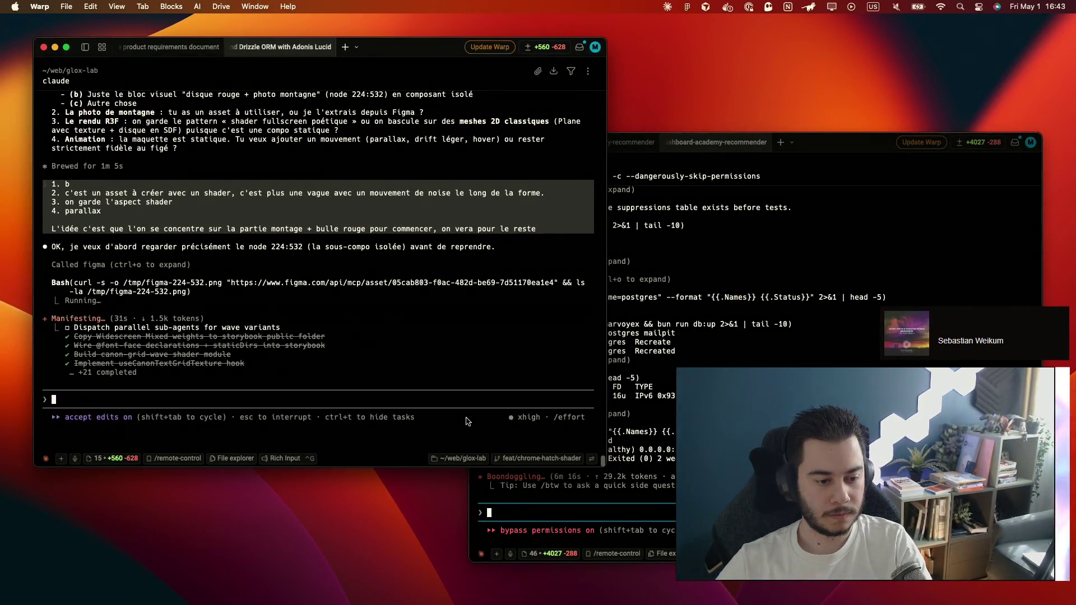
pyautogui.click(660, 384)
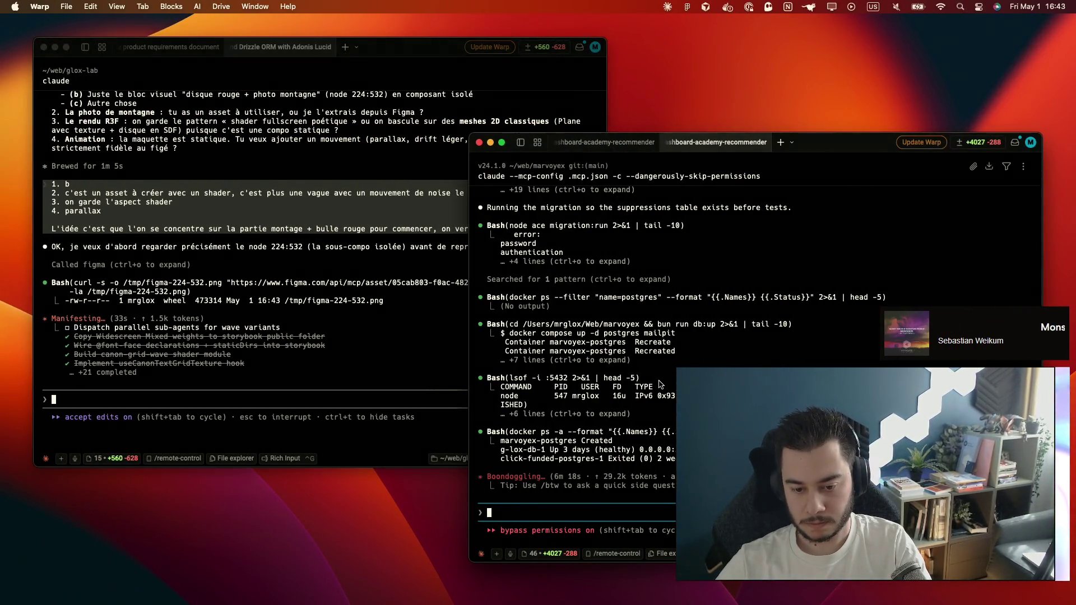
pyautogui.press('super+Tab')
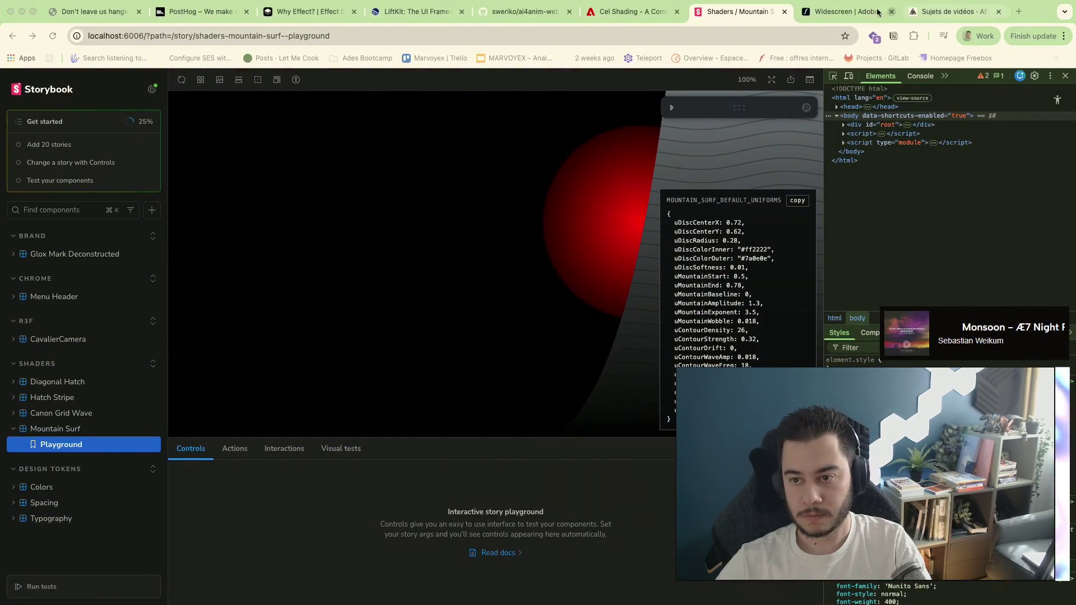
pyautogui.click(932, 12)
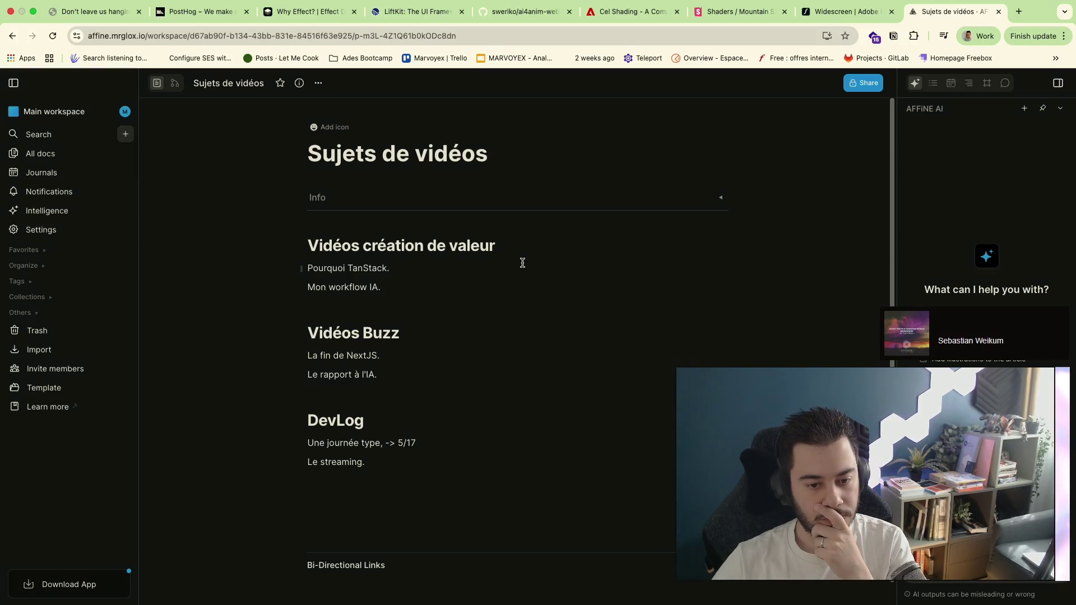
# Edit topics to 'Pourquoi TanStack + suite', add 'Le harness dans l'IA', reword 'Le rapport des devs à l'IA.'
pyautogui.press('BackSpace')
pyautogui.write('+ suite')
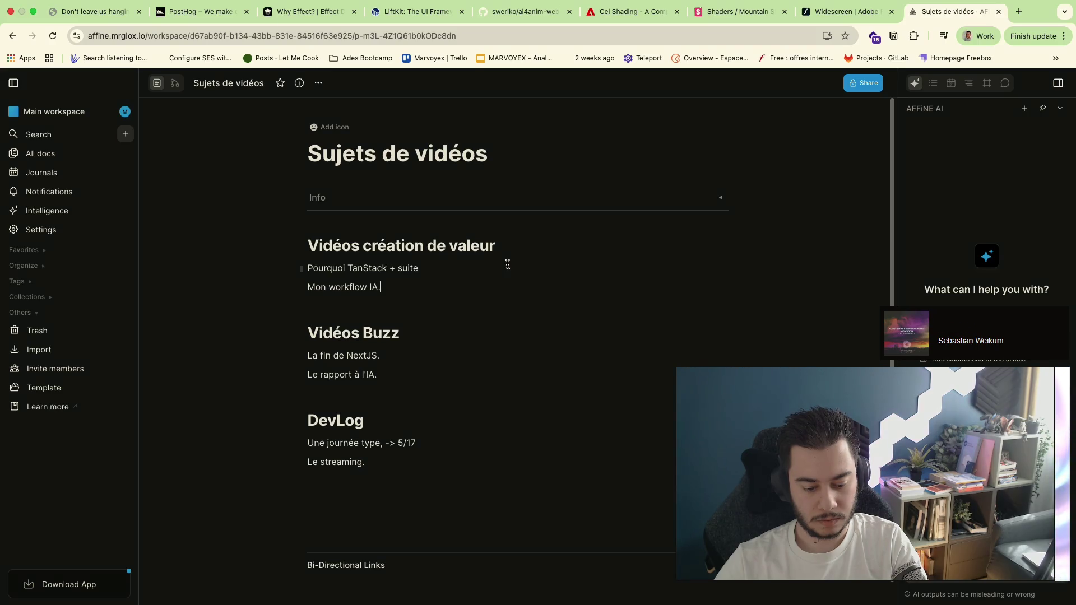
pyautogui.press('Return')
pyautogui.write('Le harness')
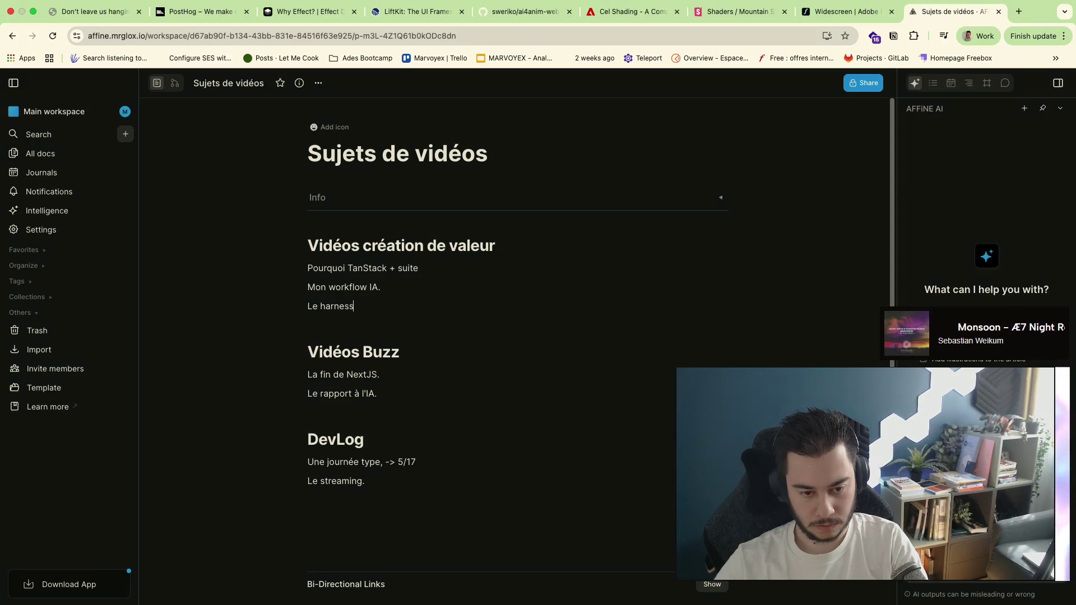
pyautogui.press('BackSpace')
pyautogui.write('t')
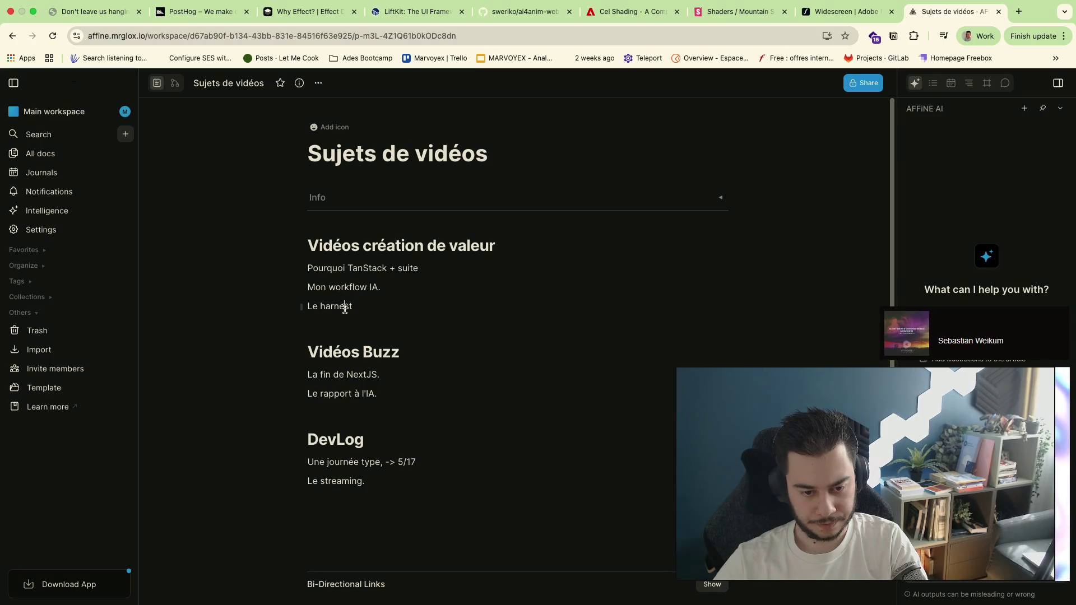
pyautogui.write(" dans l'IA")
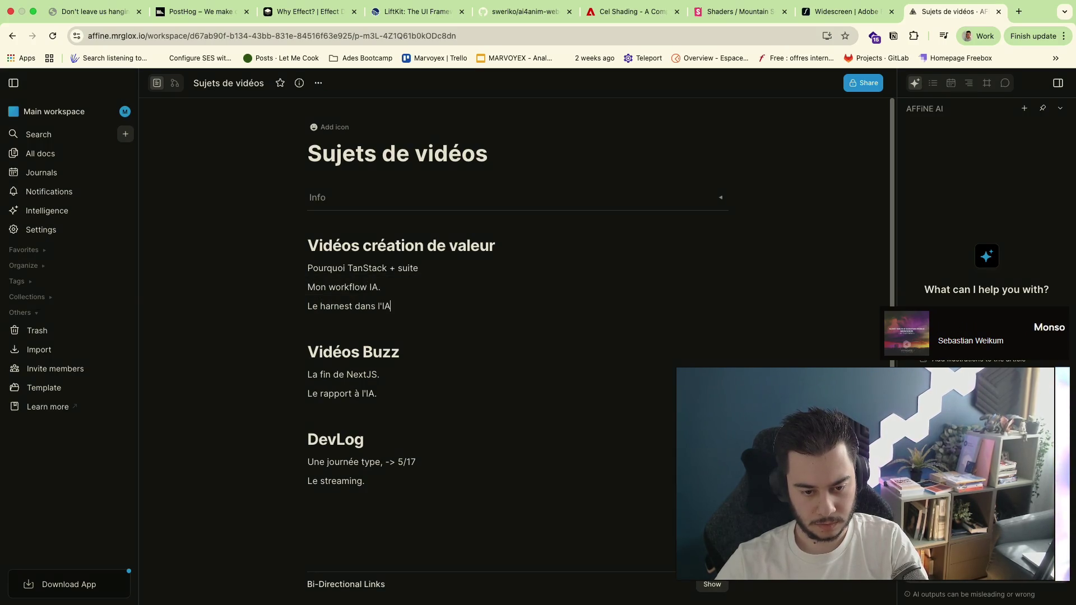
pyautogui.click(416, 399)
pyautogui.write('.')
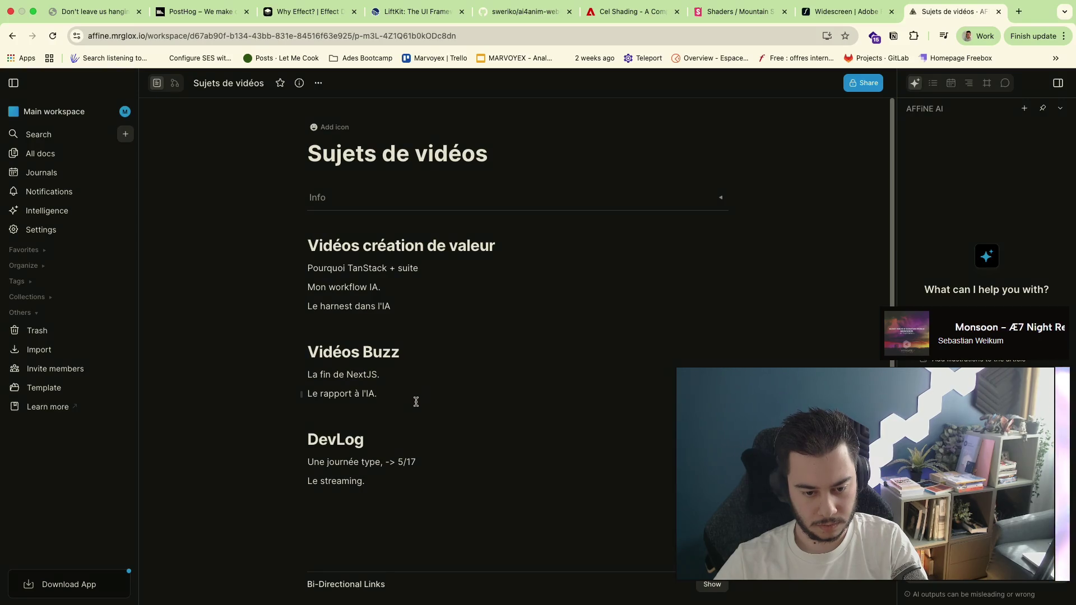
pyautogui.scroll(-1, 437, 433)
pyautogui.click(352, 365)
pyautogui.write('des devs')
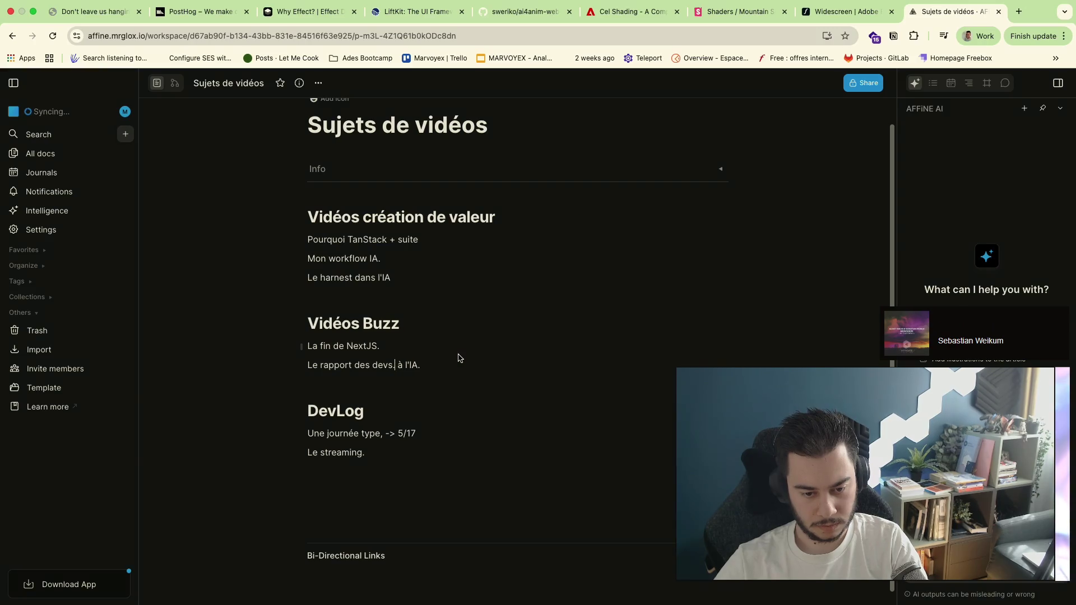
pyautogui.click(414, 345)
pyautogui.scroll(-1, 454, 379)
pyautogui.scroll(2, 483, 399)
pyautogui.scroll(-2, 483, 399)
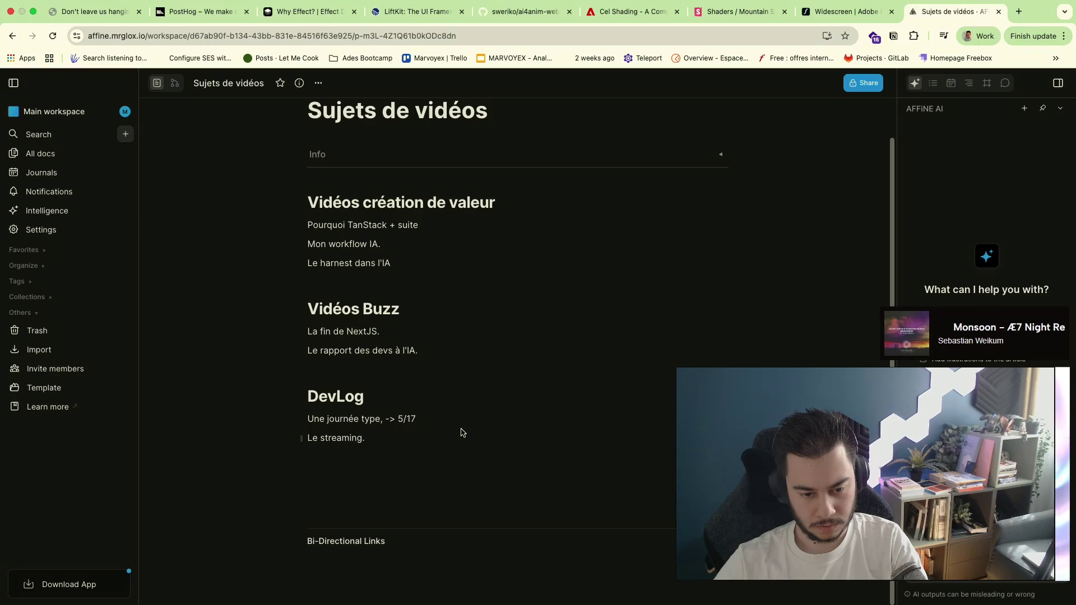
pyautogui.hotkey('ctrl', 'Left')
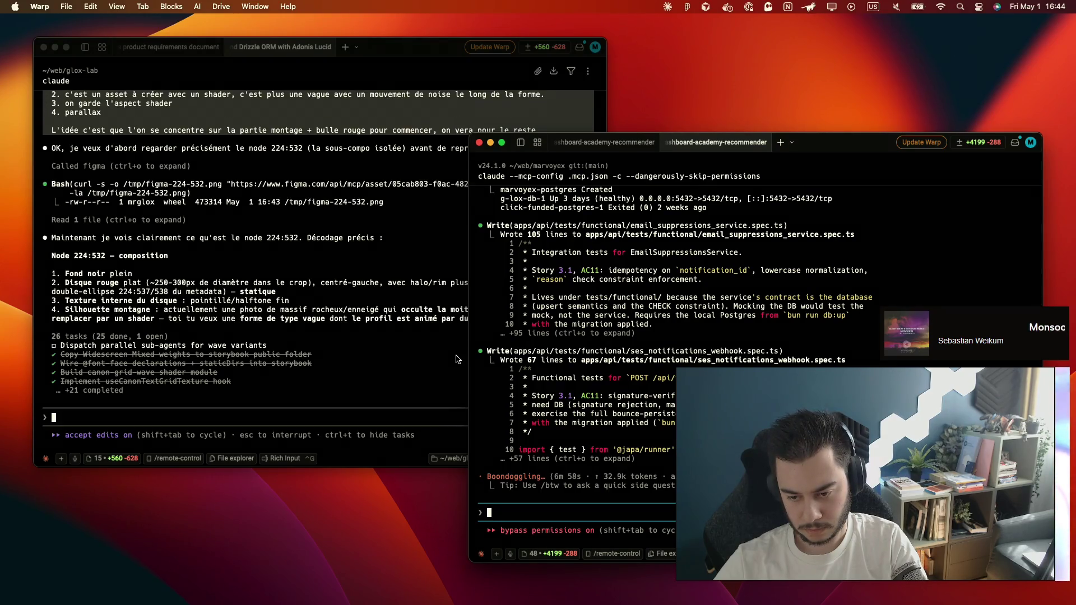
# Raise the glox-lab Claude session showing its node 224:532 plan and two questions
pyautogui.click(450, 362)
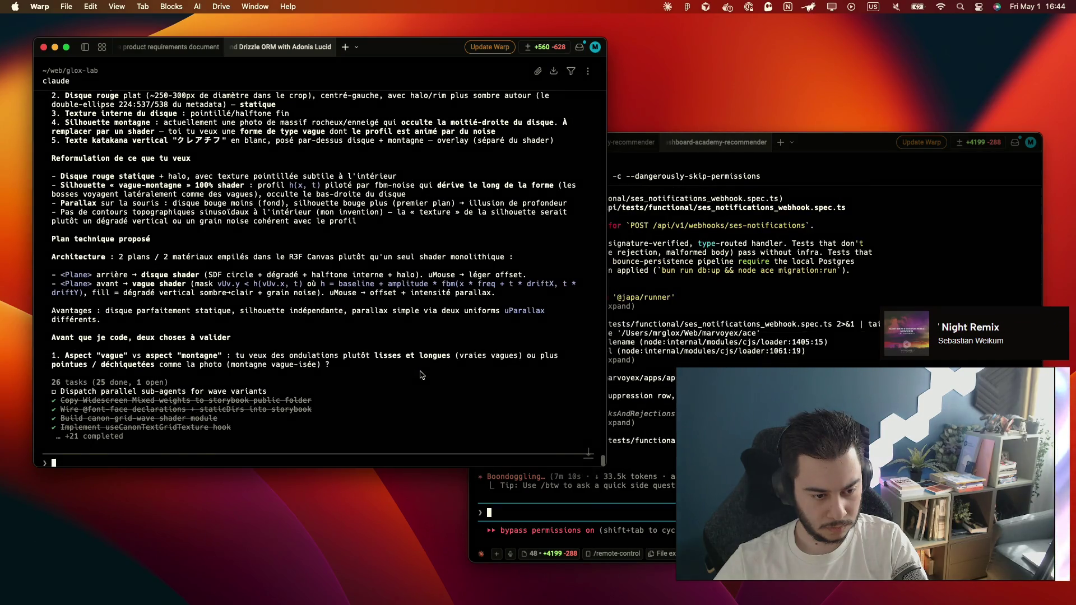
pyautogui.scroll(1, 423, 376)
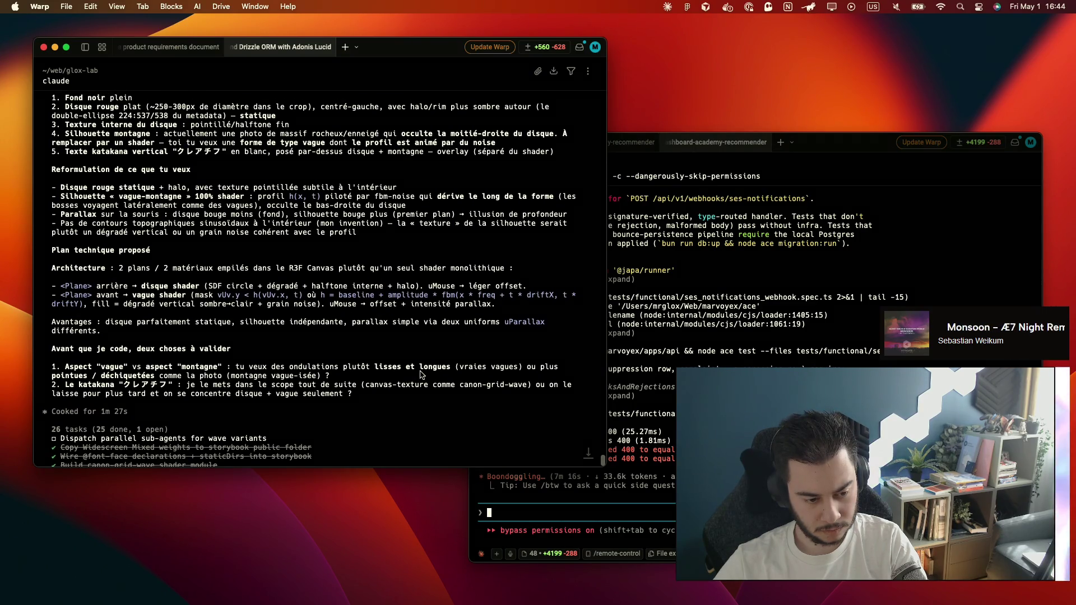
pyautogui.scroll(-1, 423, 375)
pyautogui.scroll(-3, 423, 376)
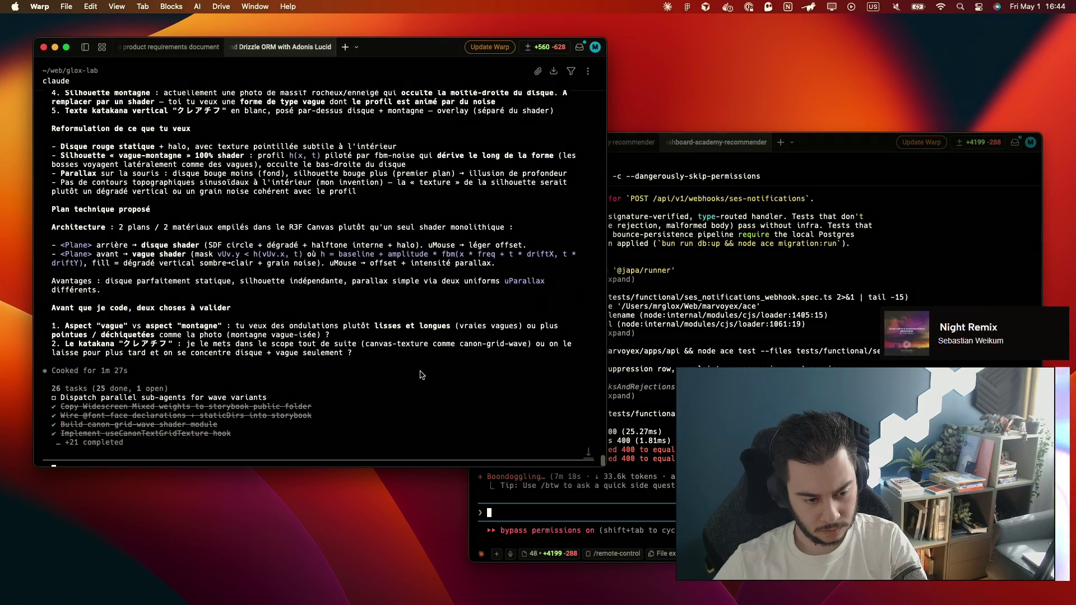
pyautogui.scroll(-3, 420, 375)
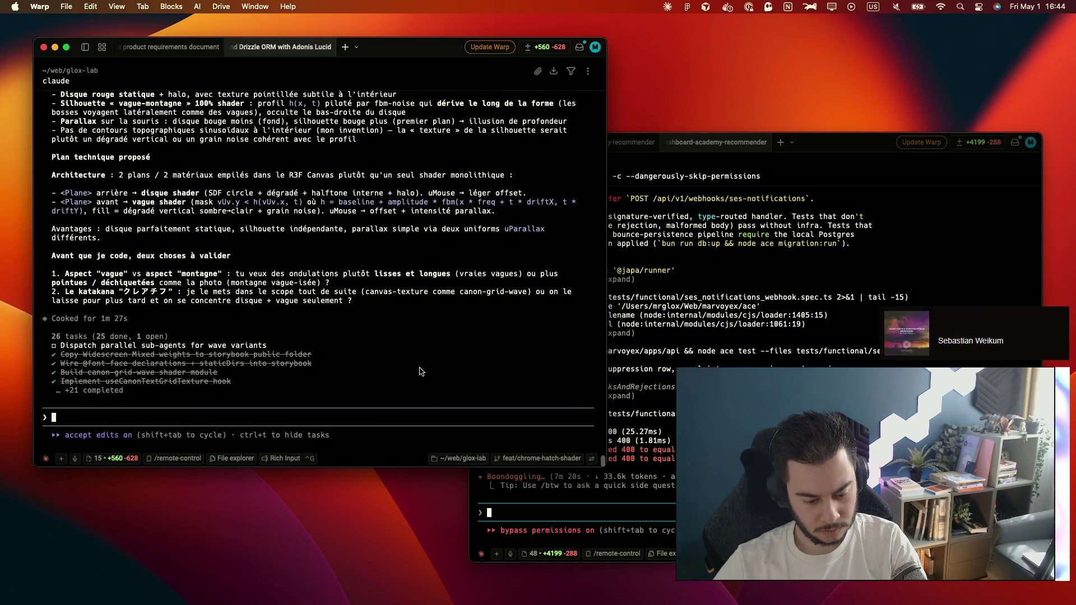
# Browse Chrome tabs to the AFFiNE Sujets de vidéos page, then return to the Warp terminals
pyautogui.hotkey('ctrl', 'Right')
pyautogui.click(851, 12)
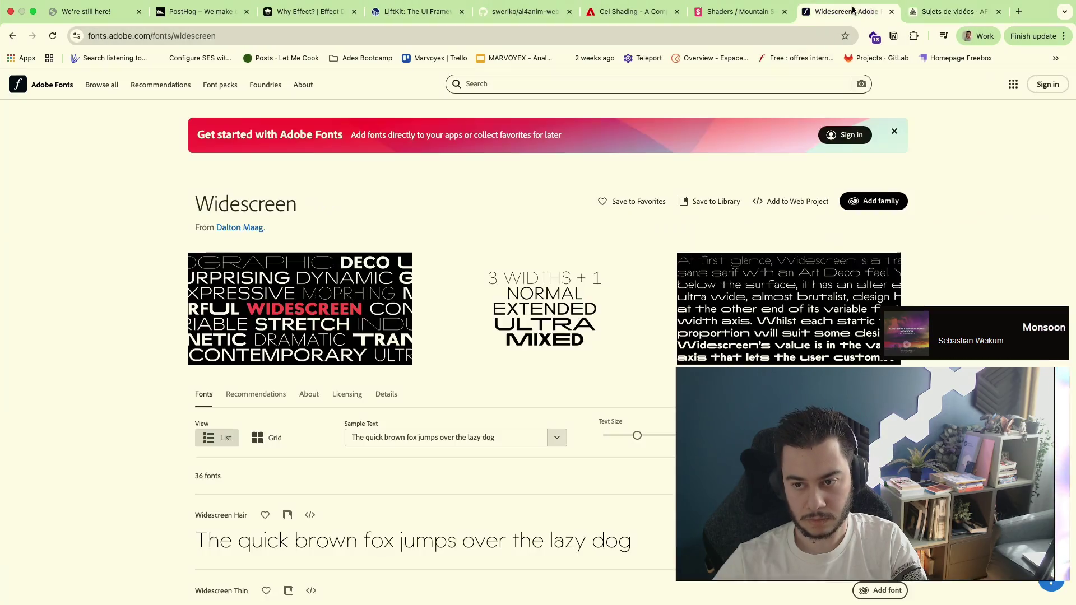
pyautogui.click(723, 11)
pyautogui.click(631, 11)
pyautogui.click(740, 11)
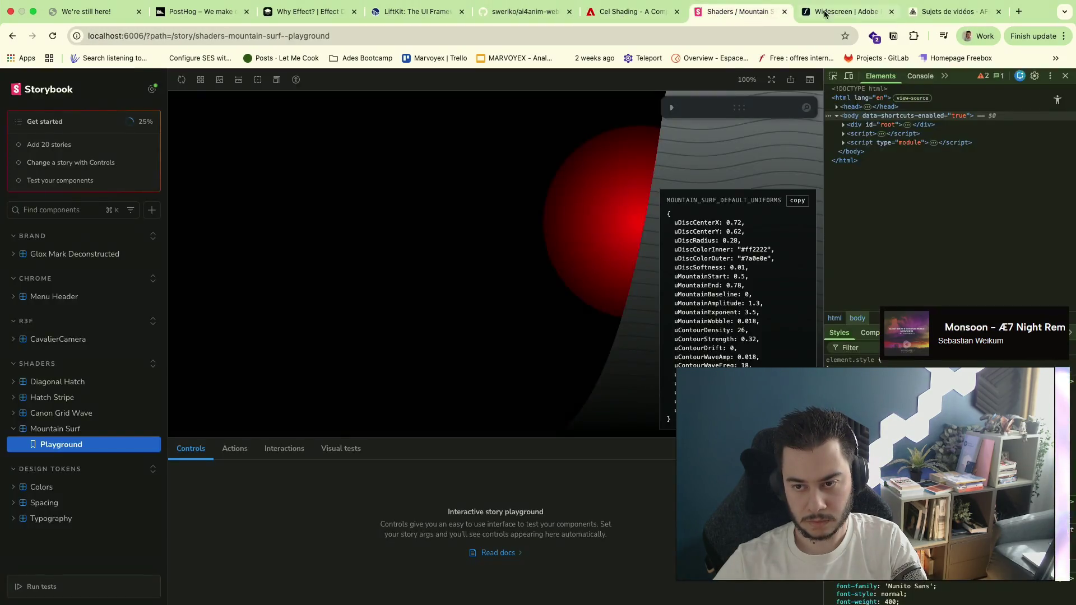
pyautogui.click(951, 12)
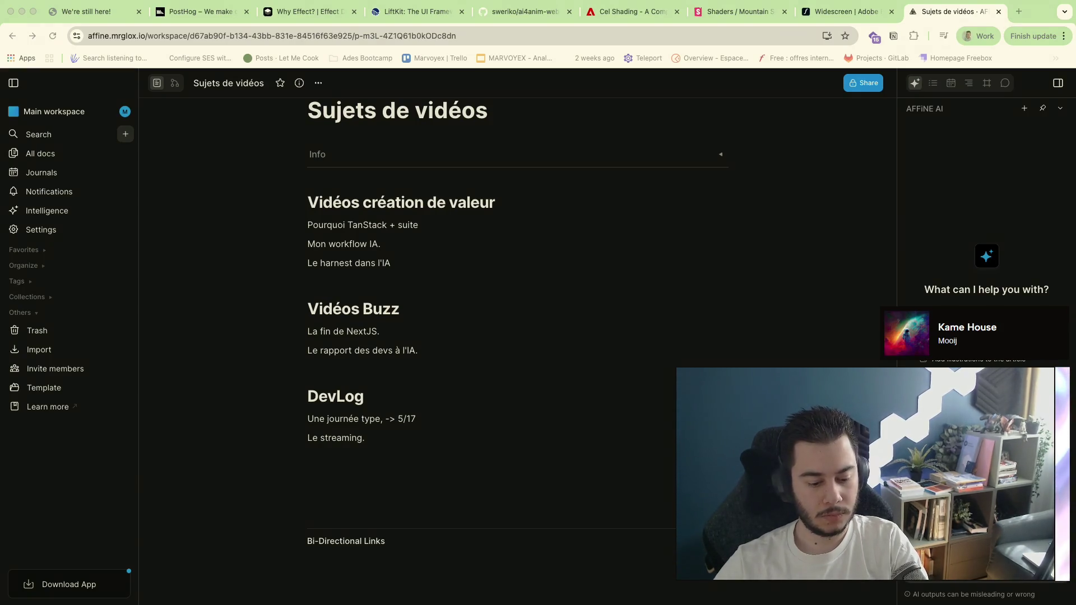
pyautogui.press('super+Tab')
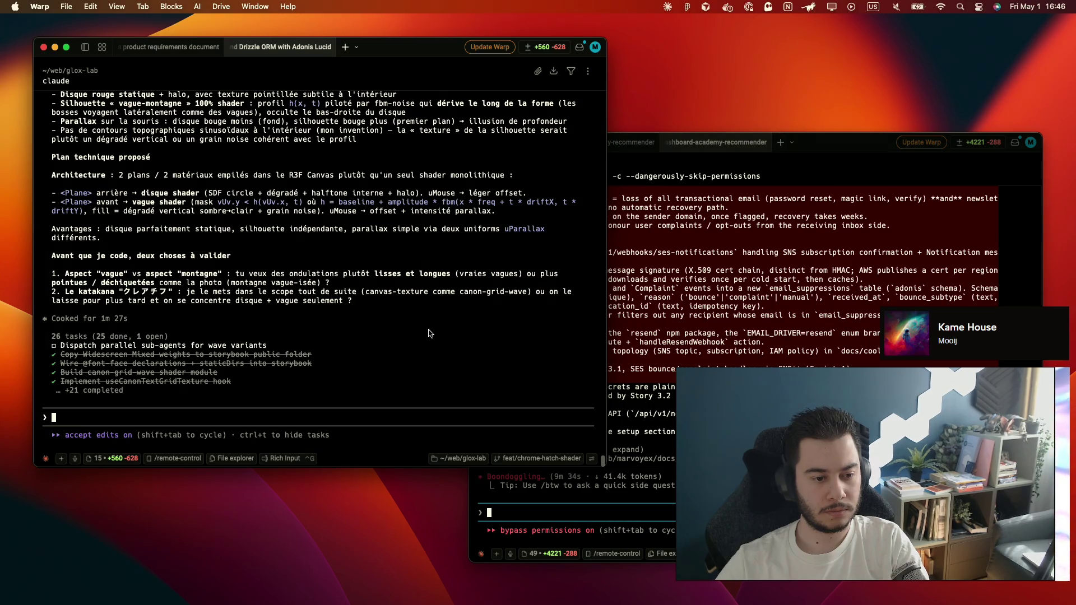
# Copy 'montagne vague-isée' from Claude's question into the reply prompt
pyautogui.moveTo(101, 279); pyautogui.dragTo(216, 277)
pyautogui.doubleClick(203, 275)
pyautogui.press('super+c')
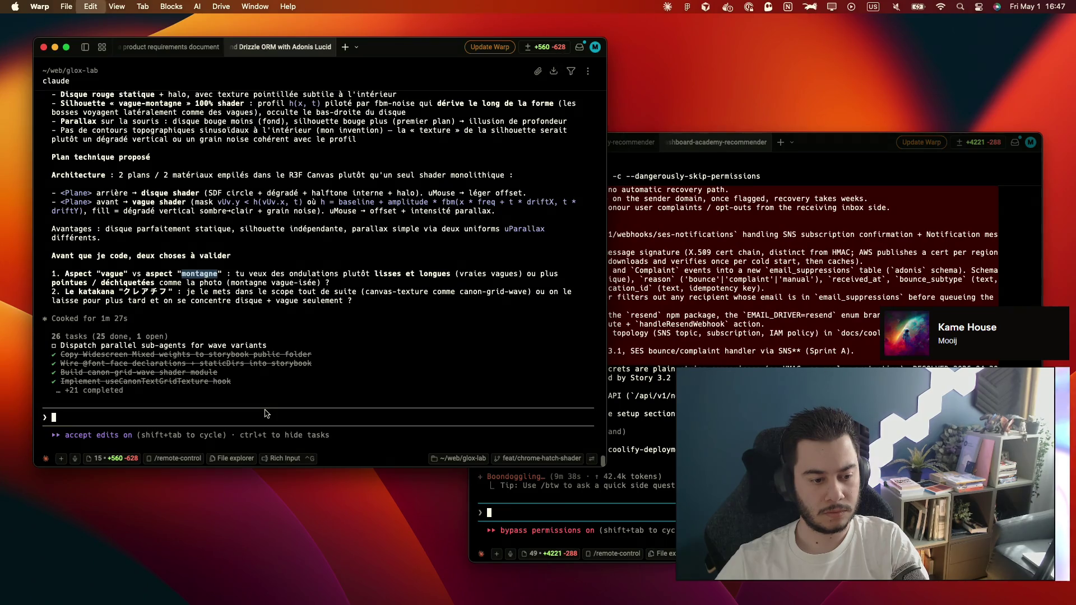
pyautogui.write('aspect')
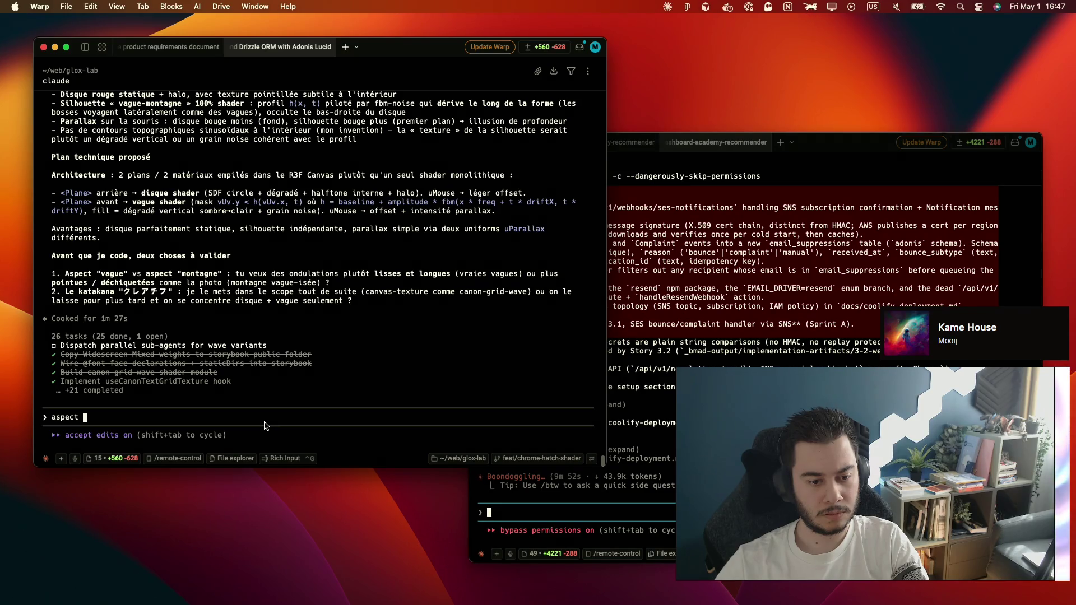
pyautogui.moveTo(229, 284); pyautogui.dragTo(321, 283)
pyautogui.click(128, 429)
pyautogui.press('super+v')
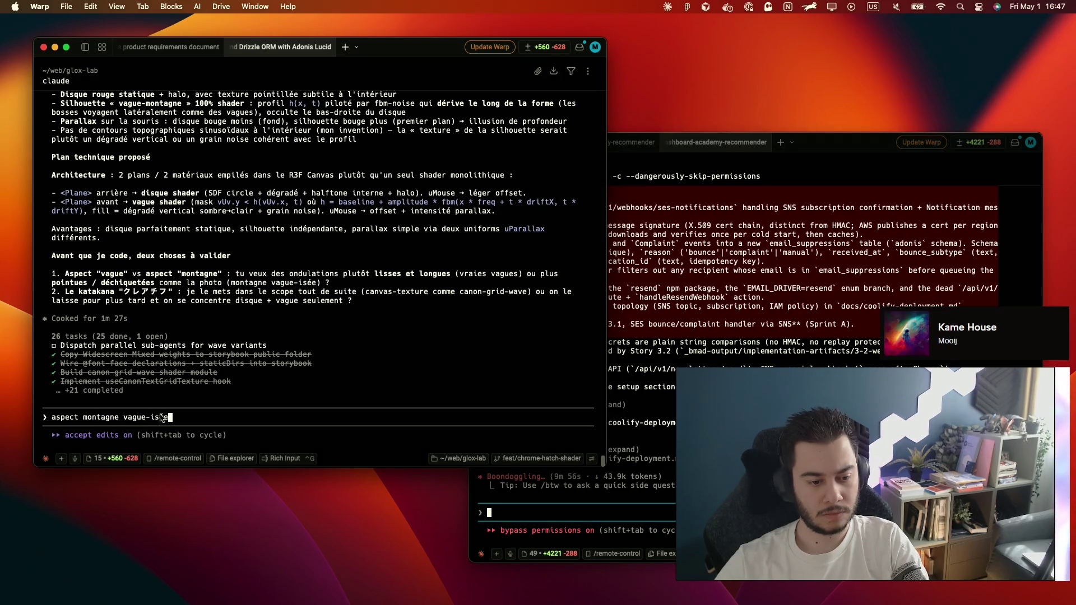
pyautogui.hotkey('shift', 'Return')
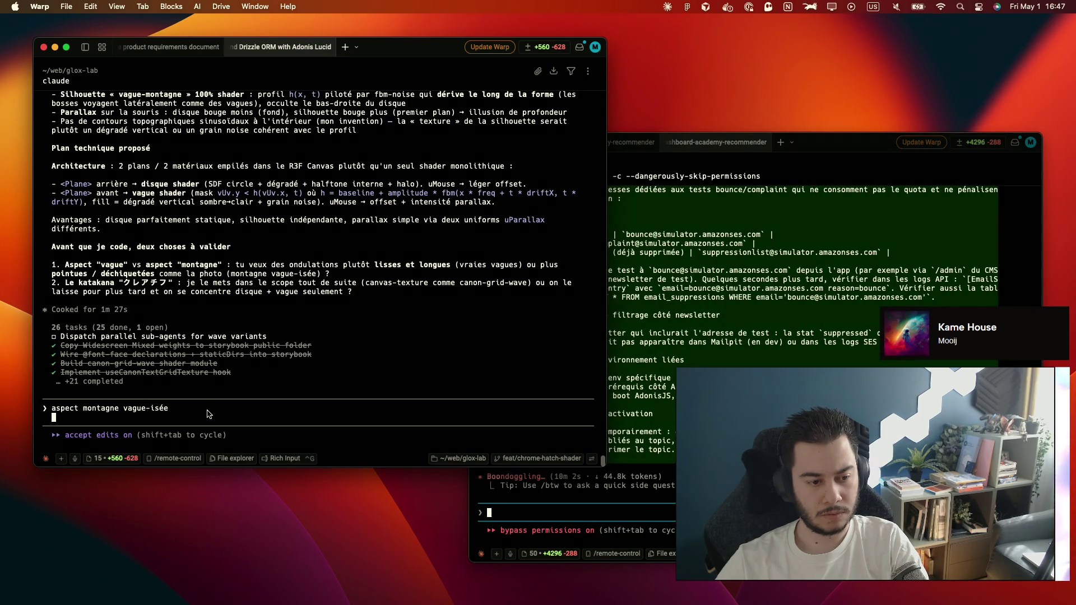
# Number the answers, add '2. on le laisse pour plus tard', send, and switch to AFFiNE
pyautogui.press('Up')
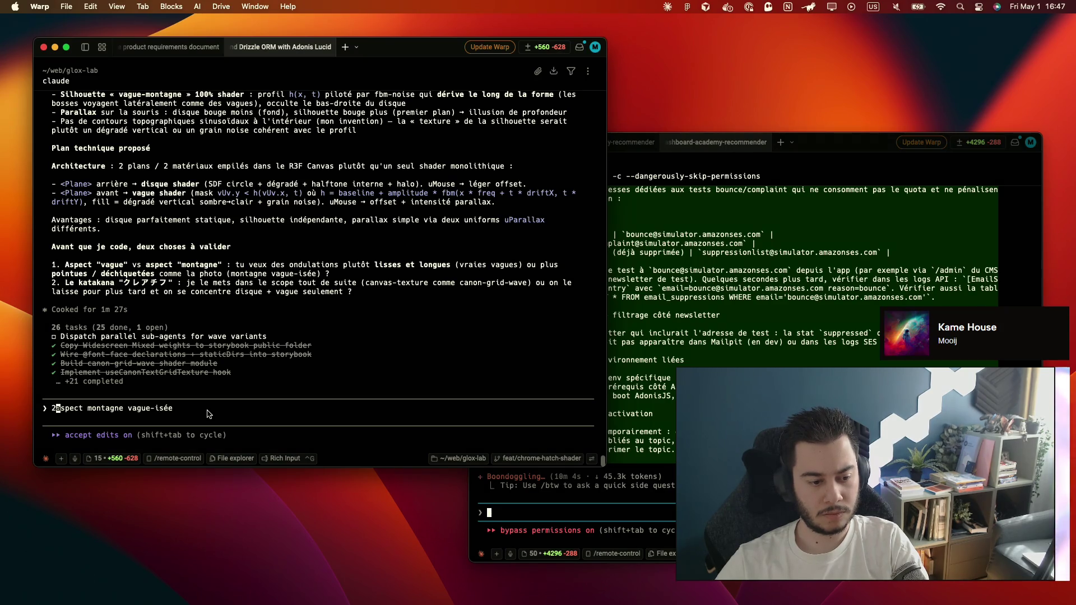
pyautogui.write('1.')
pyautogui.press('Down')
pyautogui.write('2. on le laiss pour')
pyautogui.press('BackSpace')
pyautogui.press('BackSpace')
pyautogui.press('BackSpace')
pyautogui.press('BackSpace')
pyautogui.write('e pour pl')
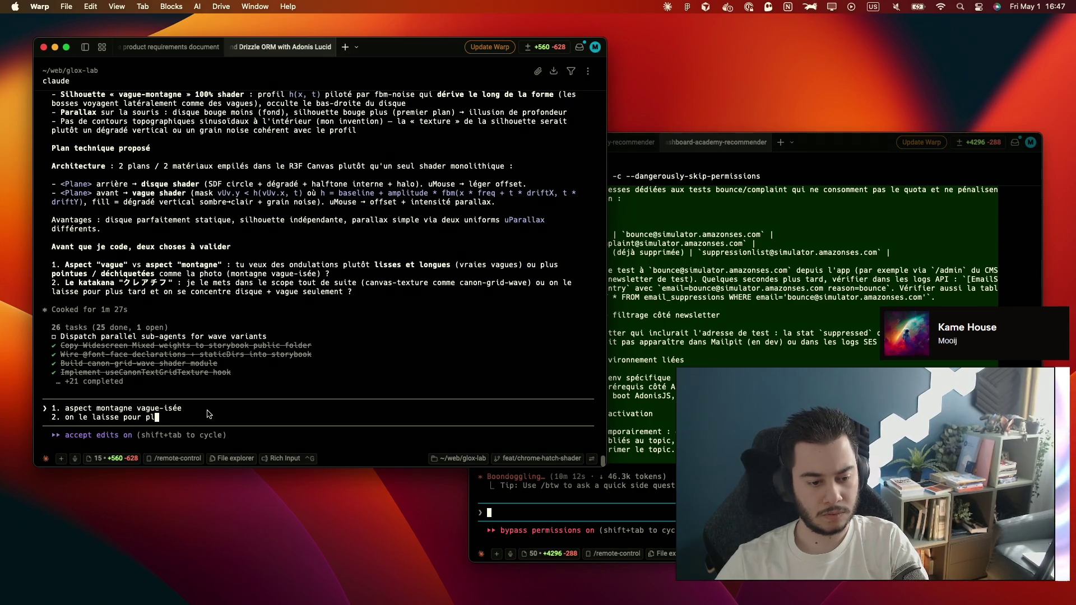
pyautogui.write('us ')
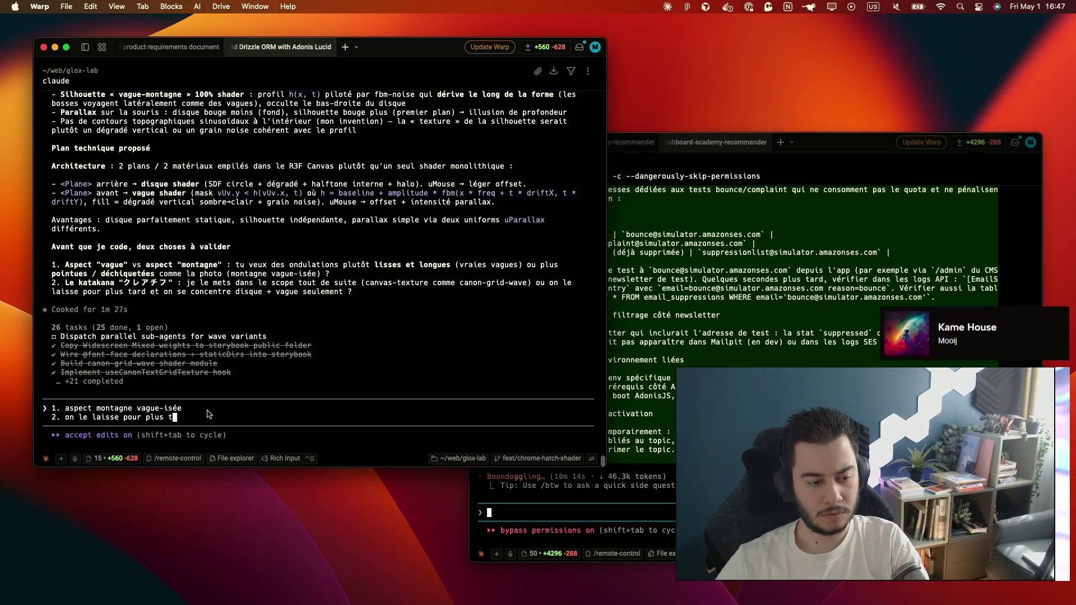
pyautogui.write('tard')
pyautogui.press('Return')
pyautogui.hotkey('ctrl', 'Right')
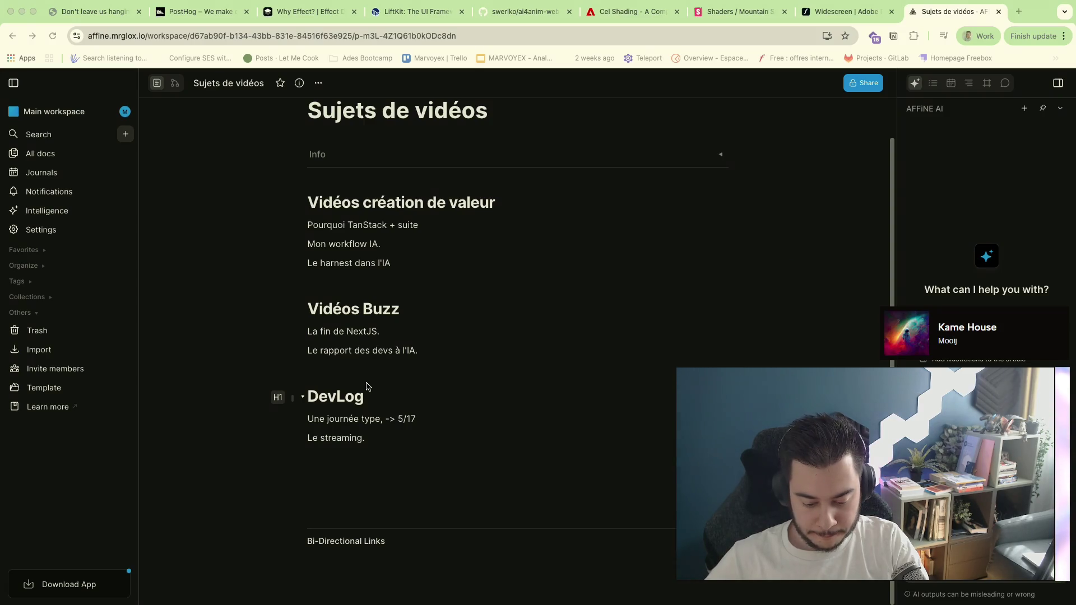
pyautogui.moveTo(336, 439)
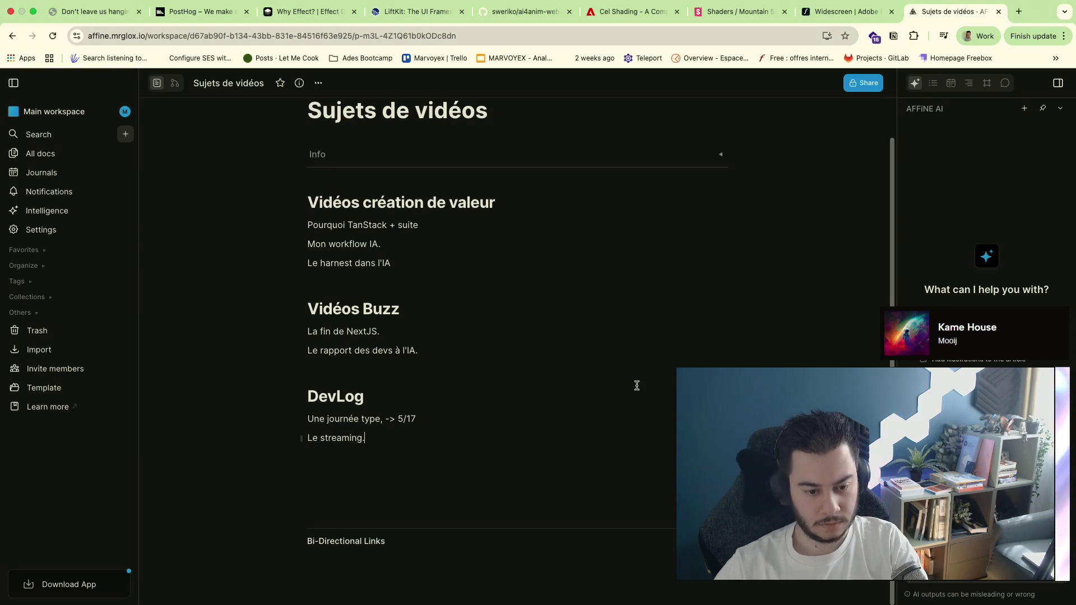
pyautogui.hotkey('ctrl', 'Left')
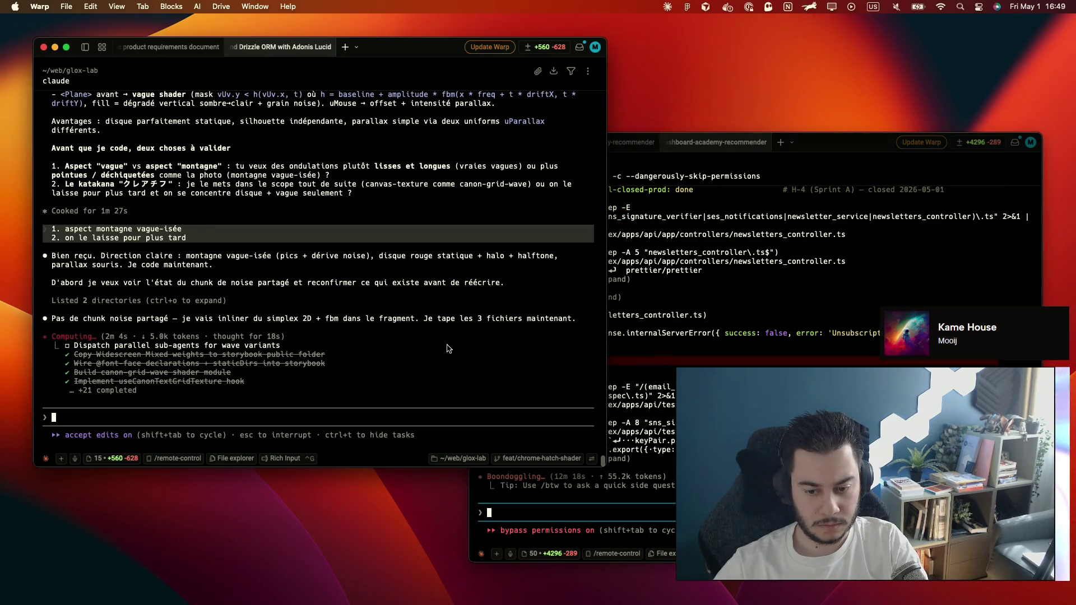
pyautogui.scroll(2, 442, 347)
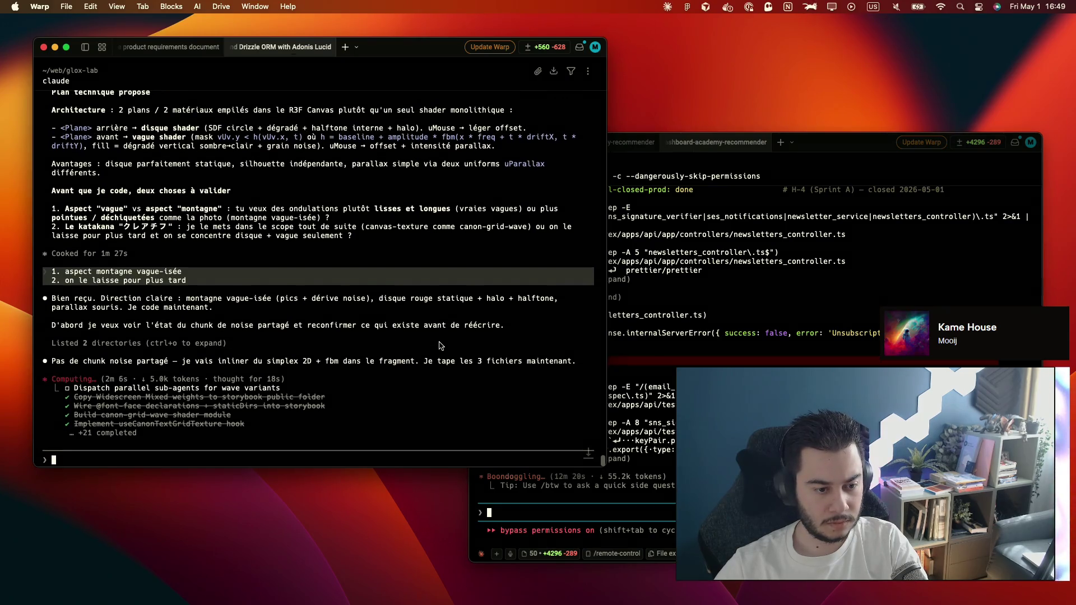
pyautogui.scroll(-2, 439, 345)
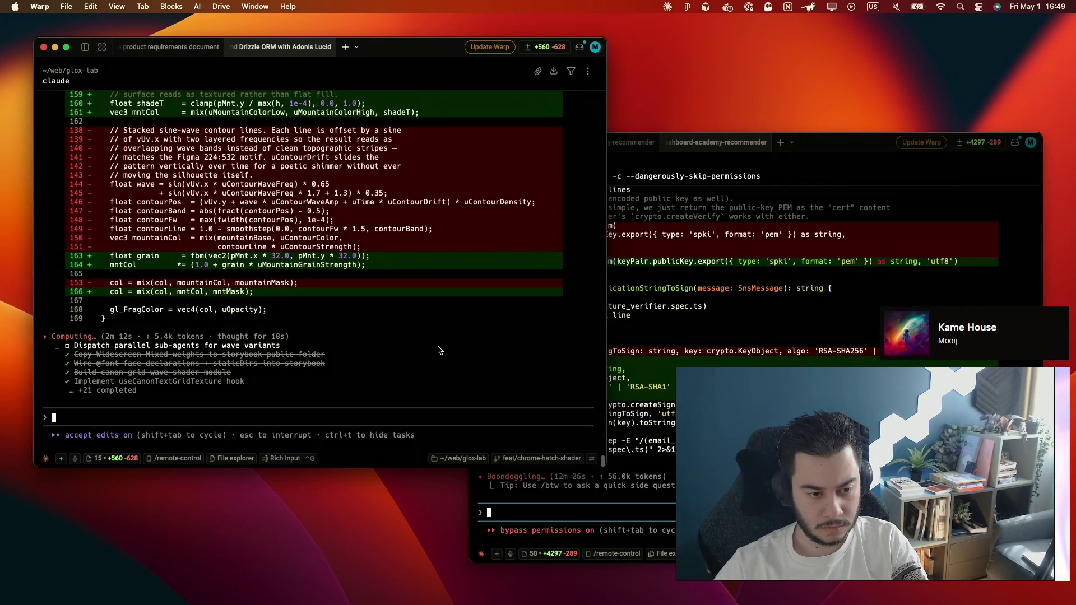
pyautogui.scroll(3, 437, 350)
pyautogui.scroll(2, 438, 350)
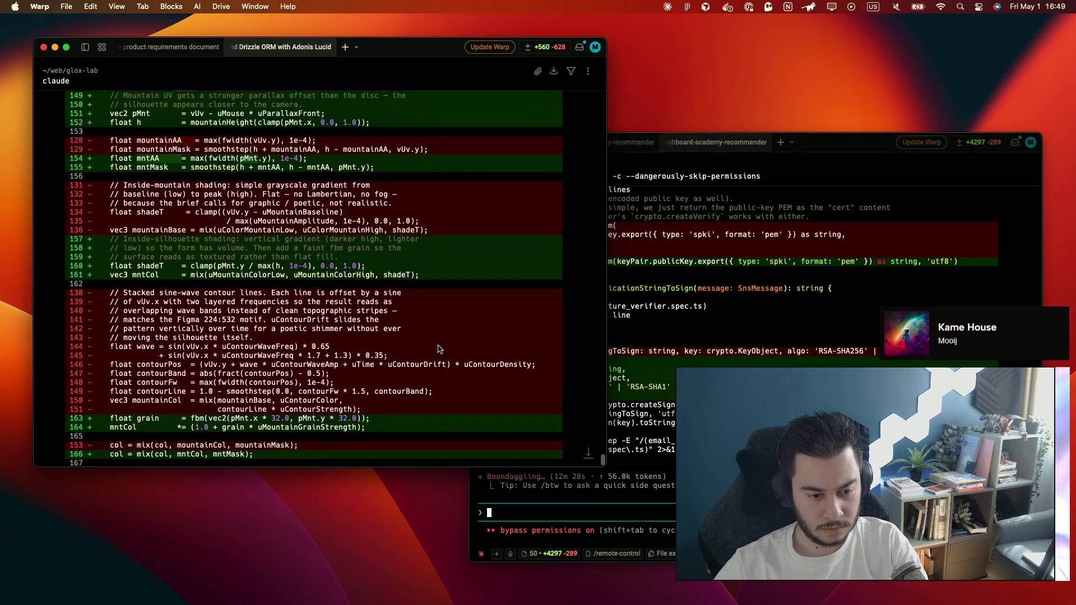
pyautogui.scroll(2, 437, 350)
pyautogui.scroll(2, 437, 350)
pyautogui.scroll(2, 438, 349)
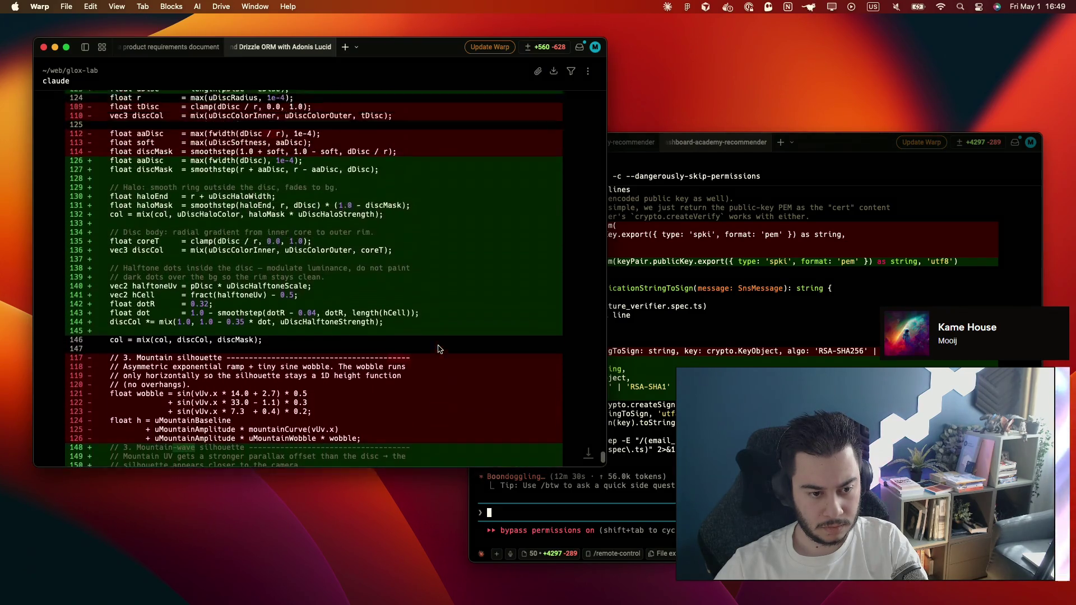
pyautogui.scroll(2, 437, 350)
pyautogui.scroll(1, 438, 350)
pyautogui.scroll(3, 437, 350)
pyautogui.scroll(1, 438, 350)
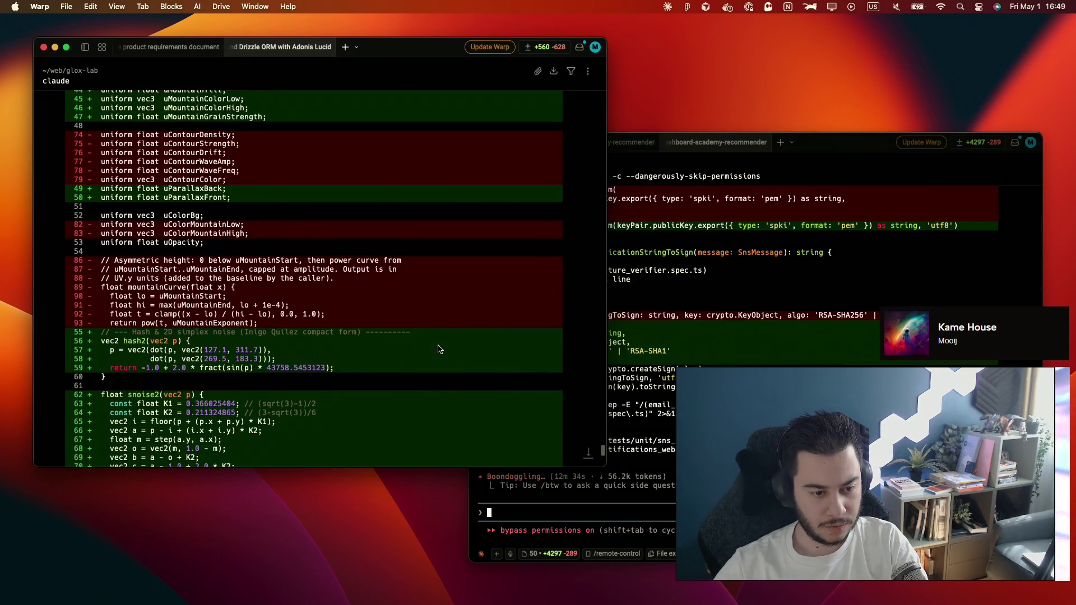
pyautogui.press('super+Tab')
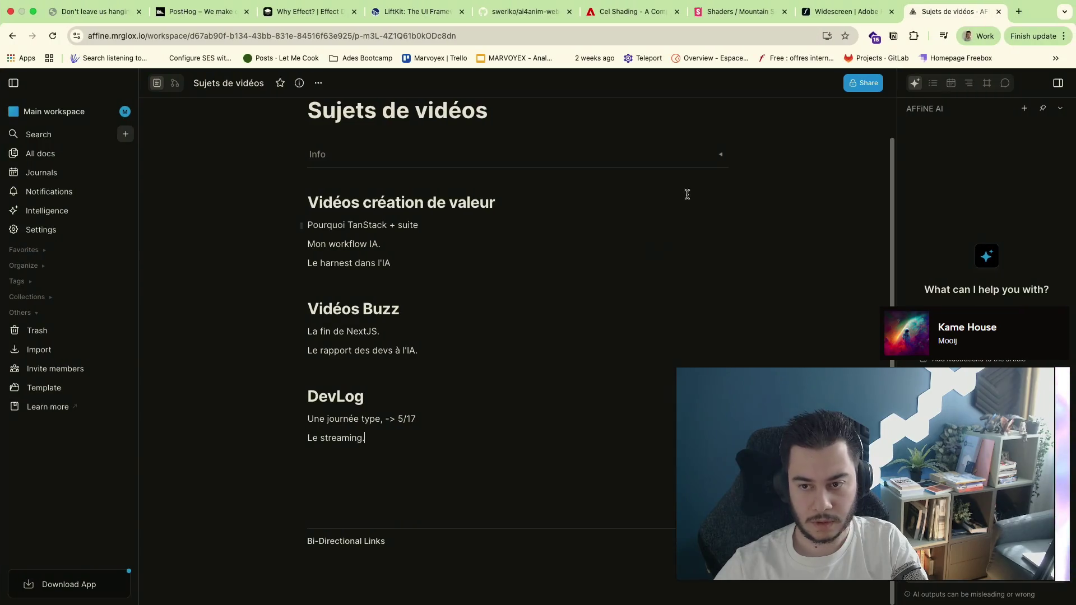
# View the Mountain Surf playground story, then leave via the AFFiNE tab back to the Warp desktop
pyautogui.click(720, 17)
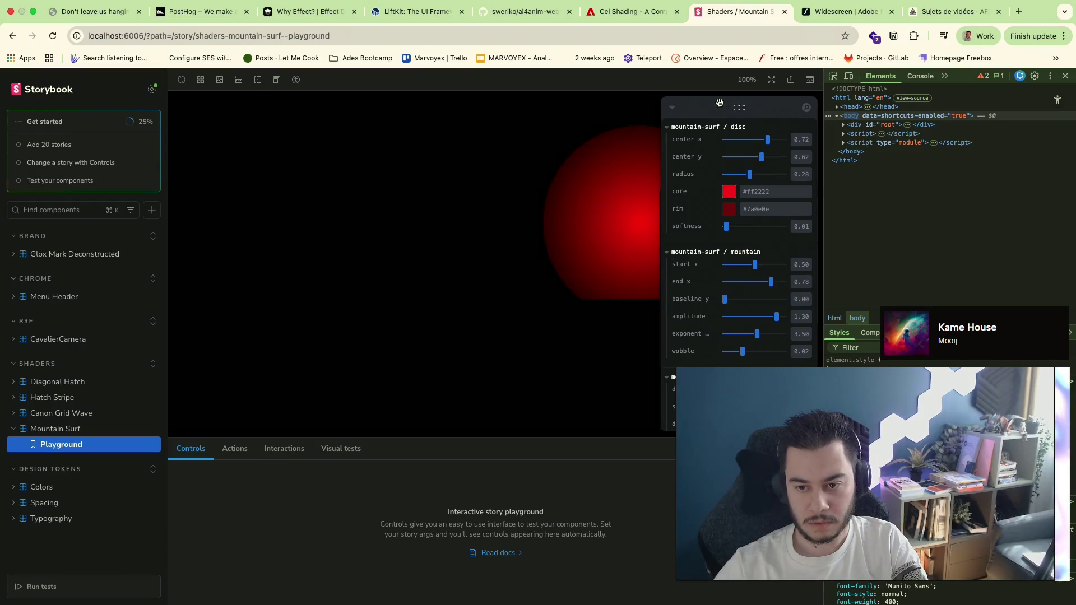
pyautogui.click(955, 12)
pyautogui.press('super+Tab')
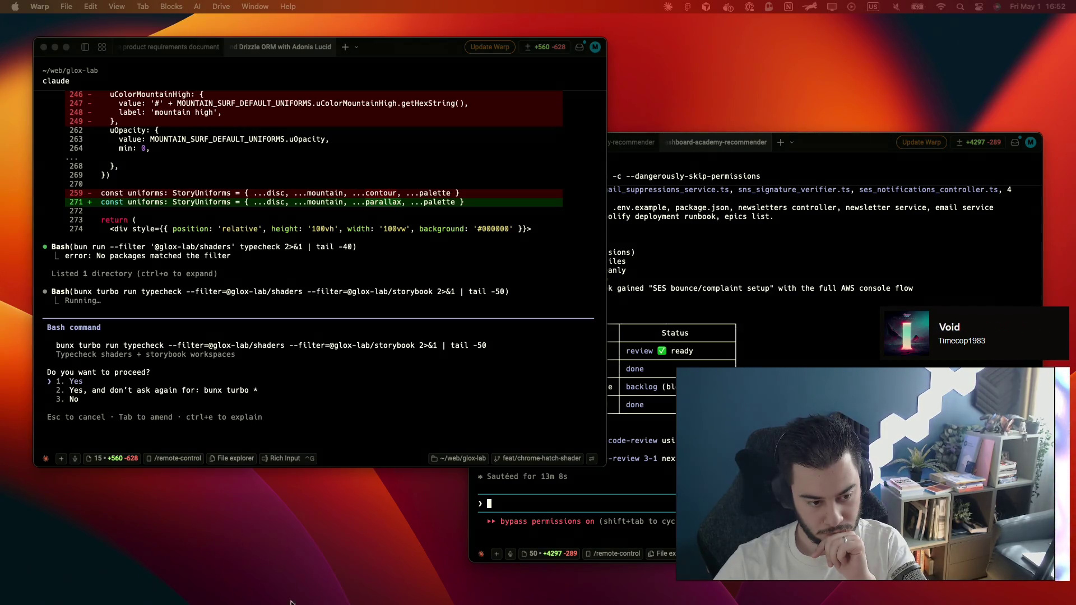
# Select the option to always allow bunx turbo commands in the Claude prompt
pyautogui.press('Down')
# Approve the turbo typecheck and the direct tsc check on shaders, then focus the other Claude session
pyautogui.press('Return')
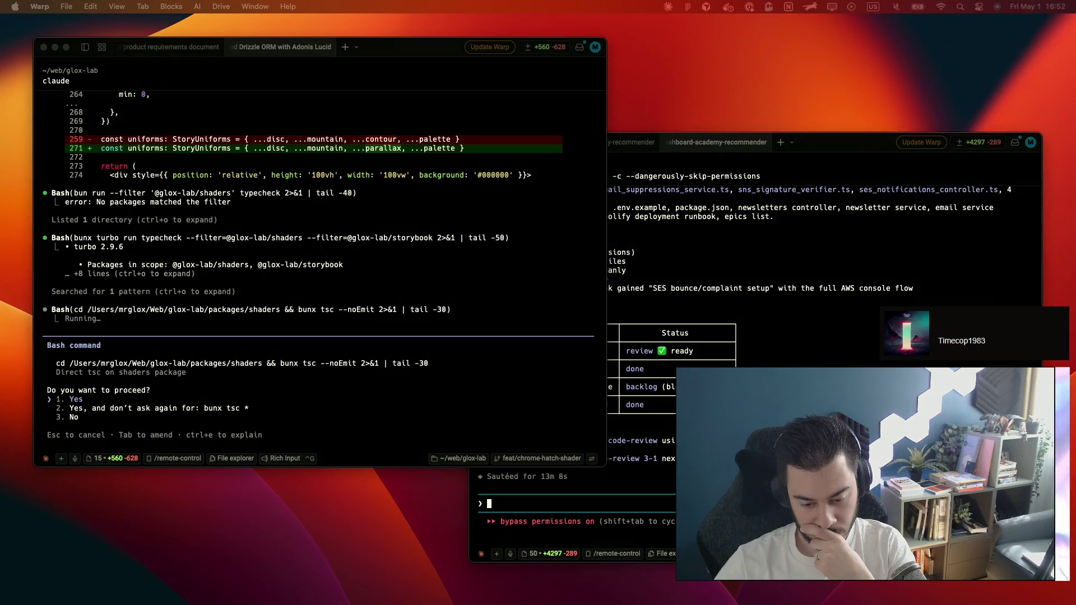
pyautogui.press('Return')
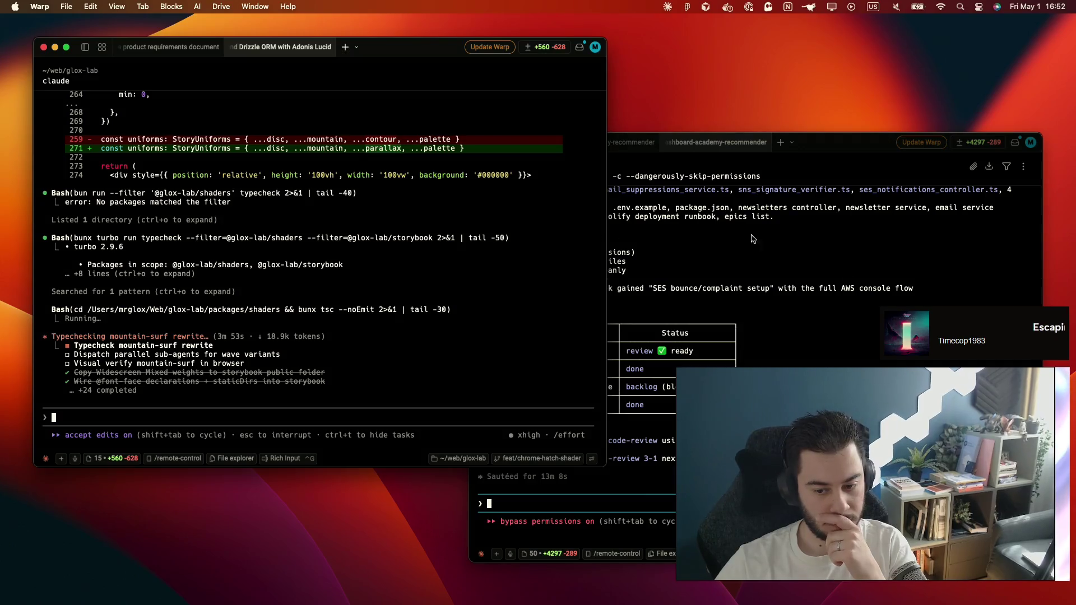
pyautogui.click(753, 239)
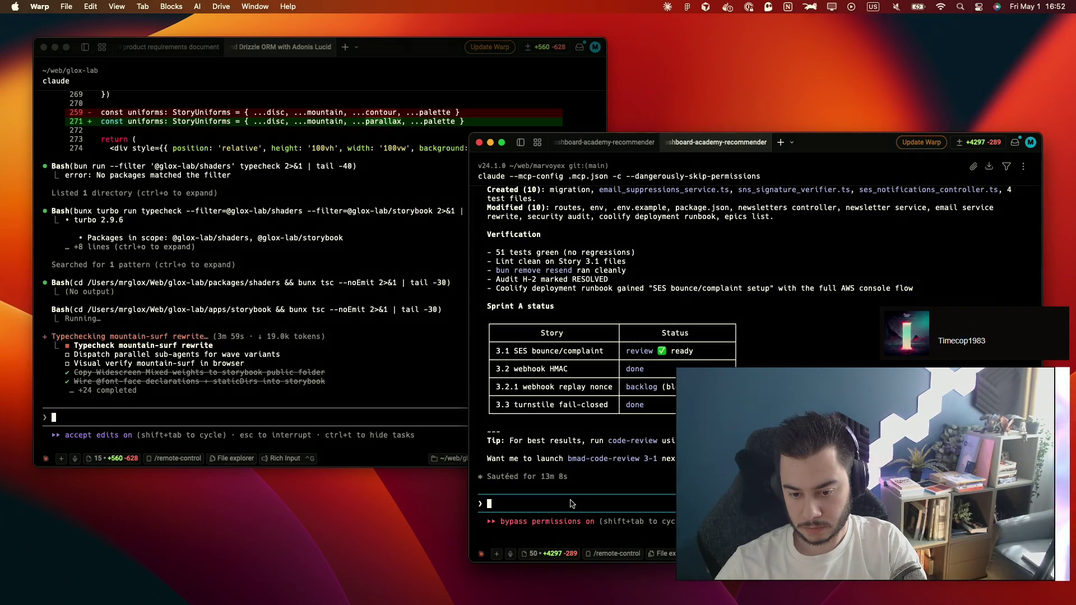
# Reply 'yep continue' to the bmad-code-review 3-1 suggestion in the sprint session, then refocus the shader session
pyautogui.moveTo(610, 441); pyautogui.dragTo(653, 446)
pyautogui.click(653, 445)
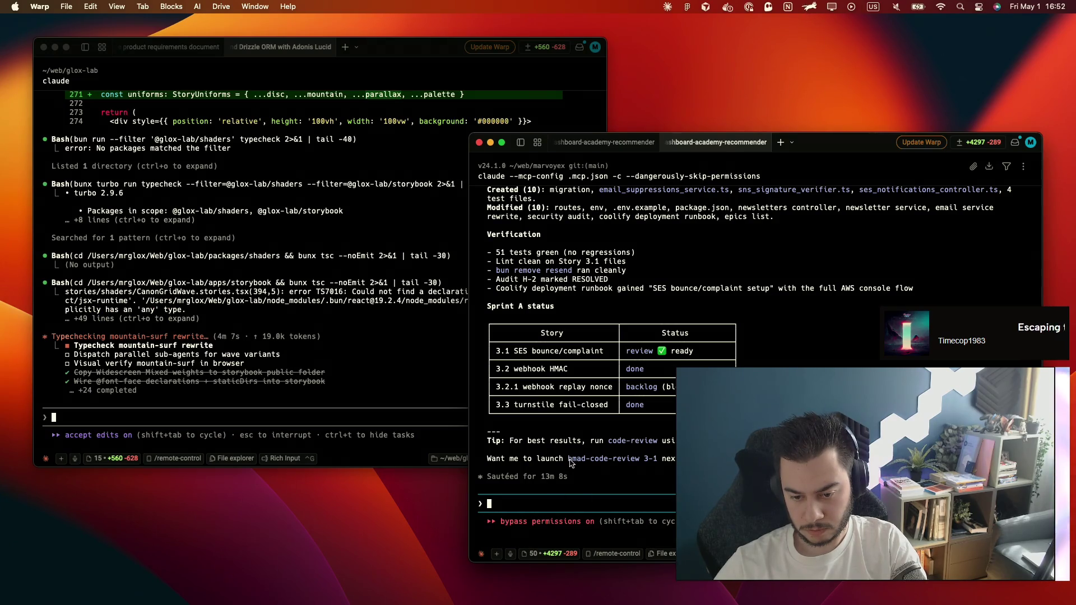
pyautogui.moveTo(568, 460); pyautogui.dragTo(660, 463)
pyautogui.write('yep')
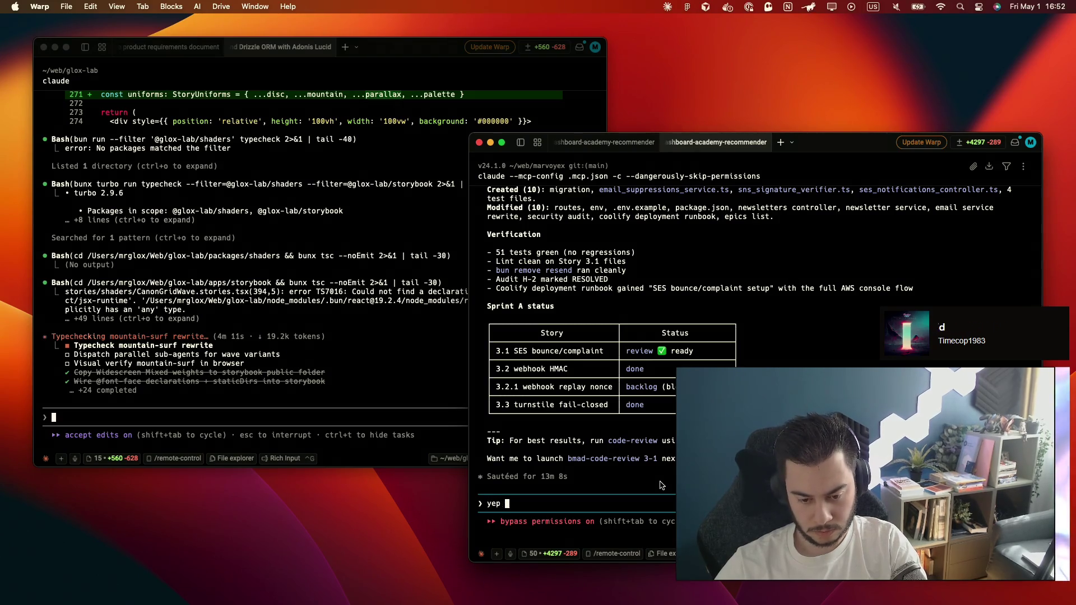
pyautogui.write(' continue')
pyautogui.press('Return')
pyautogui.click(393, 350)
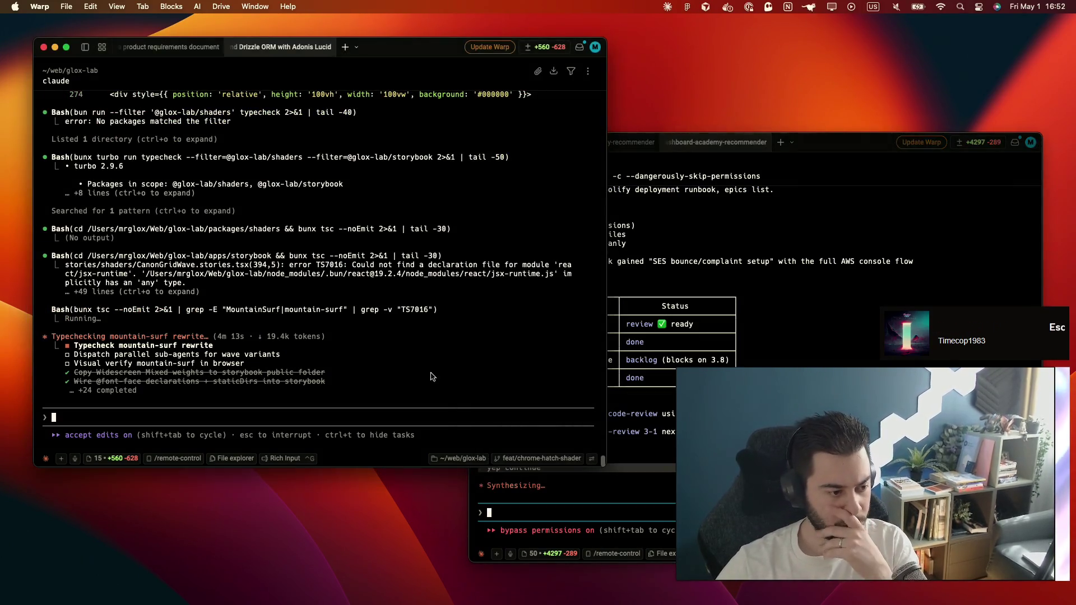
# Approve Claude's curl check of the Mountain Surf Storybook page, then return to the AFFiNE video-topics notes
pyautogui.press('super+Tab')
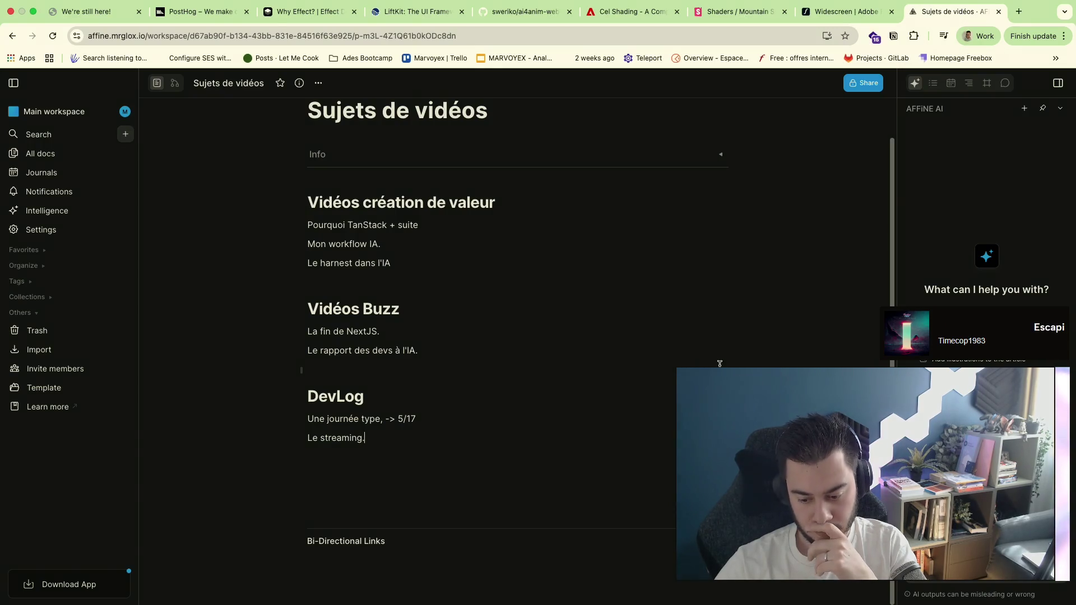
pyautogui.hotkey('ctrl', 'Left')
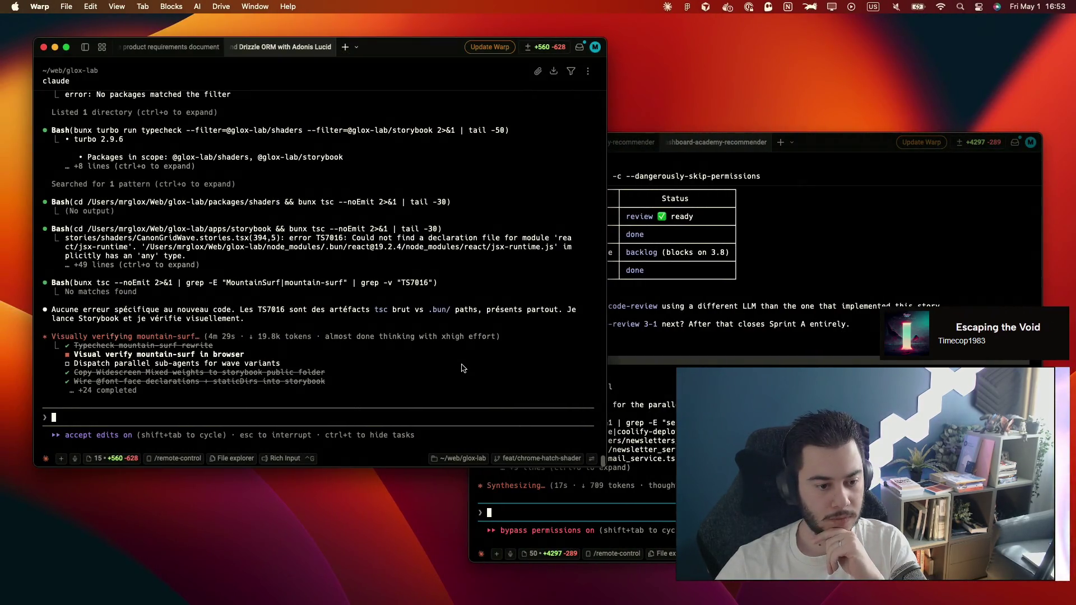
pyautogui.press('Return')
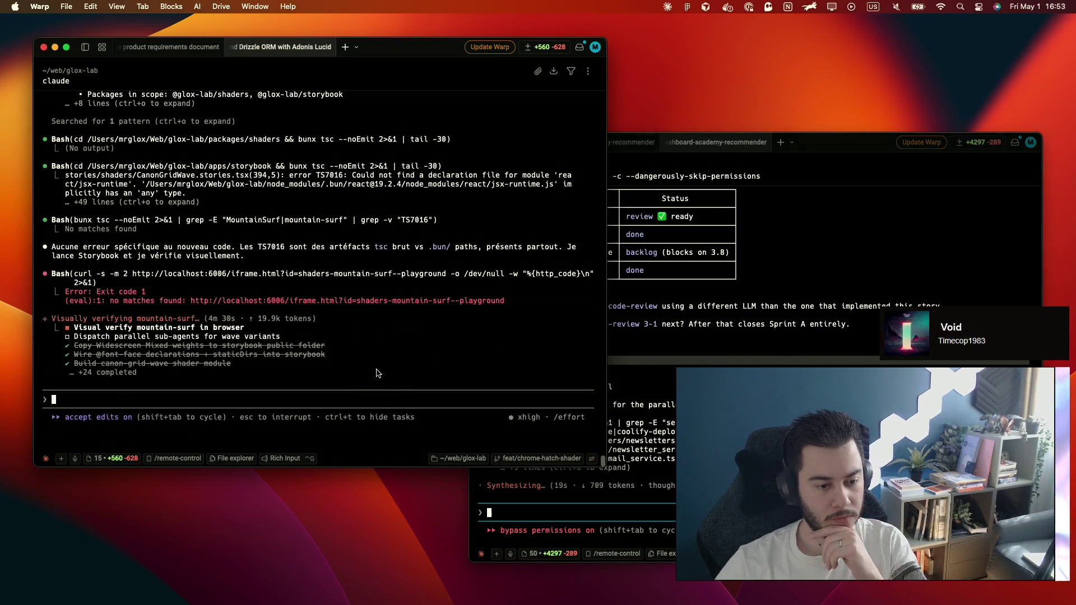
pyautogui.hotkey('ctrl', 'Right')
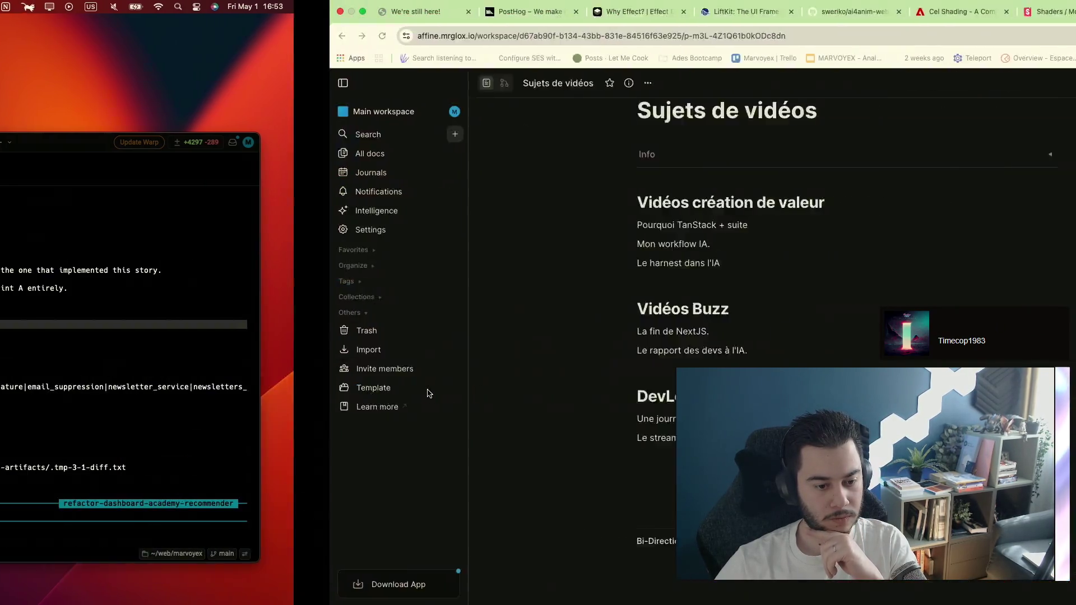
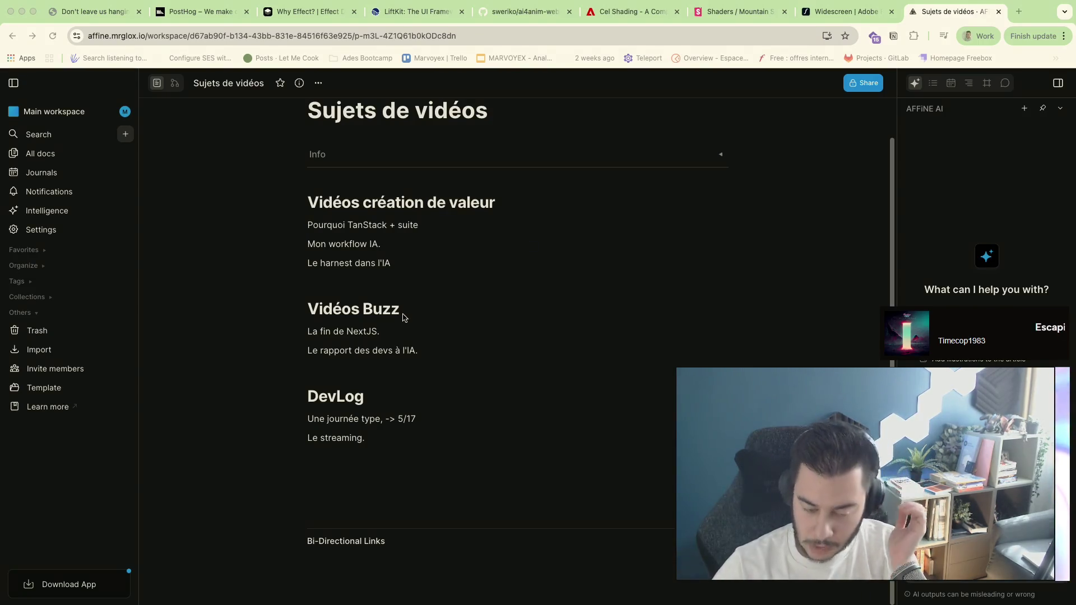
pyautogui.scroll(1, 393, 376)
# Return from the terminal windows to the full-screen browser with the notes
pyautogui.click(385, 376)
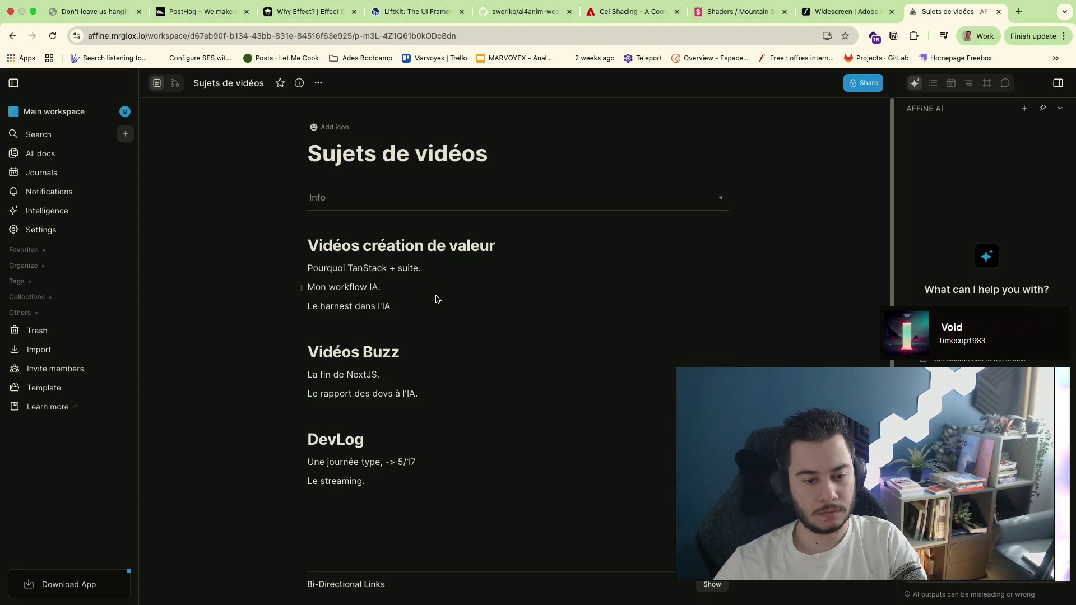
pyautogui.press('super+Tab')
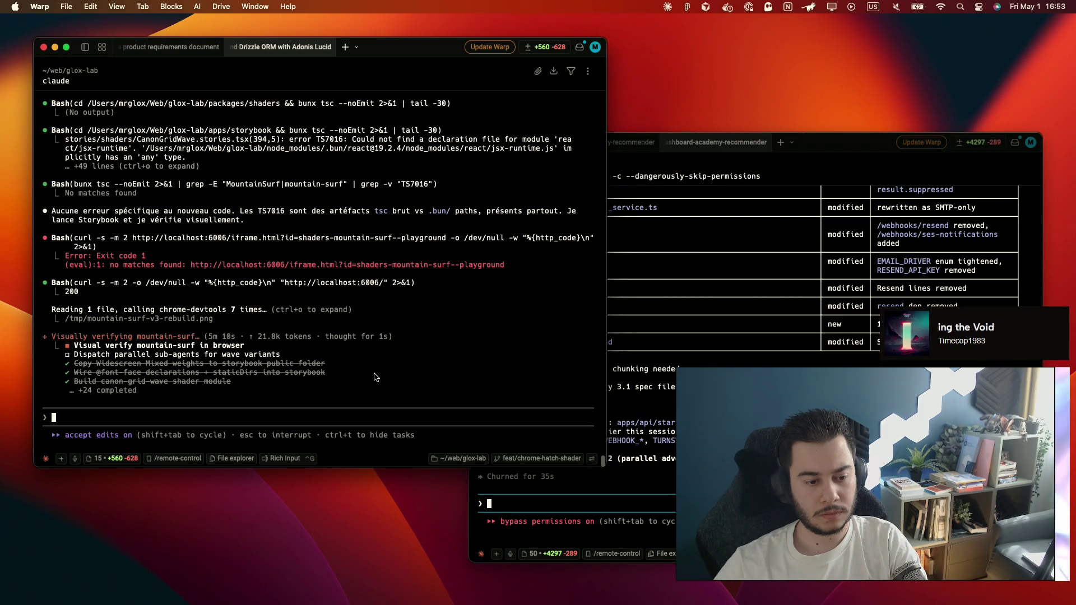
pyautogui.press('super+grave')
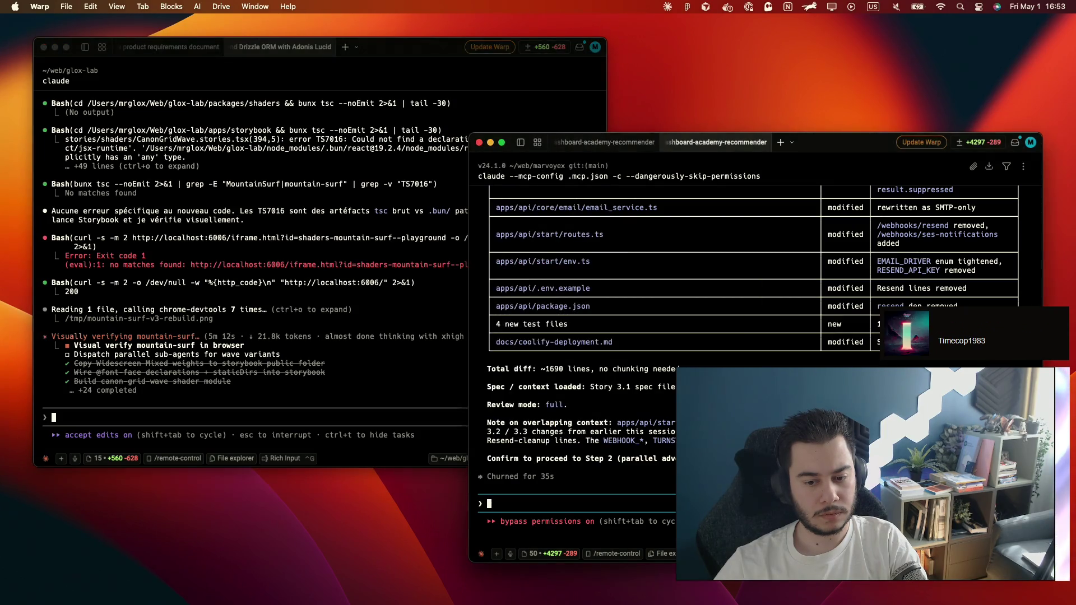
pyautogui.hotkey('ctrl', 'Right')
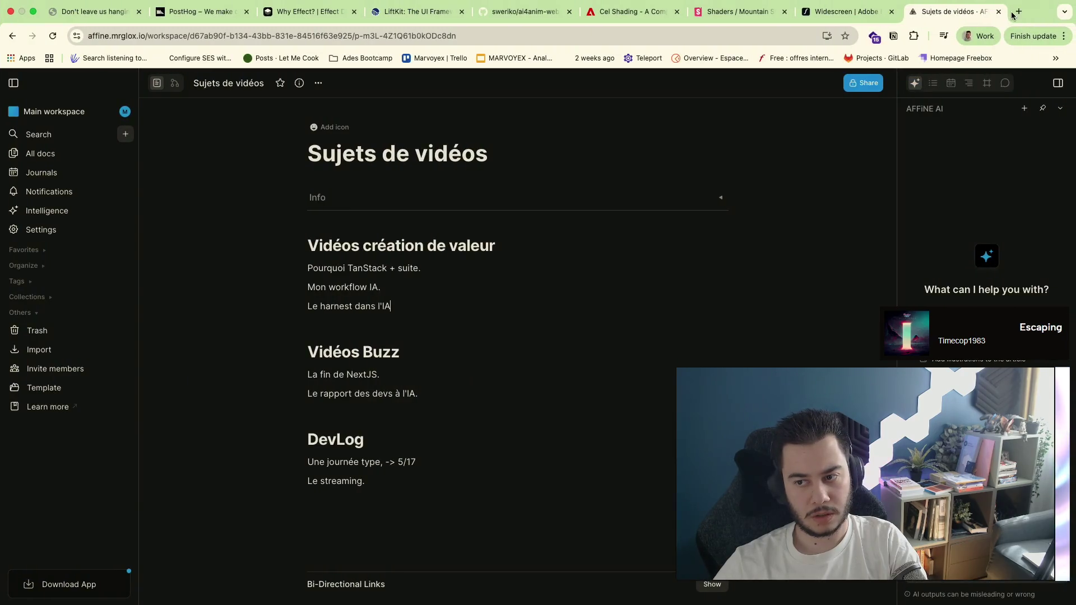
# Search Google for 'shader', refine to 'shader gif', and show only image results
pyautogui.click(1016, 12)
pyautogui.click(760, 36)
pyautogui.write('shader')
pyautogui.press('Return')
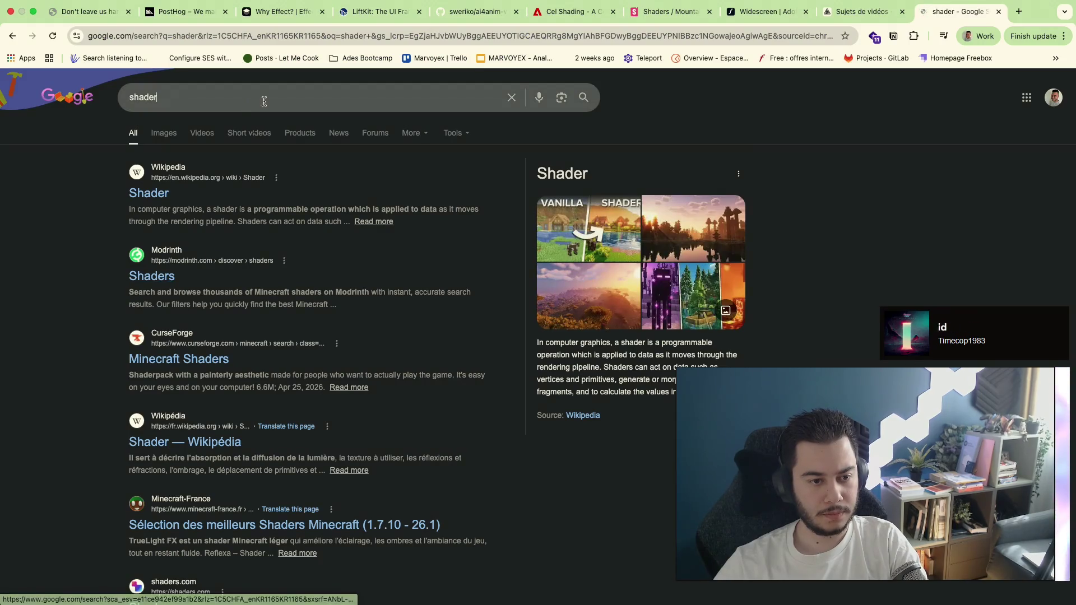
pyautogui.click(264, 102)
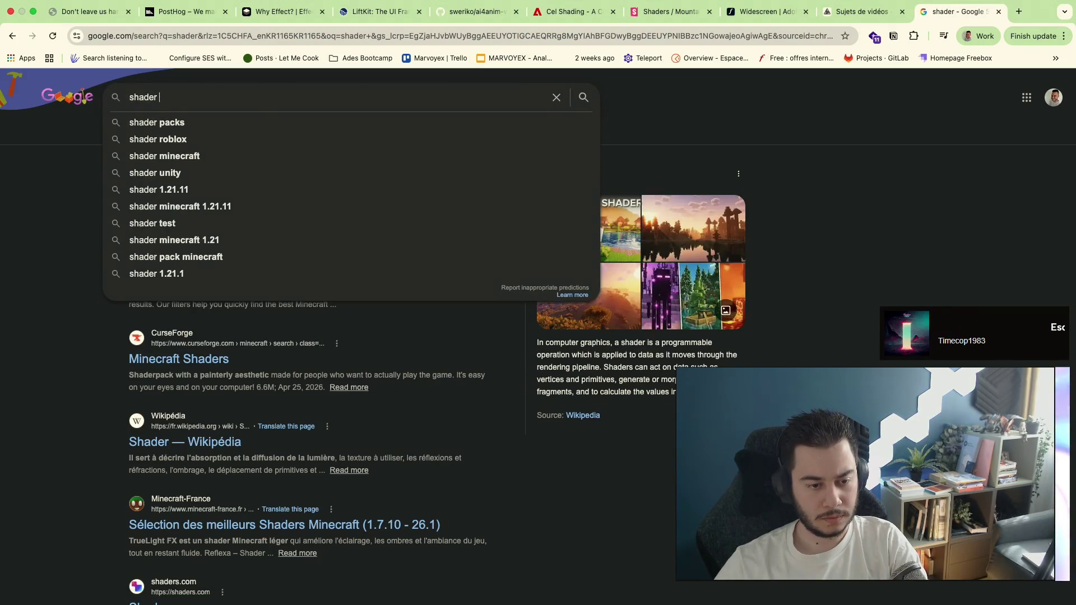
pyautogui.write('gif')
pyautogui.press('Return')
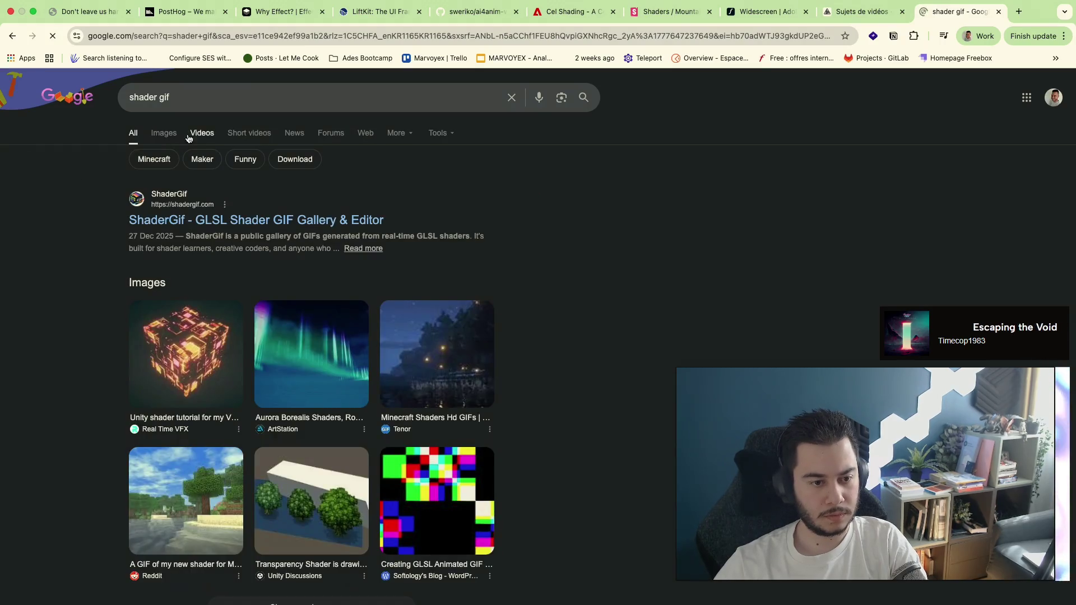
pyautogui.click(164, 134)
pyautogui.scroll(-2, 370, 455)
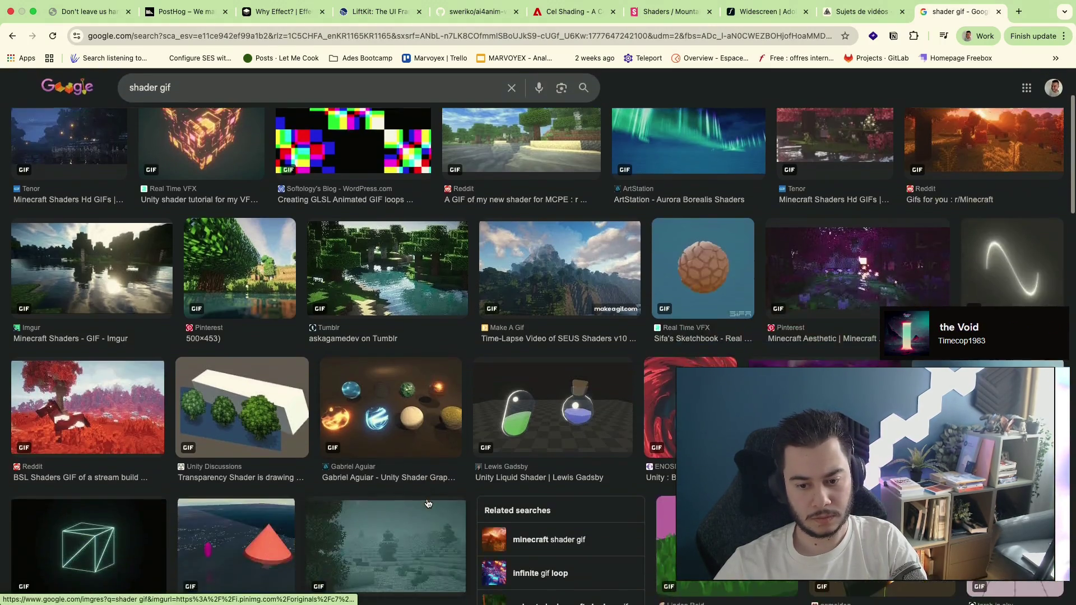
pyautogui.scroll(-1, 427, 503)
pyautogui.scroll(-2, 427, 502)
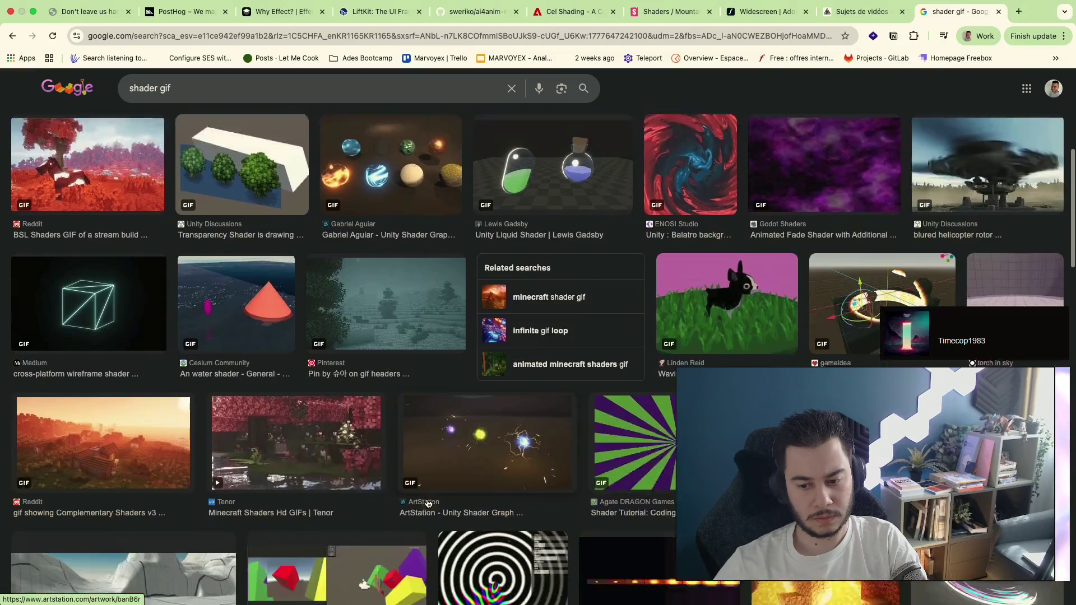
pyautogui.scroll(-1, 428, 504)
pyautogui.scroll(-3, 428, 503)
pyautogui.scroll(-2, 428, 503)
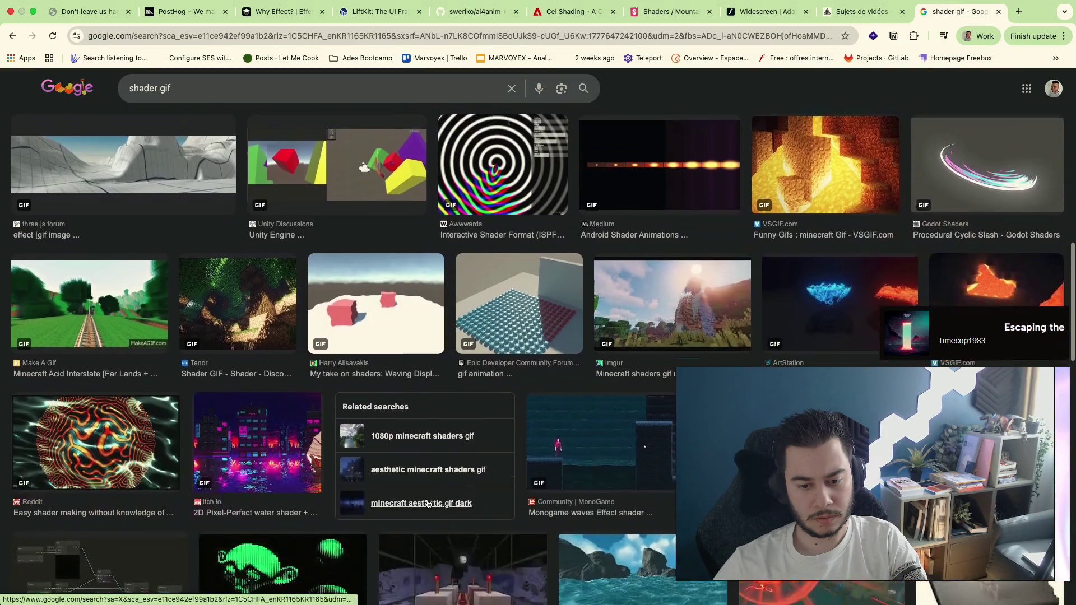
pyautogui.scroll(-1, 427, 503)
pyautogui.scroll(-1, 427, 503)
pyautogui.scroll(-2, 428, 503)
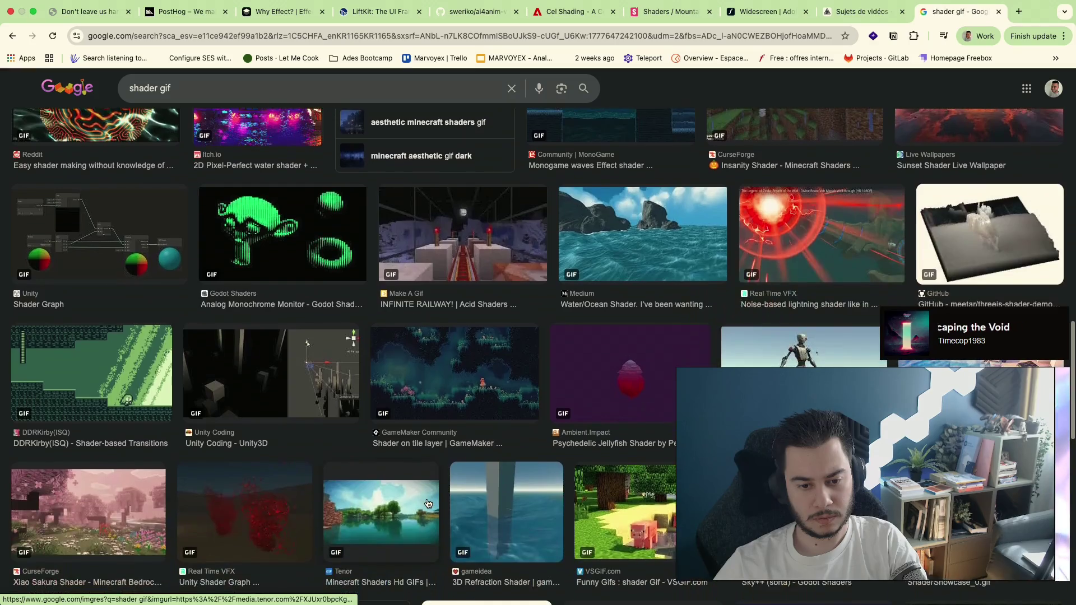
pyautogui.scroll(-2, 428, 503)
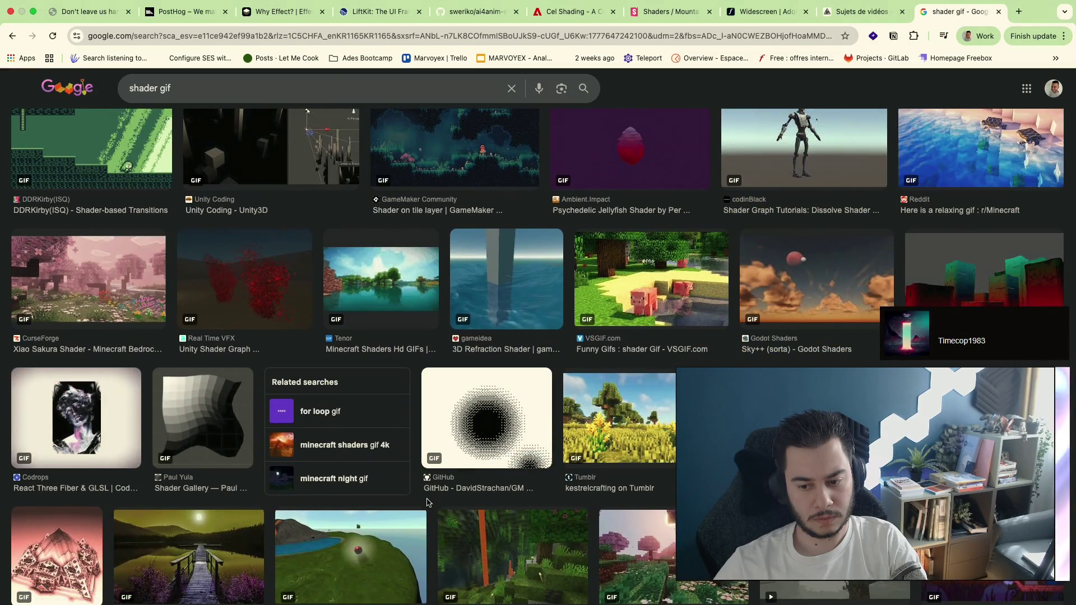
pyautogui.scroll(-4, 427, 503)
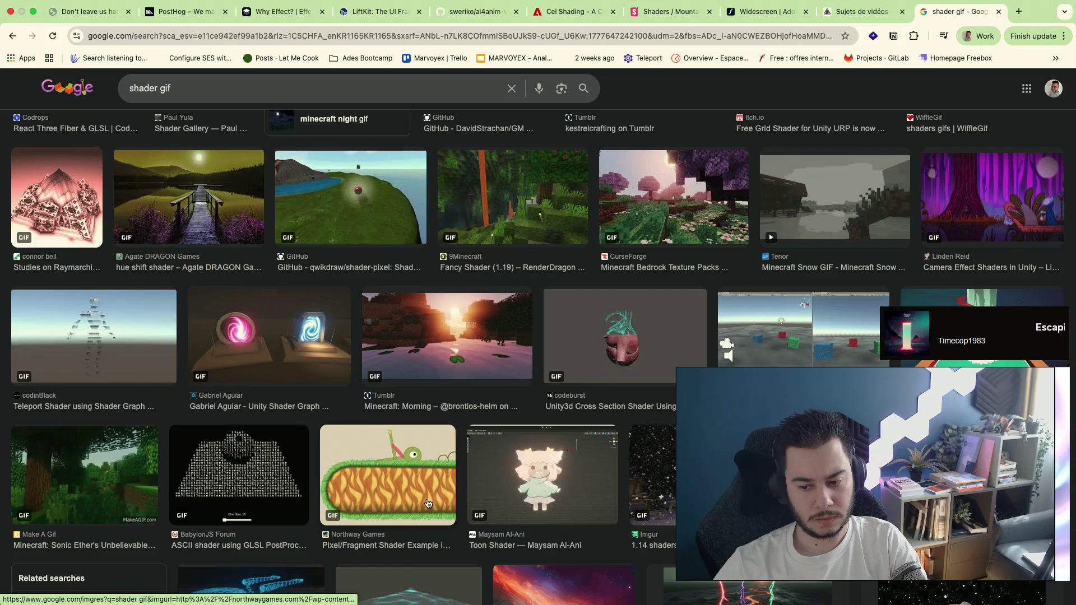
pyautogui.scroll(-3, 427, 503)
pyautogui.scroll(-4, 427, 503)
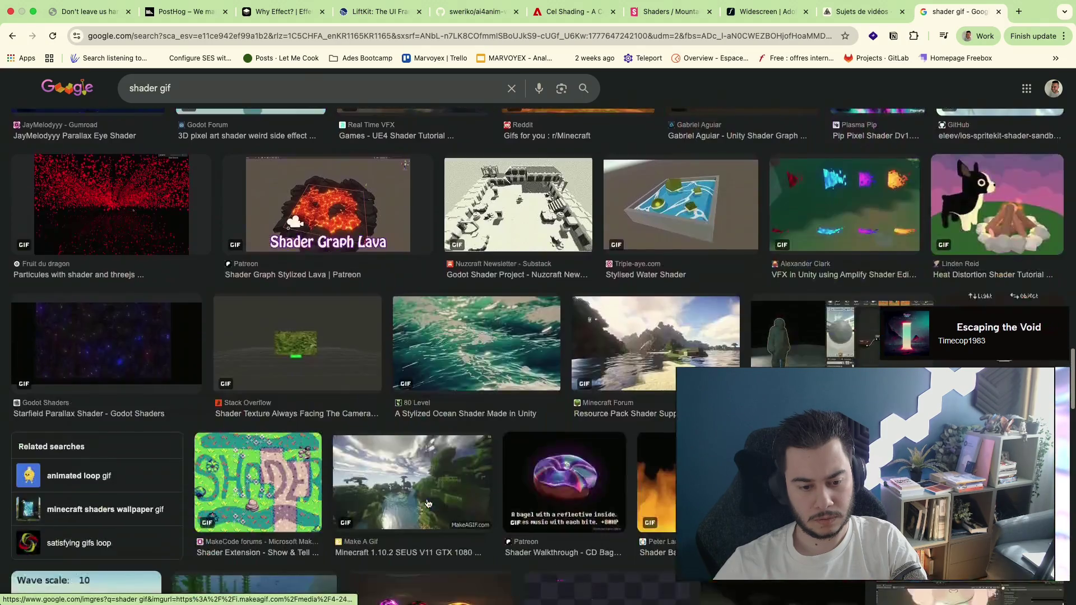
pyautogui.scroll(4, 427, 503)
pyautogui.click(349, 56)
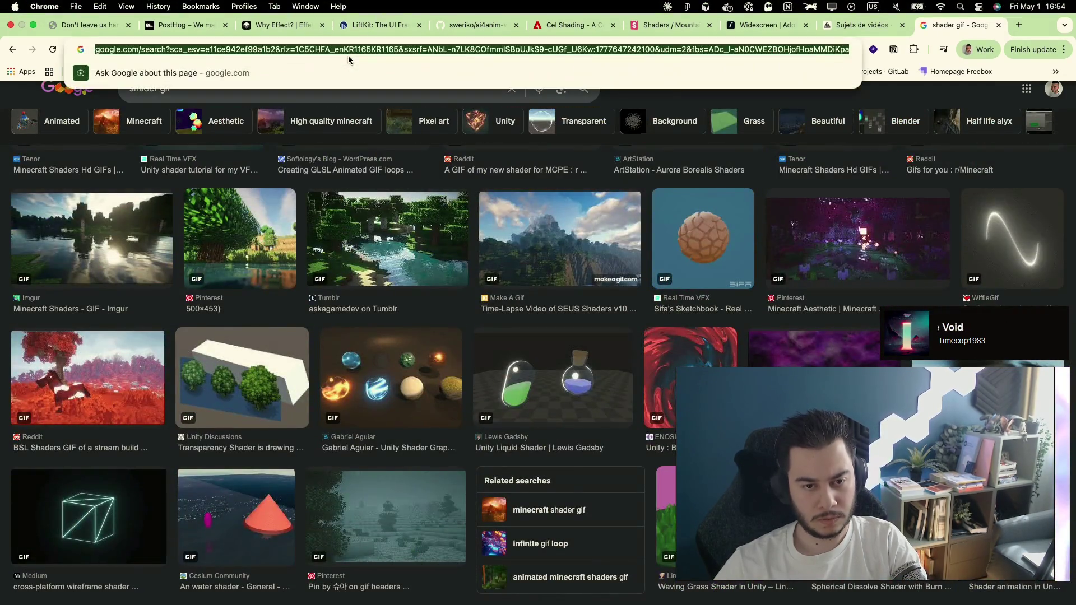
pyautogui.write('pintre')
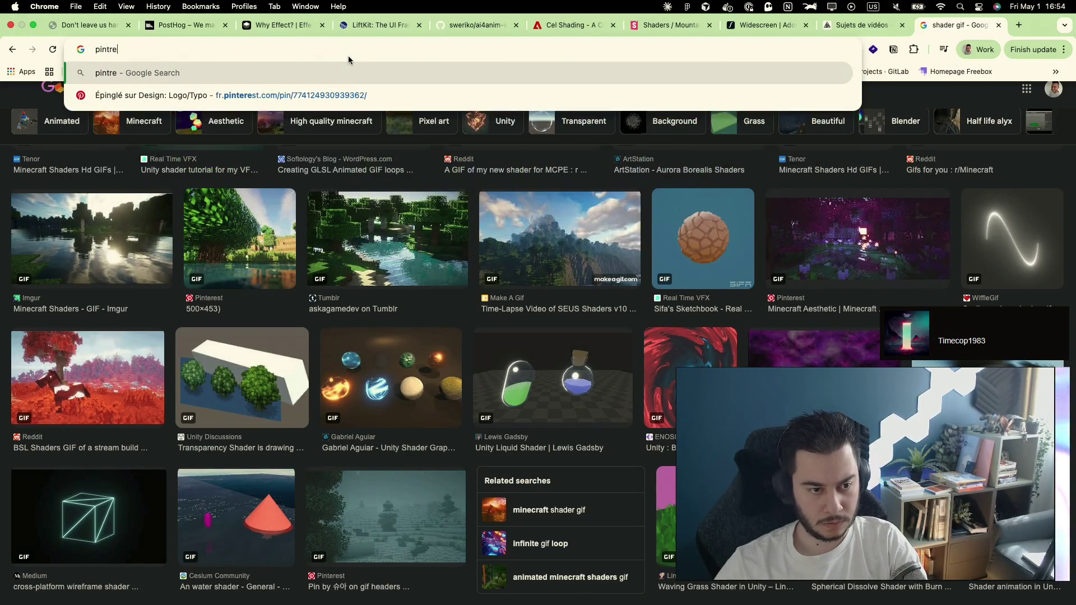
pyautogui.press('BackSpace')
pyautogui.press('BackSpace')
pyautogui.write('erest')
# Go to pinterest.com and search for 'shaders'
pyautogui.press('Return')
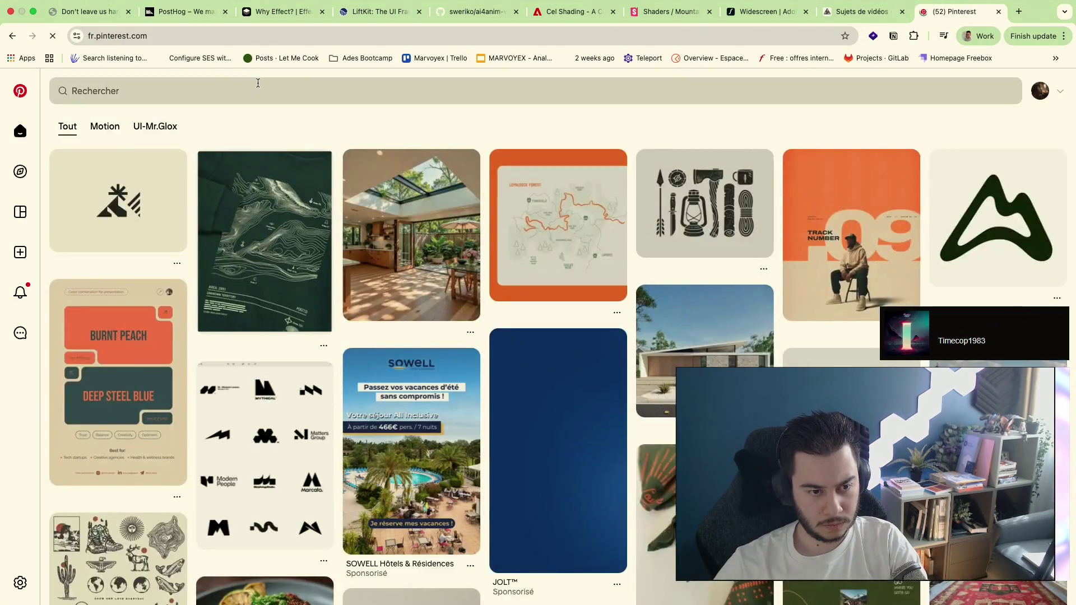
pyautogui.click(257, 85)
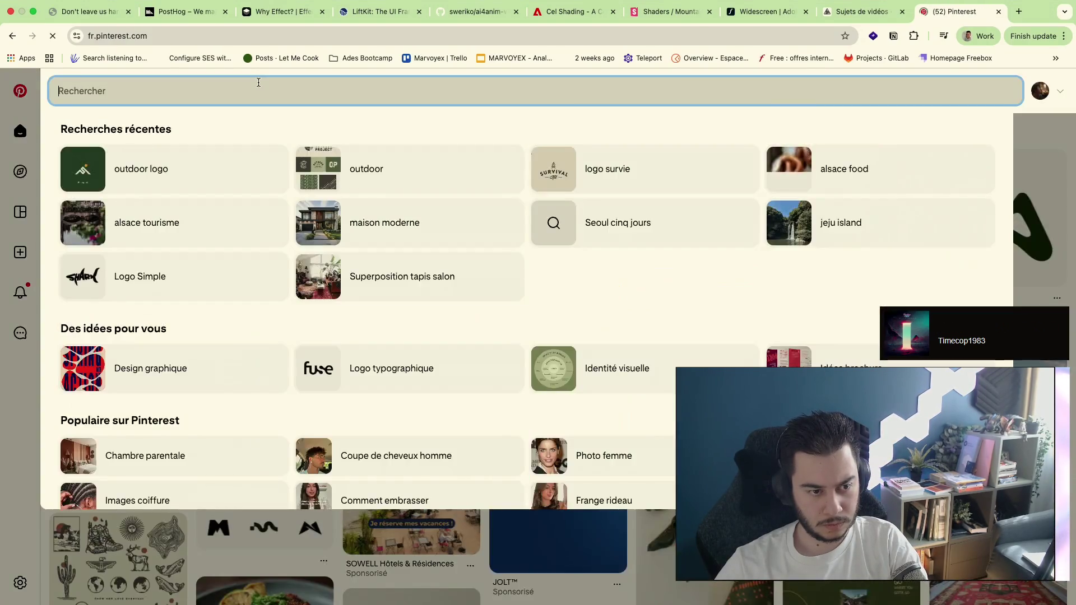
pyautogui.write('shaders')
pyautogui.press('Return')
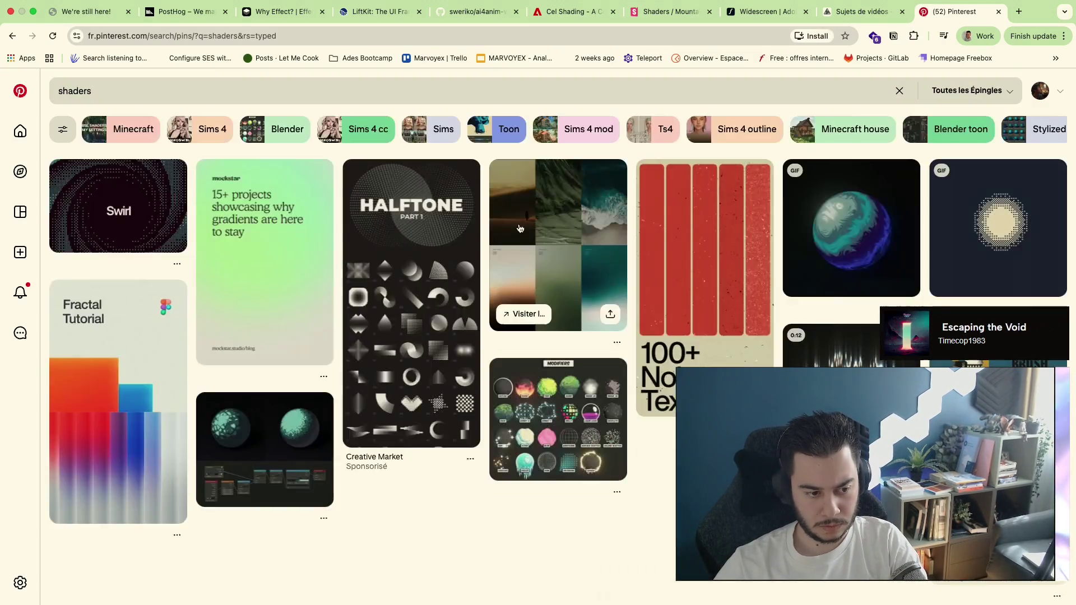
pyautogui.scroll(-2, 417, 257)
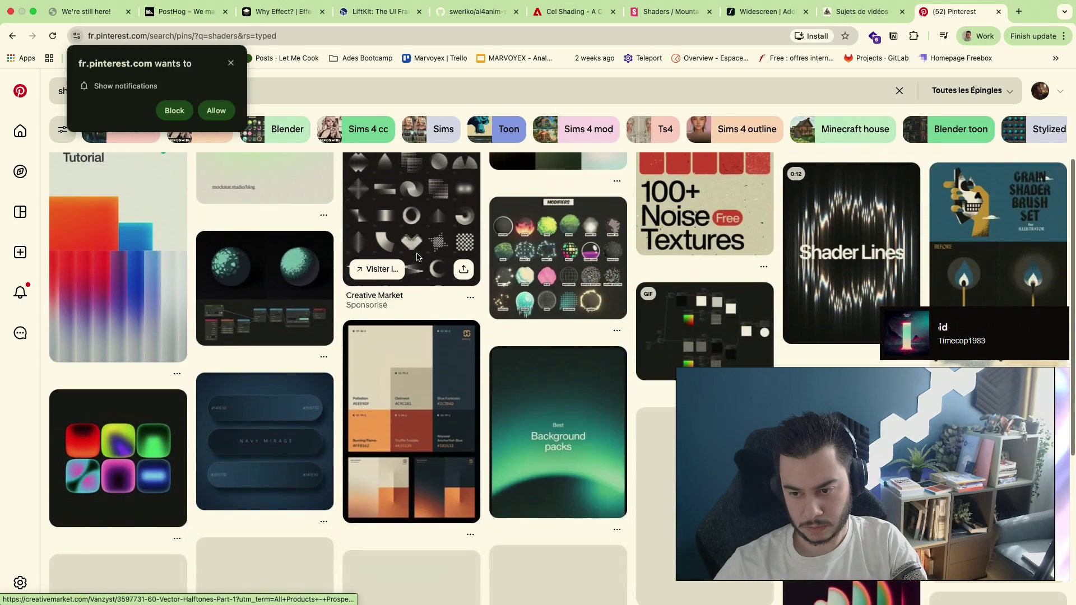
pyautogui.scroll(-1, 416, 257)
pyautogui.scroll(-3, 416, 256)
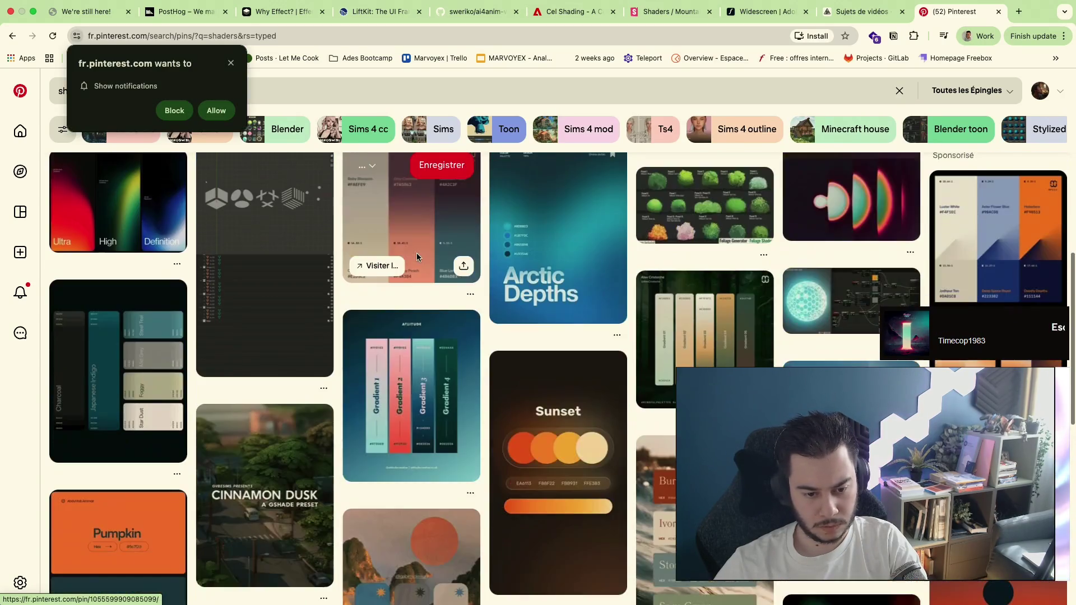
pyautogui.scroll(-4, 417, 257)
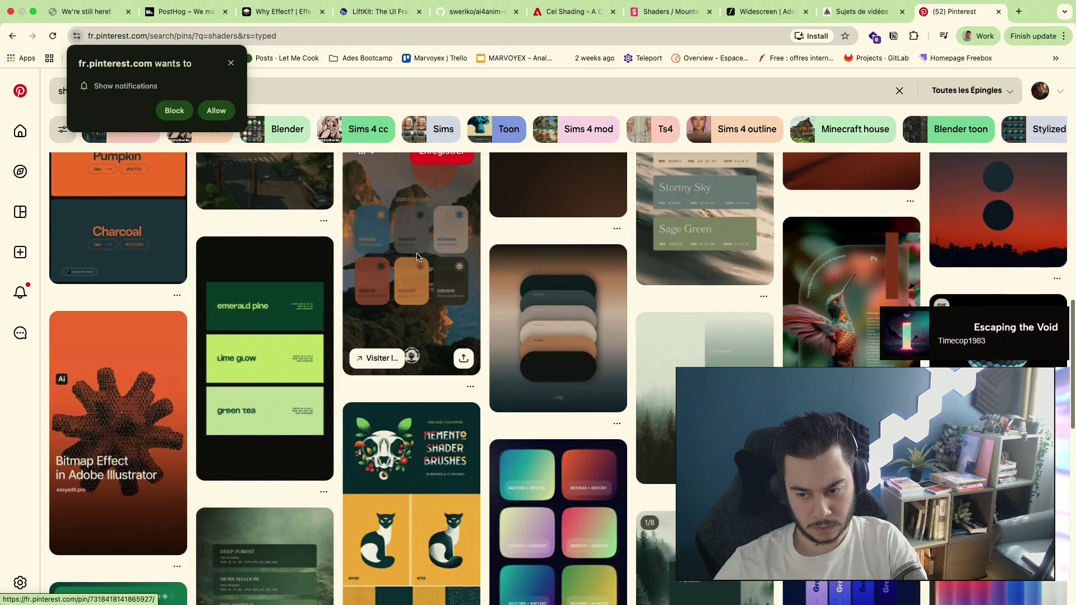
pyautogui.scroll(-3, 416, 257)
pyautogui.scroll(4, 416, 256)
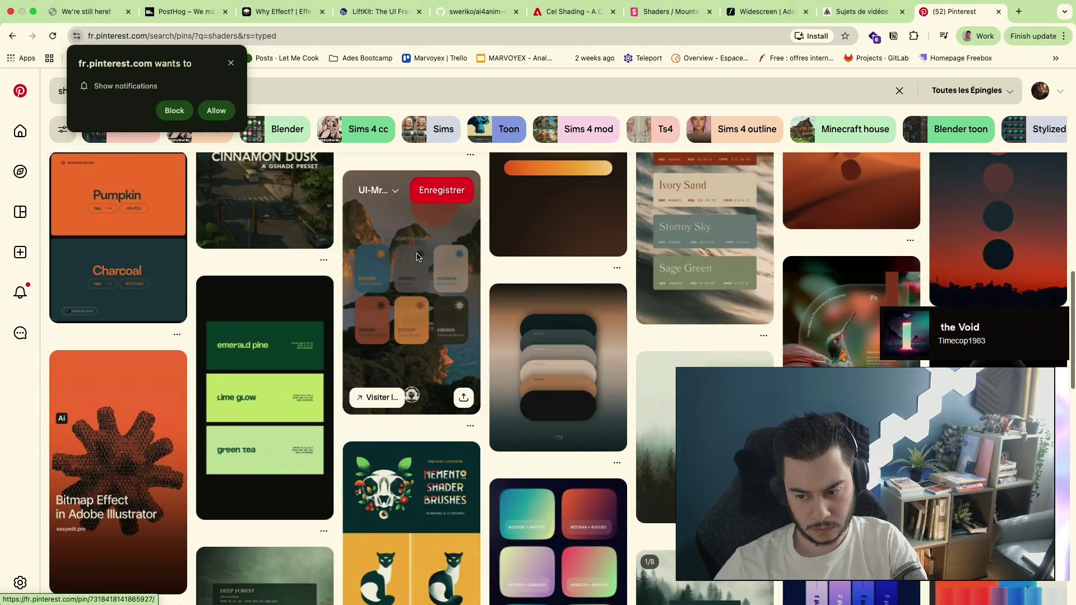
# View the Shield Shader in Unity pin, return to results, and dismiss the notification prompt
pyautogui.click(851, 471)
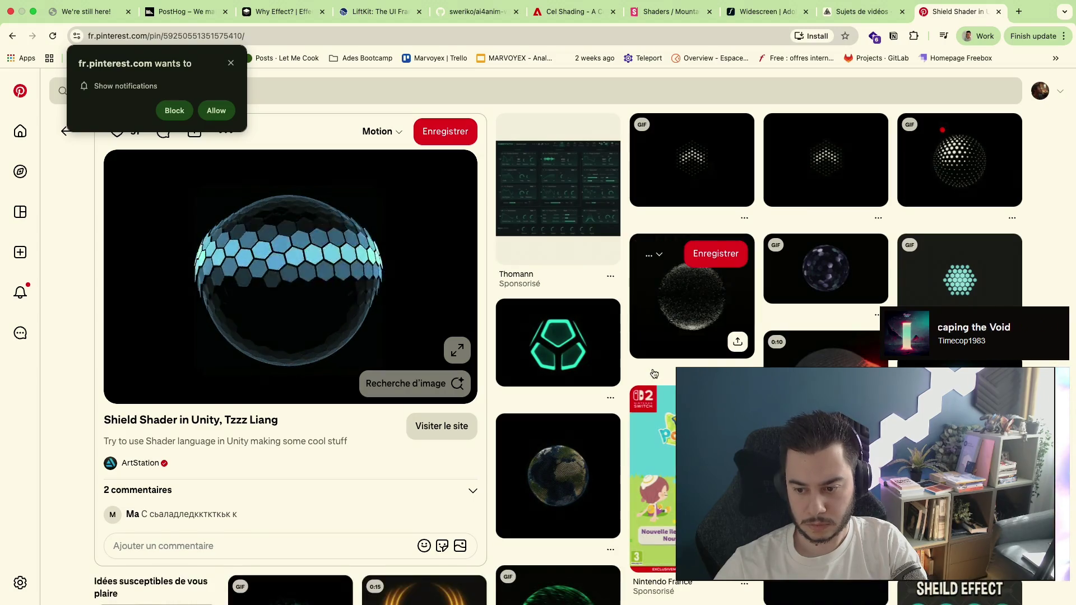
pyautogui.scroll(-3, 654, 374)
pyautogui.scroll(-3, 655, 374)
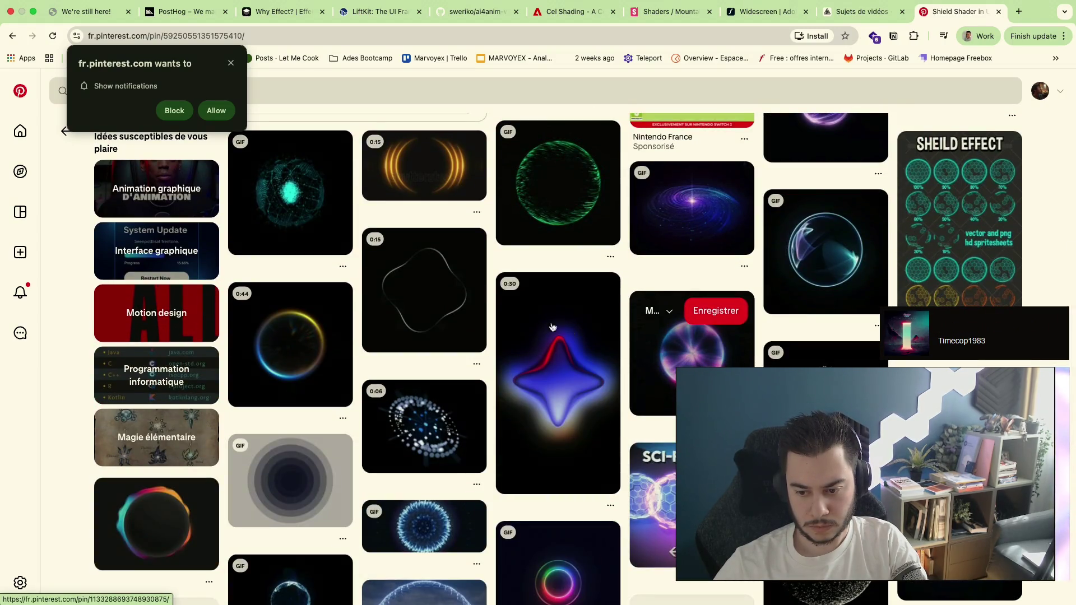
pyautogui.press('super+bracketleft')
pyautogui.scroll(-1, 212, 152)
pyautogui.scroll(-4, 202, 134)
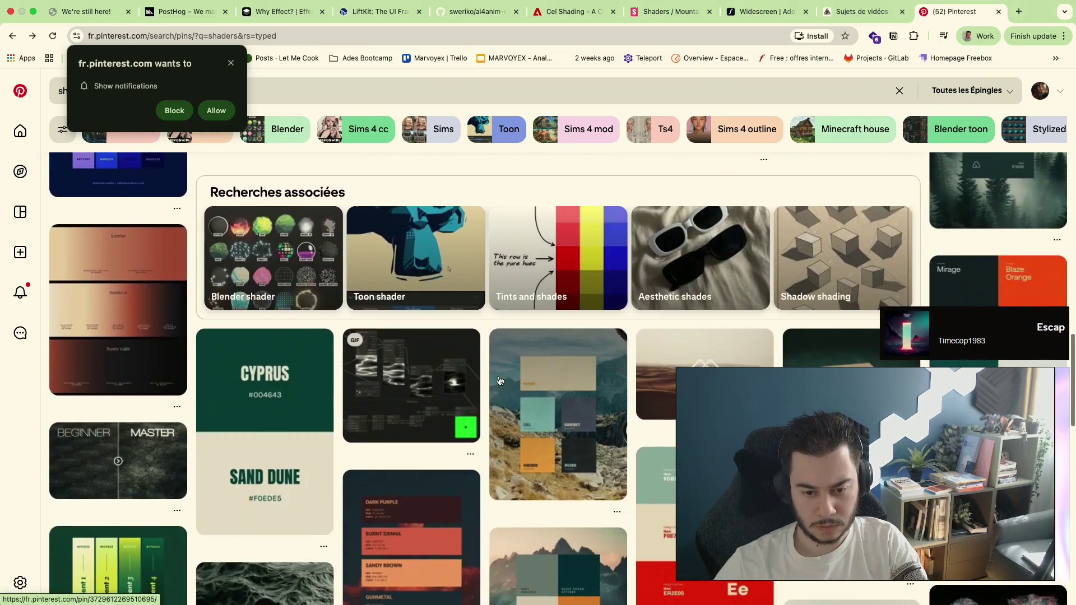
pyautogui.click(175, 110)
pyautogui.scroll(10, 118, 252)
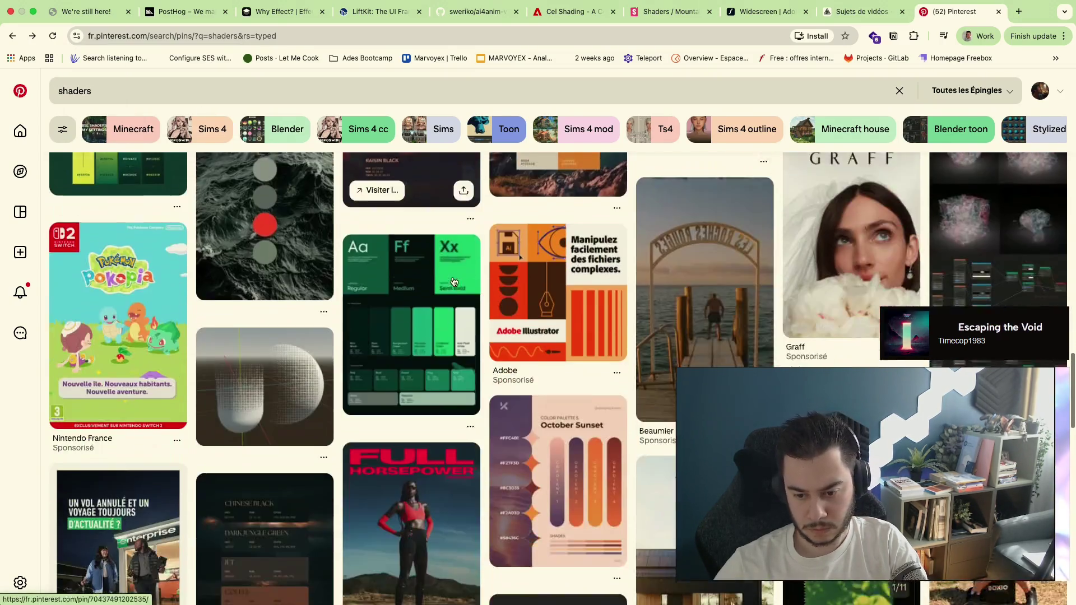
pyautogui.scroll(-8, 118, 252)
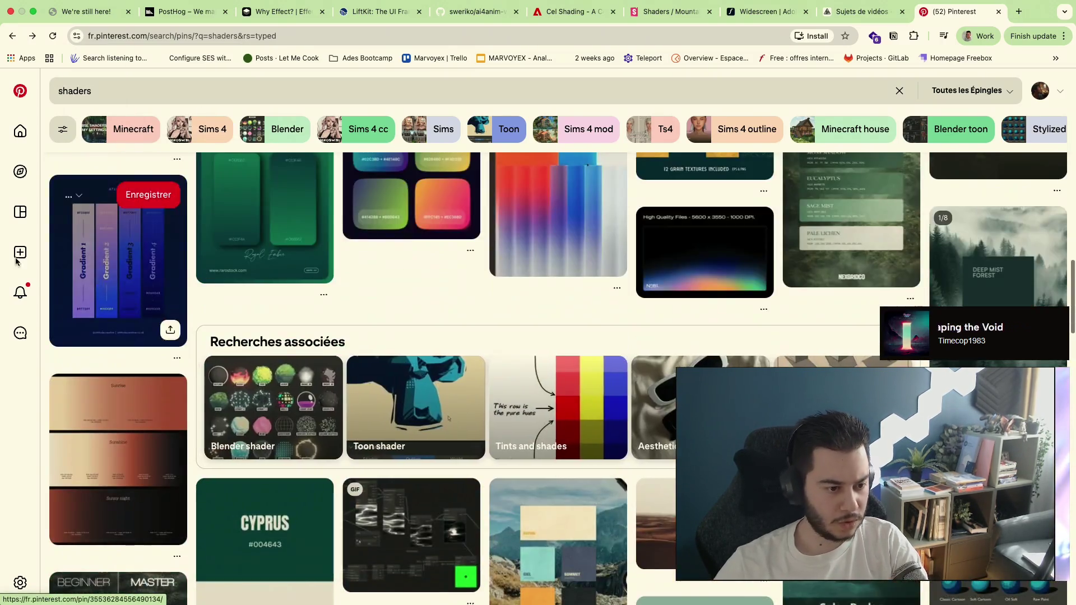
# From saved boards, open Moodboard & ref and check its Experiment example, Skills split and Animations sub-boards
pyautogui.click(22, 220)
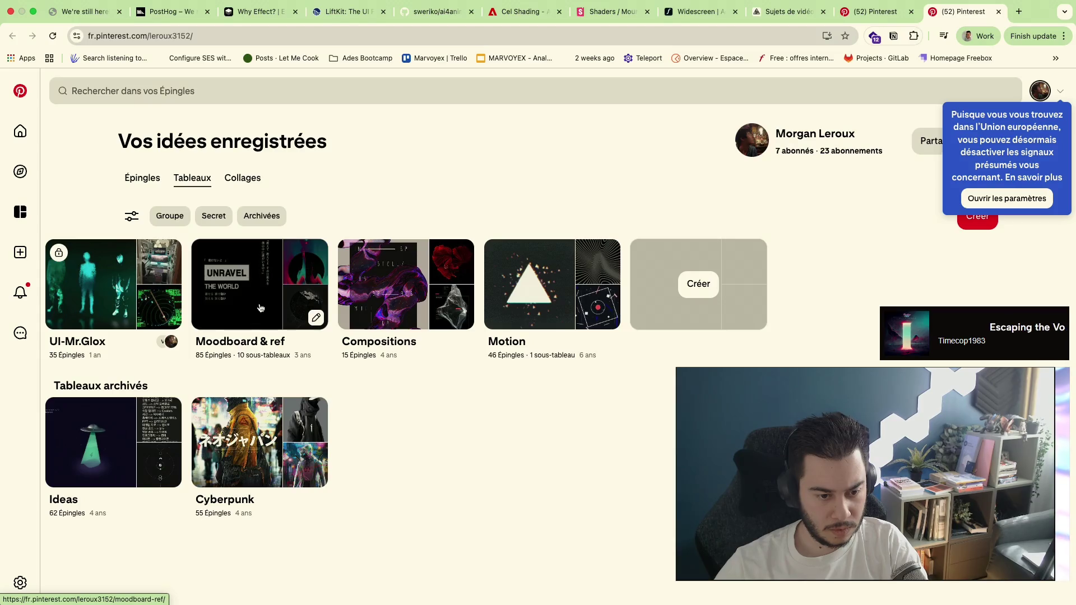
pyautogui.click(260, 309)
pyautogui.scroll(-2, 596, 211)
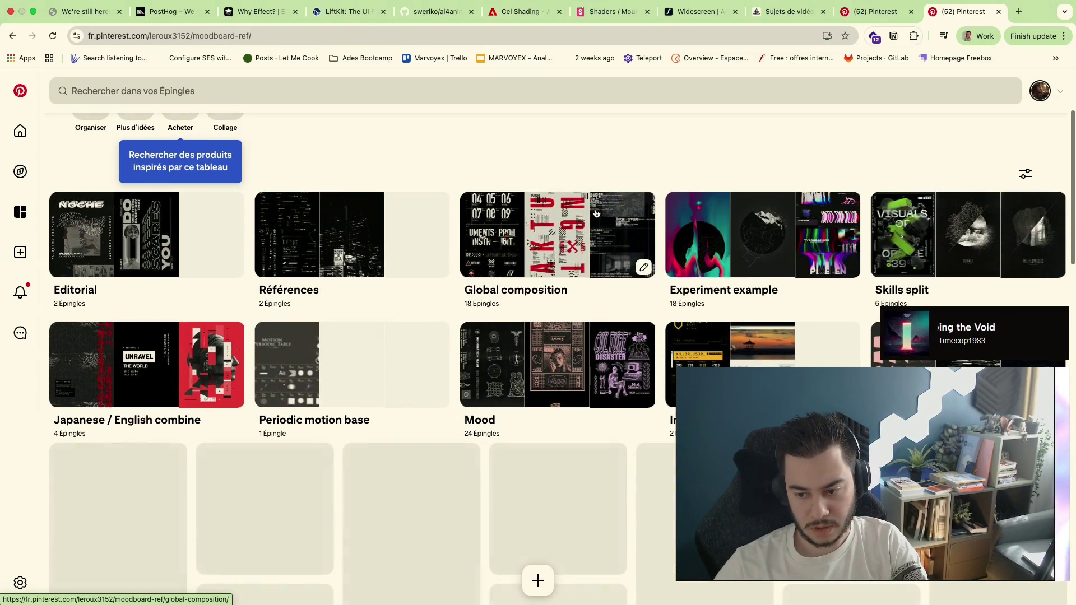
pyautogui.scroll(2, 596, 213)
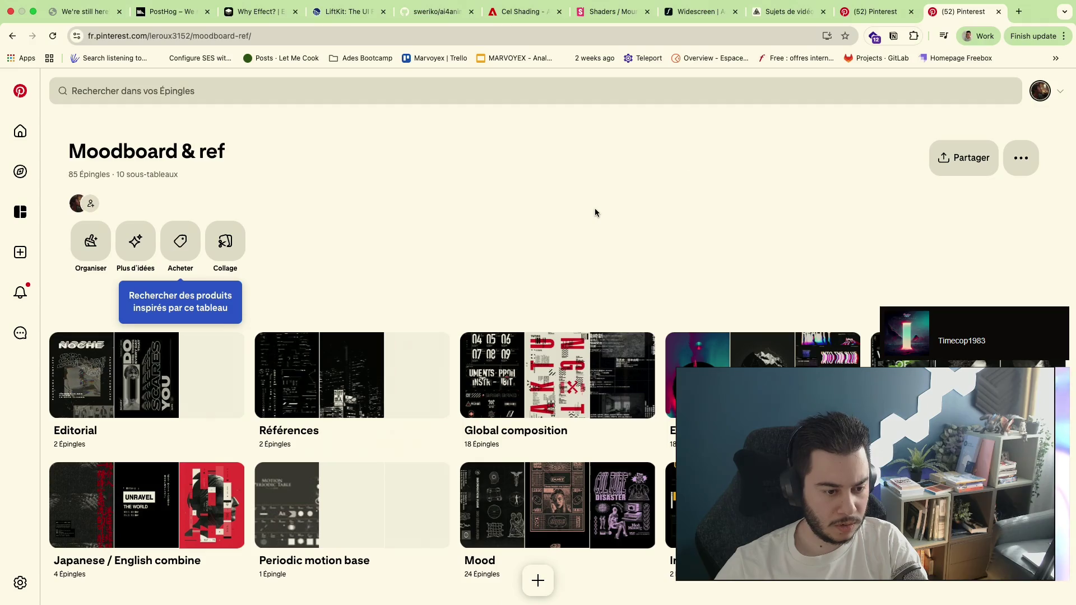
pyautogui.scroll(-1, 510, 248)
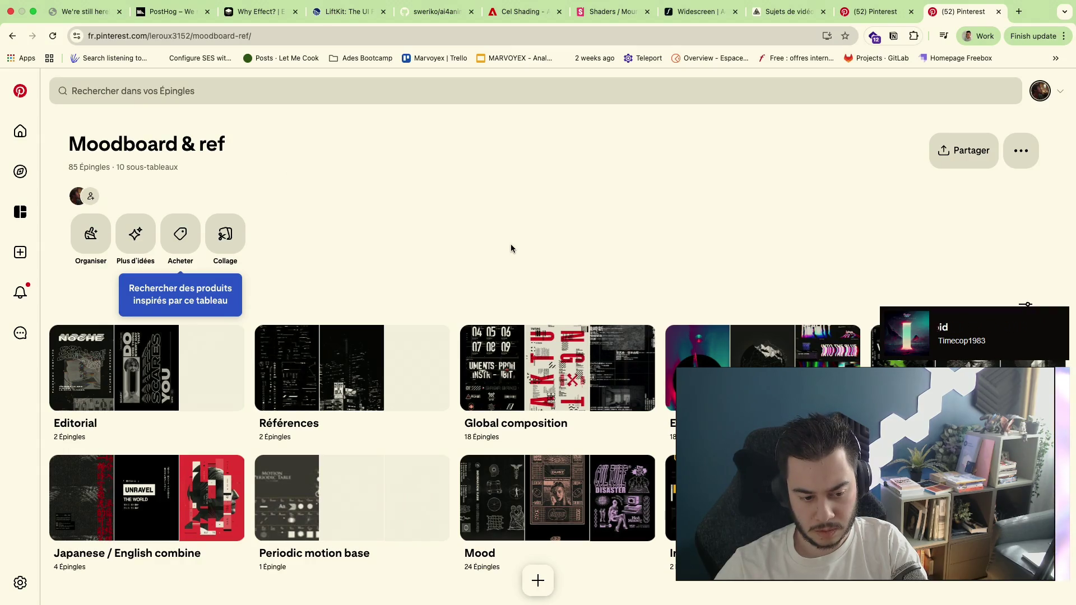
pyautogui.scroll(1, 510, 248)
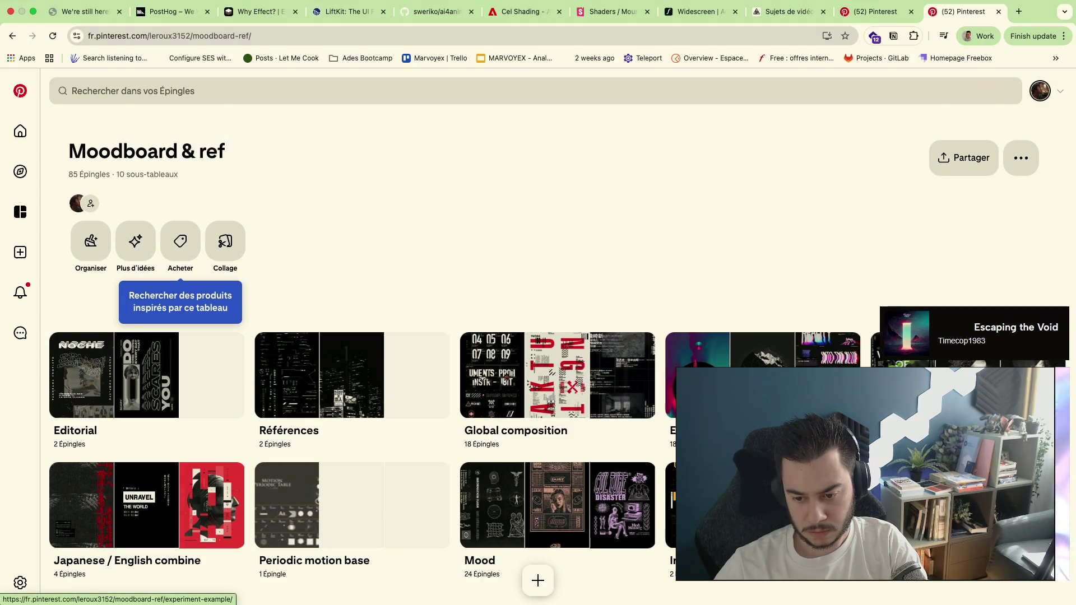
pyautogui.click(641, 479)
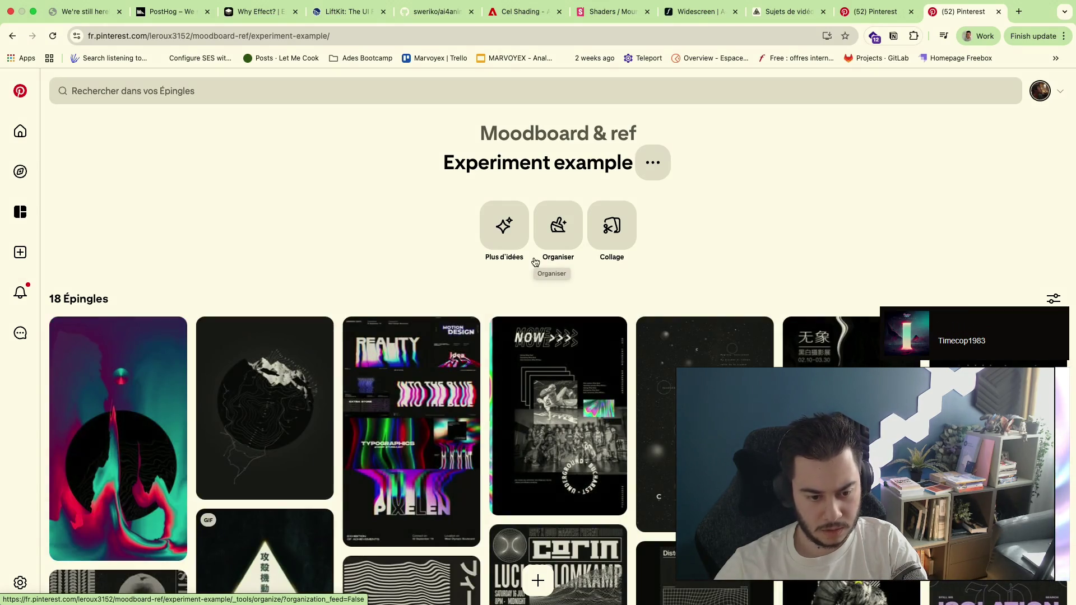
pyautogui.scroll(-3, 661, 302)
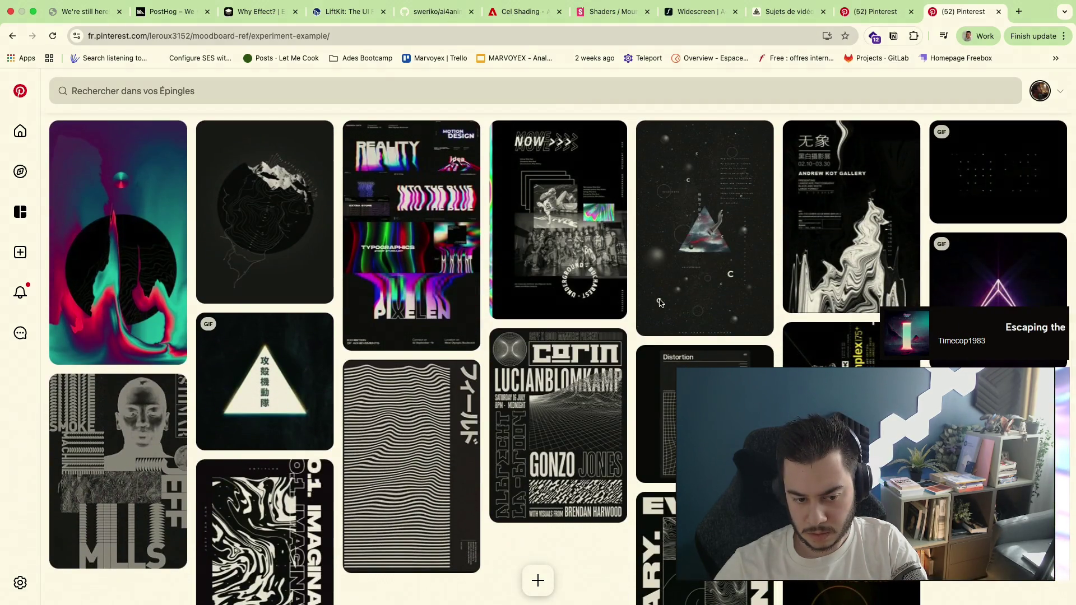
pyautogui.scroll(-2, 660, 302)
pyautogui.scroll(2, 661, 303)
pyautogui.scroll(3, 661, 305)
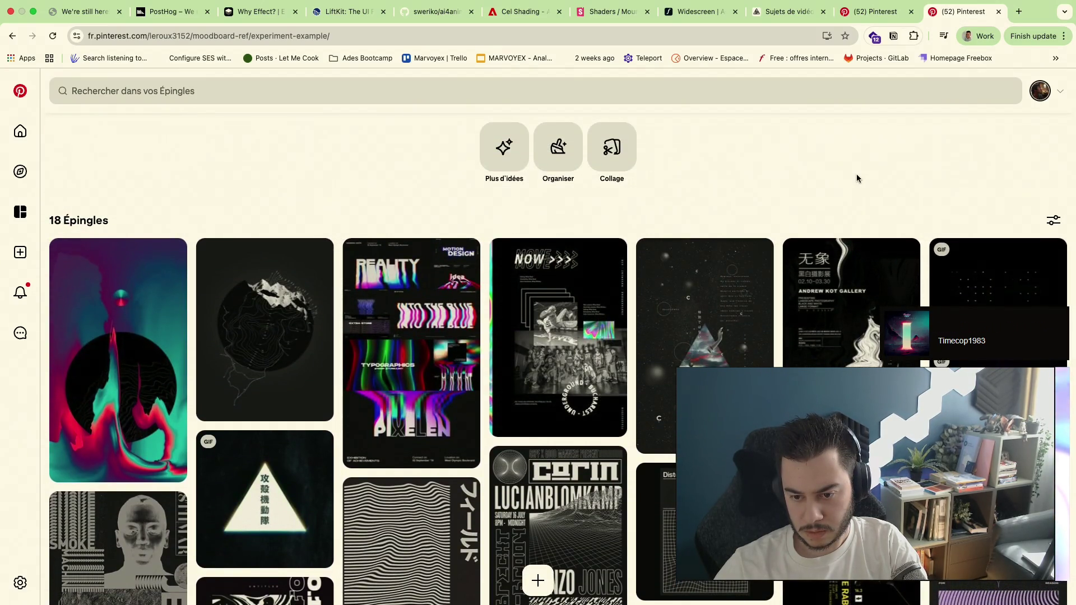
pyautogui.hotkey('alt', 'Left')
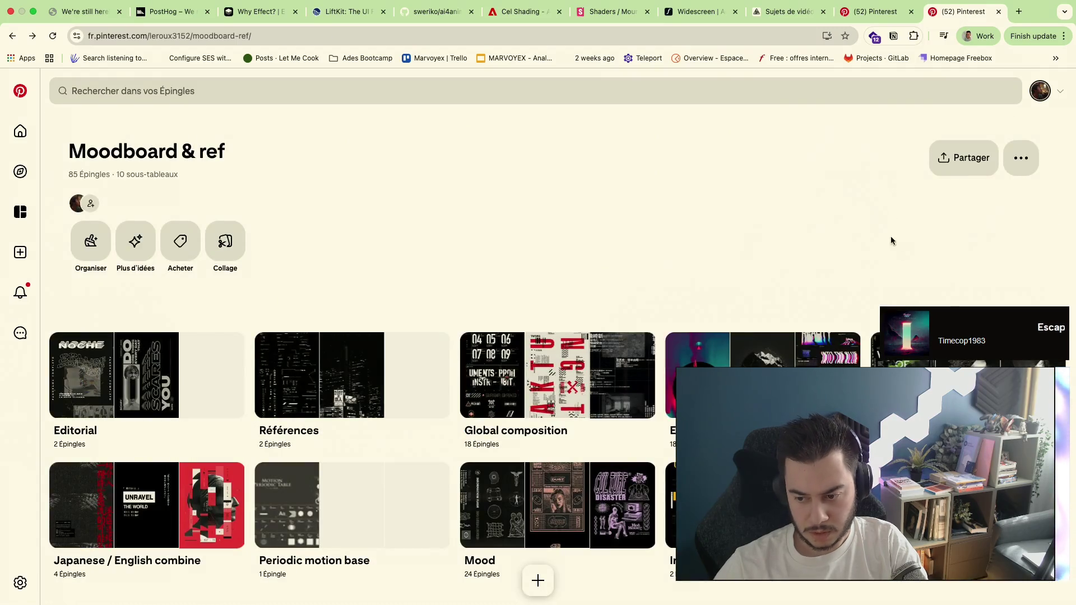
pyautogui.click(740, 353)
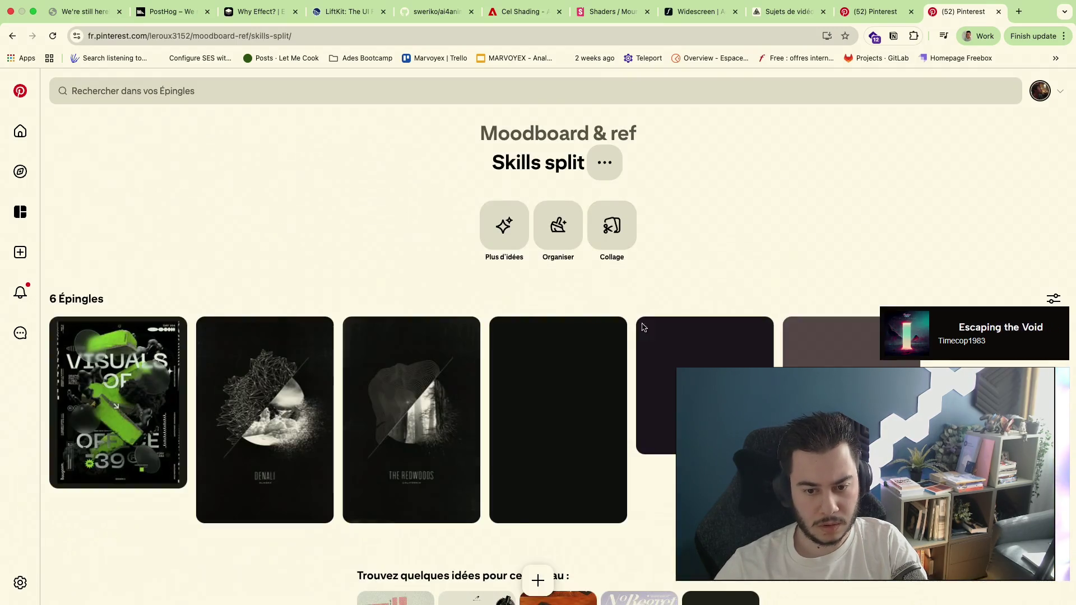
pyautogui.scroll(-2, 689, 337)
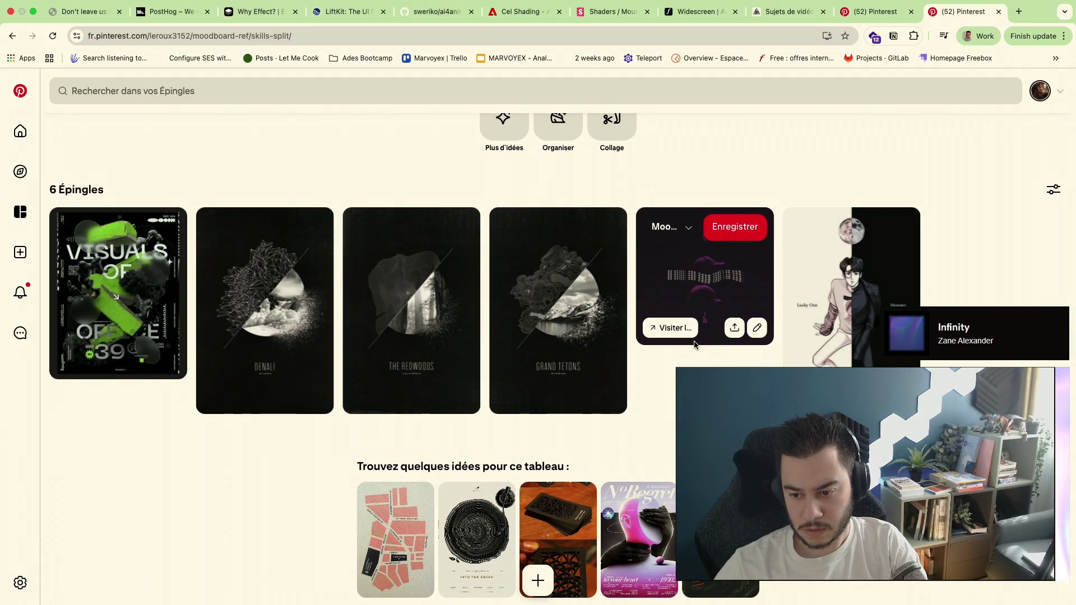
pyautogui.hotkey('alt', 'Left')
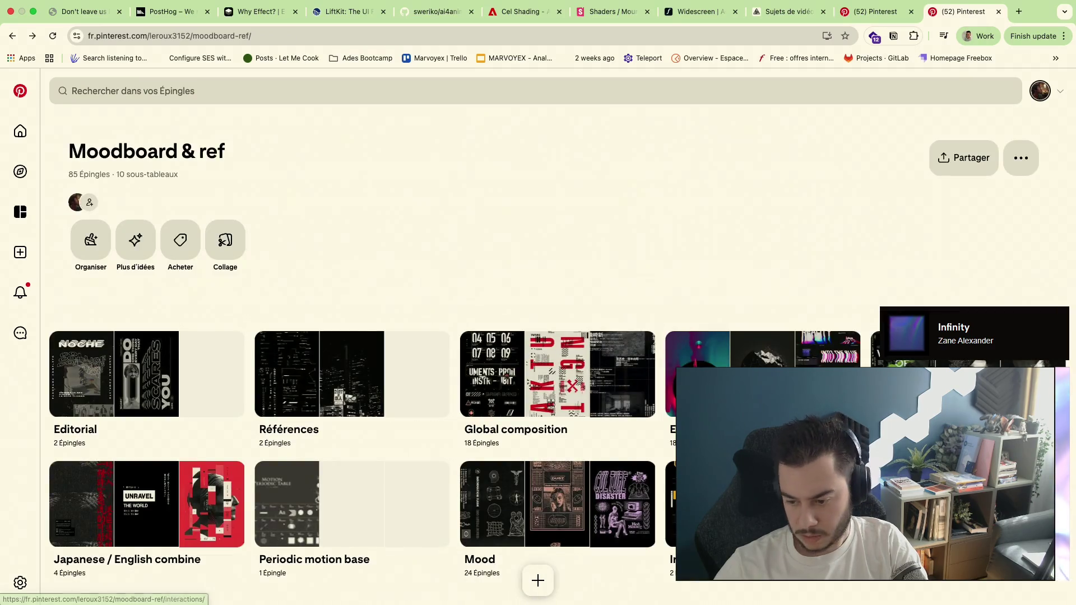
pyautogui.click(672, 387)
pyautogui.scroll(-2, 537, 356)
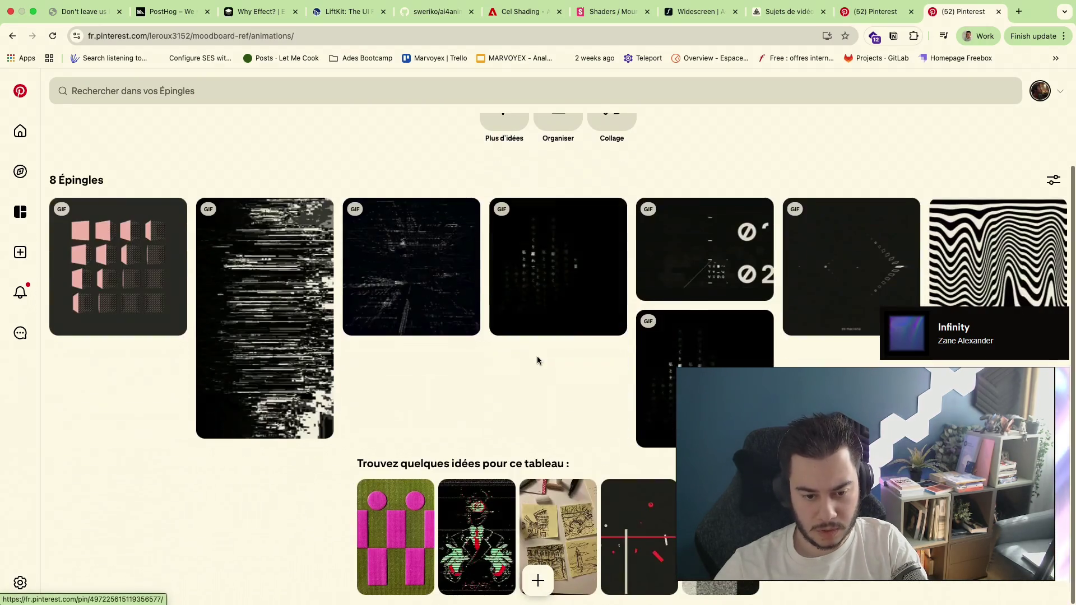
pyautogui.hotkey('alt', 'Left')
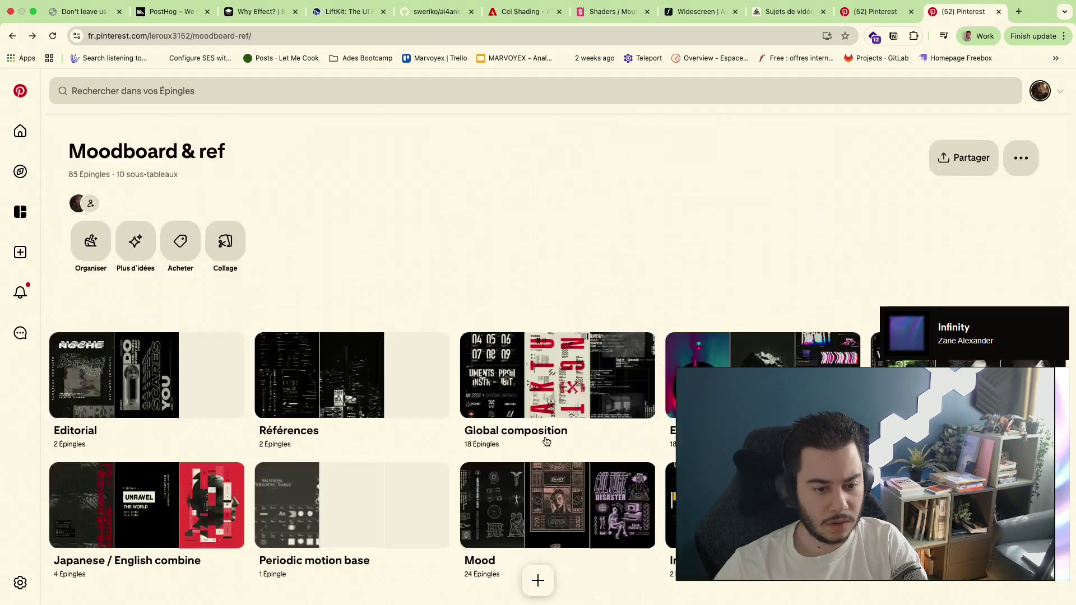
# Check the Periodic motion base, Japanese / English combine and Mood sub-boards, then revisit the boards overview
pyautogui.click(417, 505)
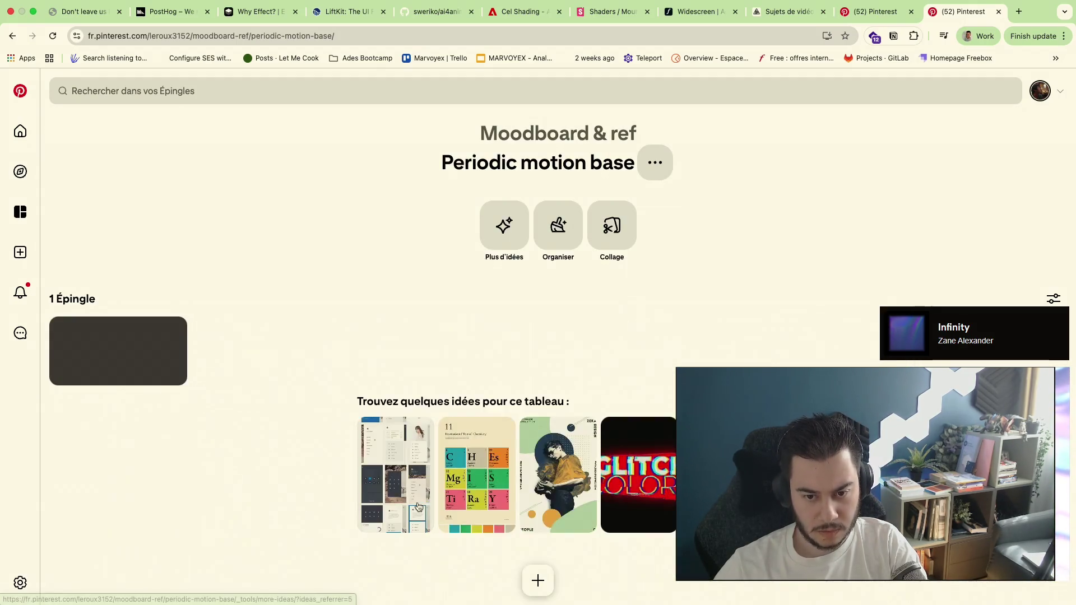
pyautogui.hotkey('alt', 'Left')
pyautogui.click(195, 502)
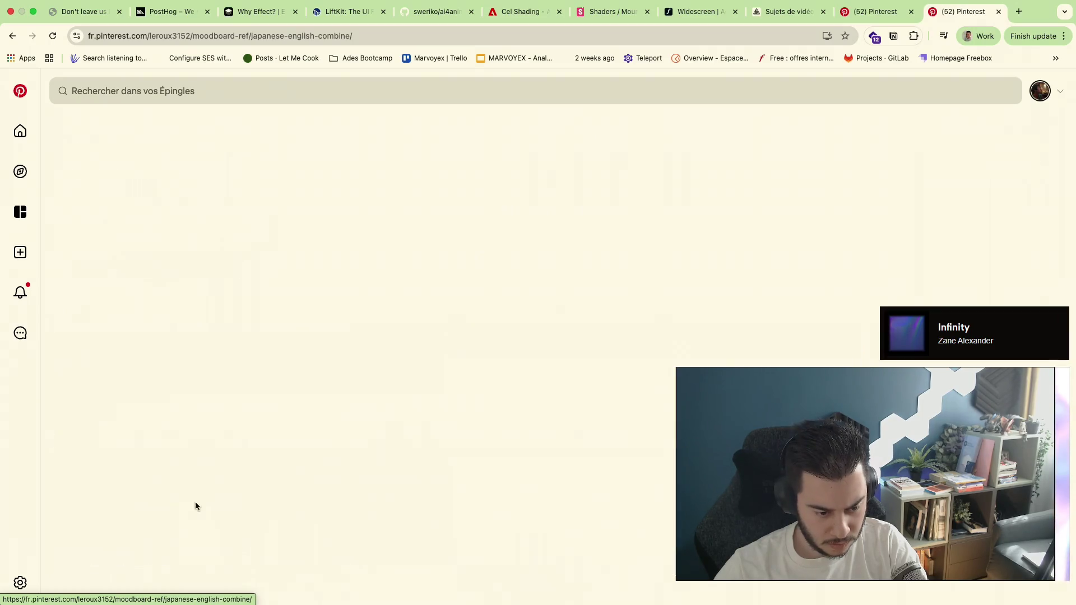
pyautogui.scroll(-3, 380, 176)
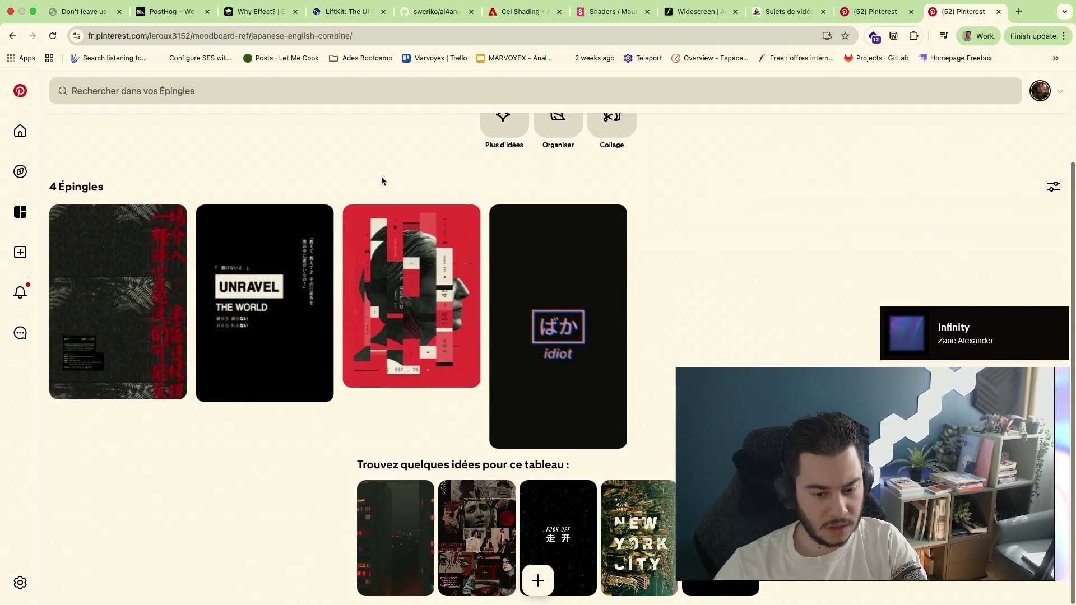
pyautogui.hotkey('alt', 'Left')
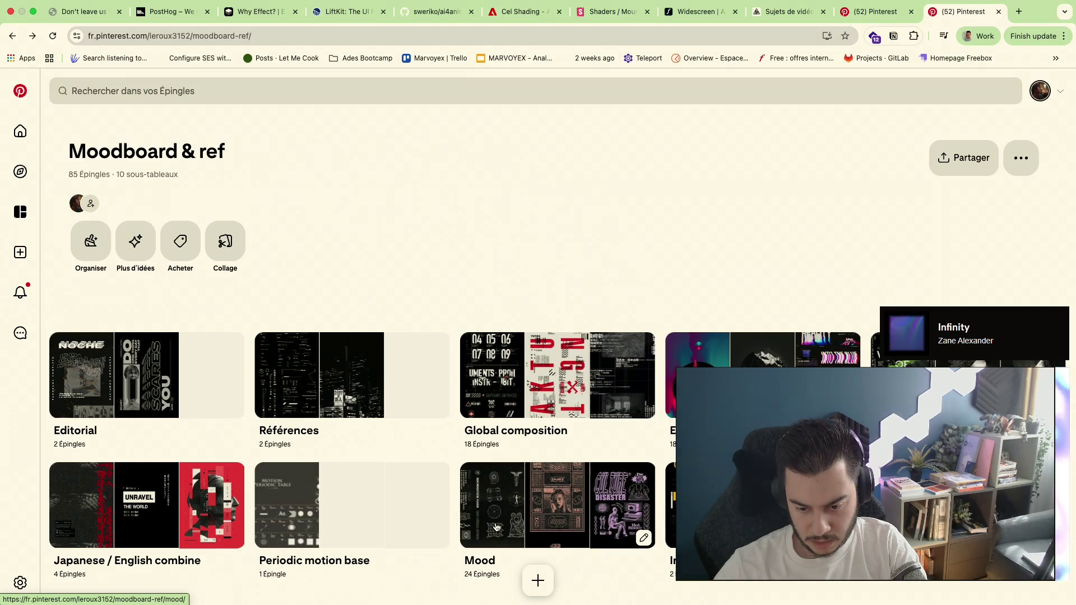
pyautogui.click(497, 528)
pyautogui.scroll(-3, 512, 401)
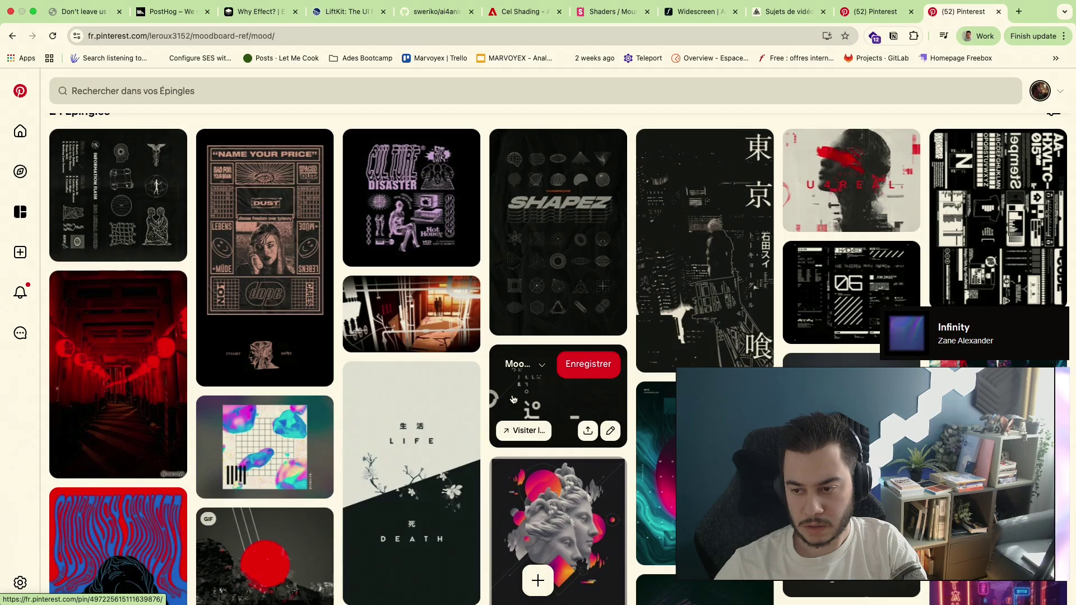
pyautogui.scroll(-3, 513, 400)
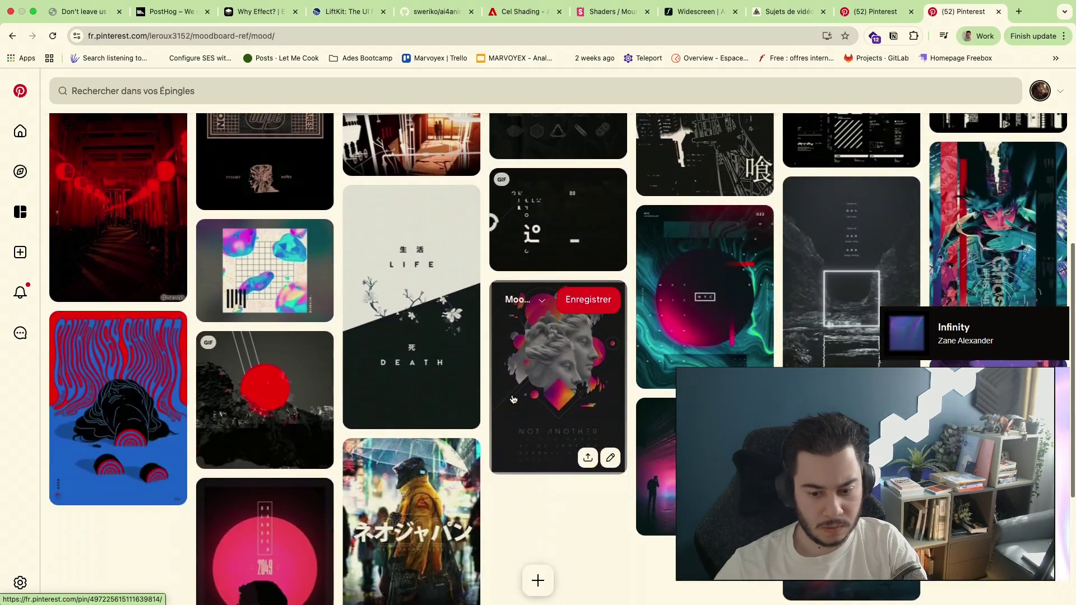
pyautogui.scroll(-2, 513, 400)
pyautogui.scroll(2, 514, 400)
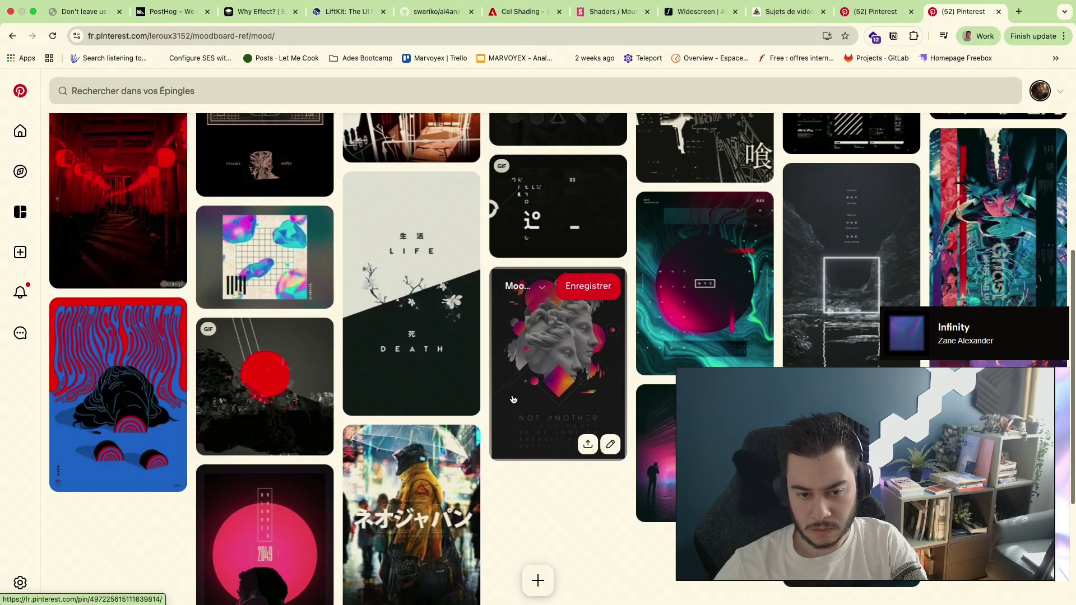
pyautogui.scroll(-1, 512, 399)
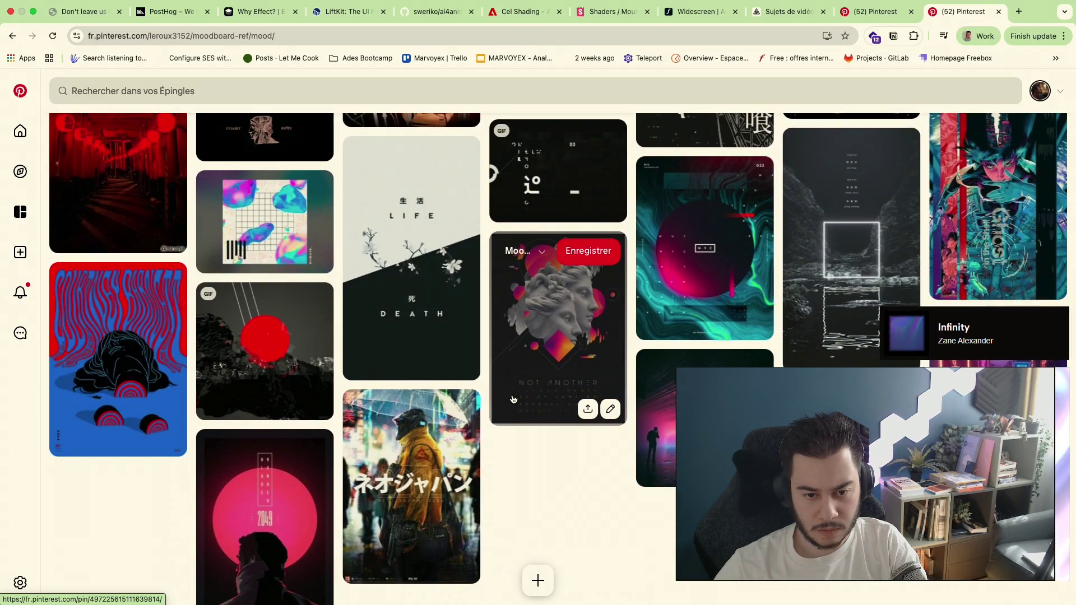
pyautogui.scroll(-1, 513, 400)
pyautogui.scroll(1, 514, 399)
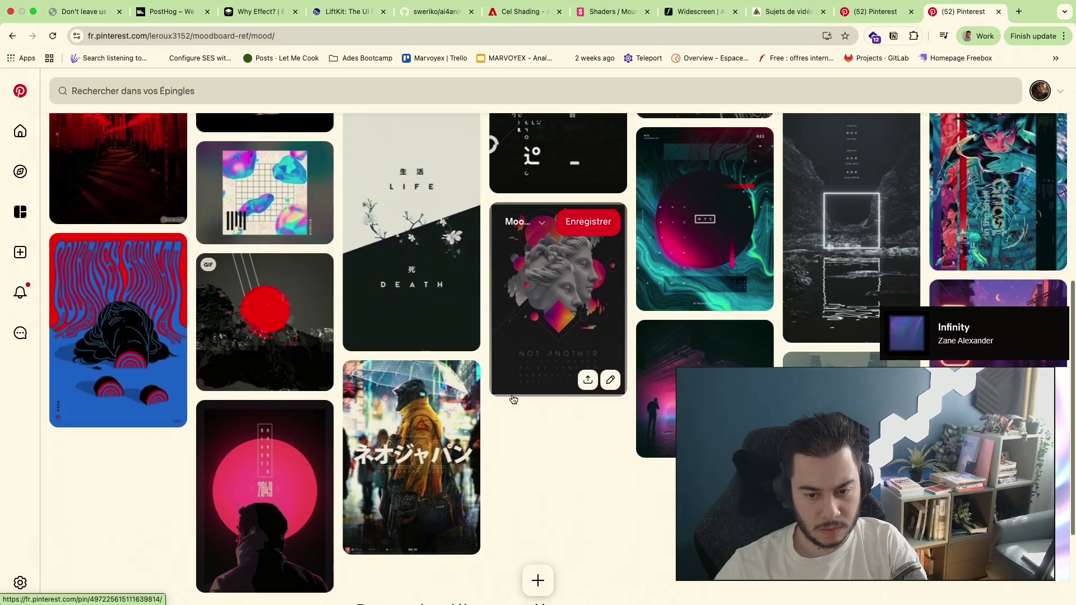
pyautogui.scroll(5, 514, 400)
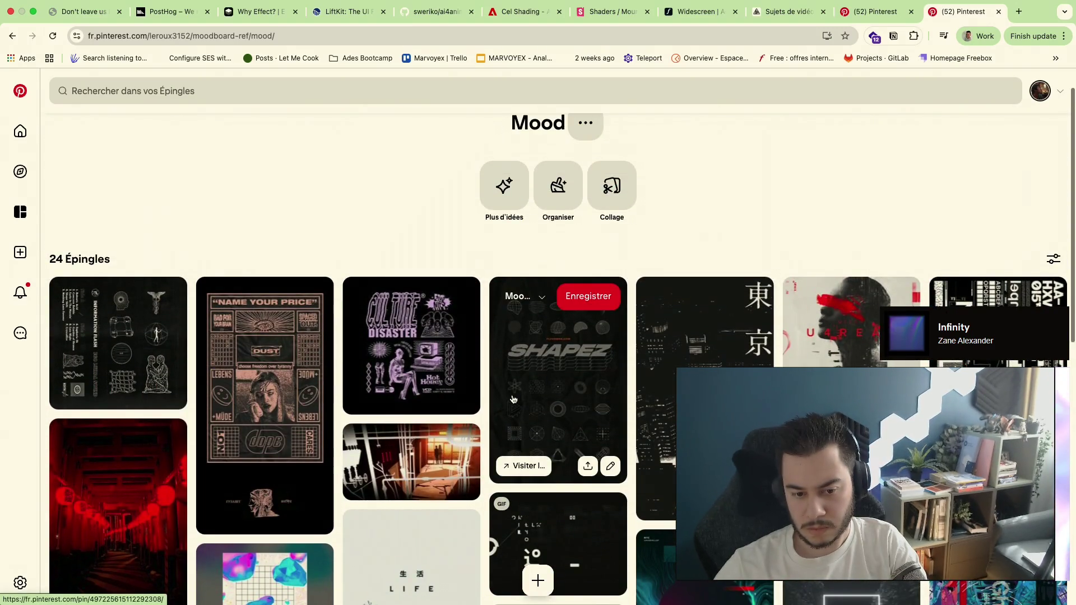
pyautogui.hotkey('alt', 'Left')
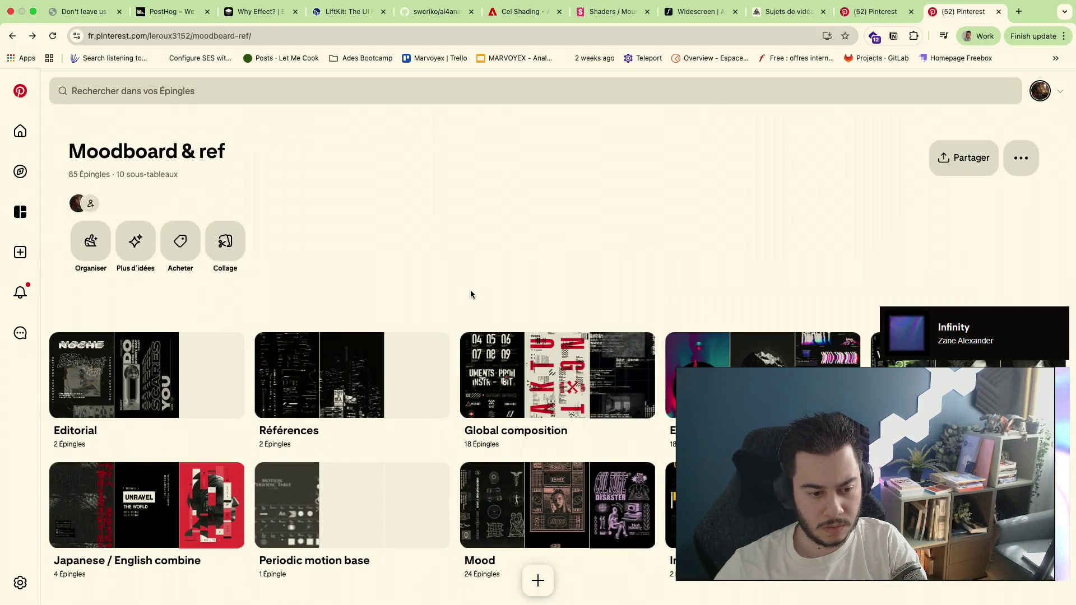
pyautogui.hotkey('alt', 'Left')
pyautogui.click(285, 299)
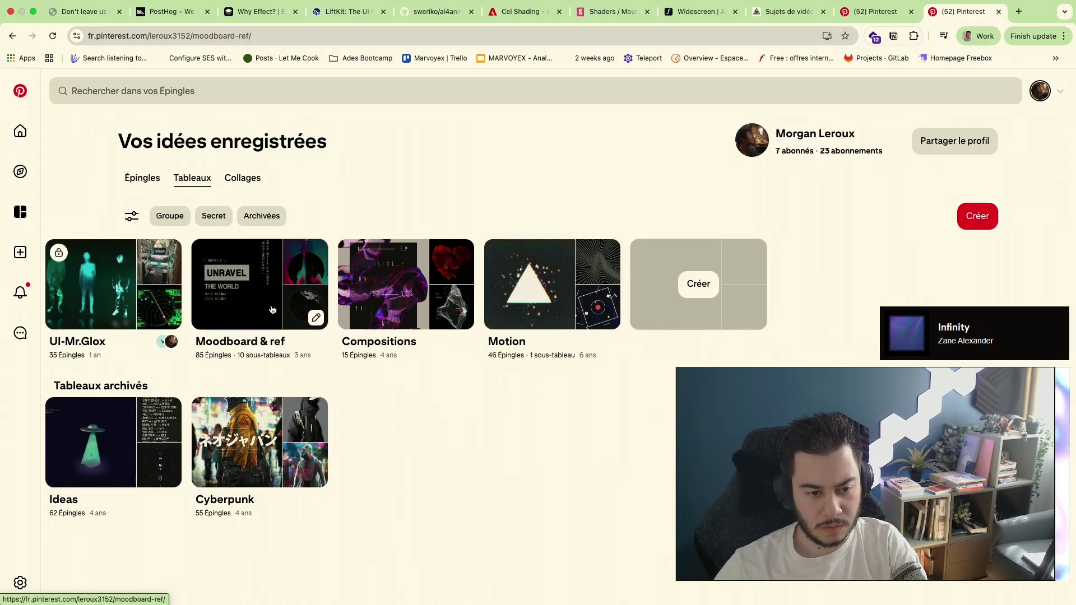
# Check the Références and Experiment example sub-boards of Moodboard & ref
pyautogui.click(348, 387)
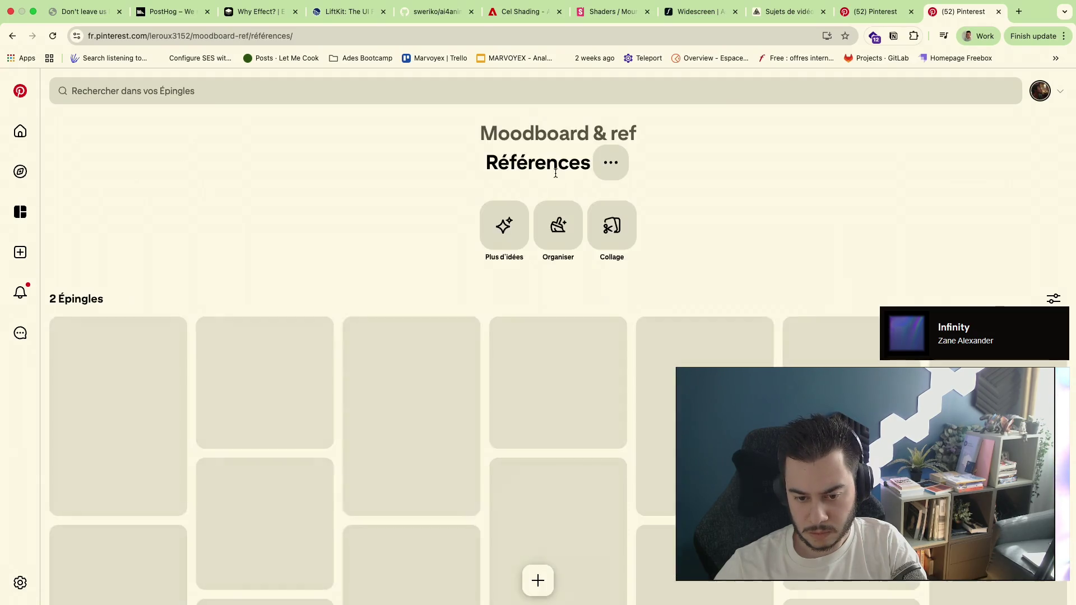
pyautogui.scroll(-2, 734, 242)
pyautogui.hotkey('alt', 'Left')
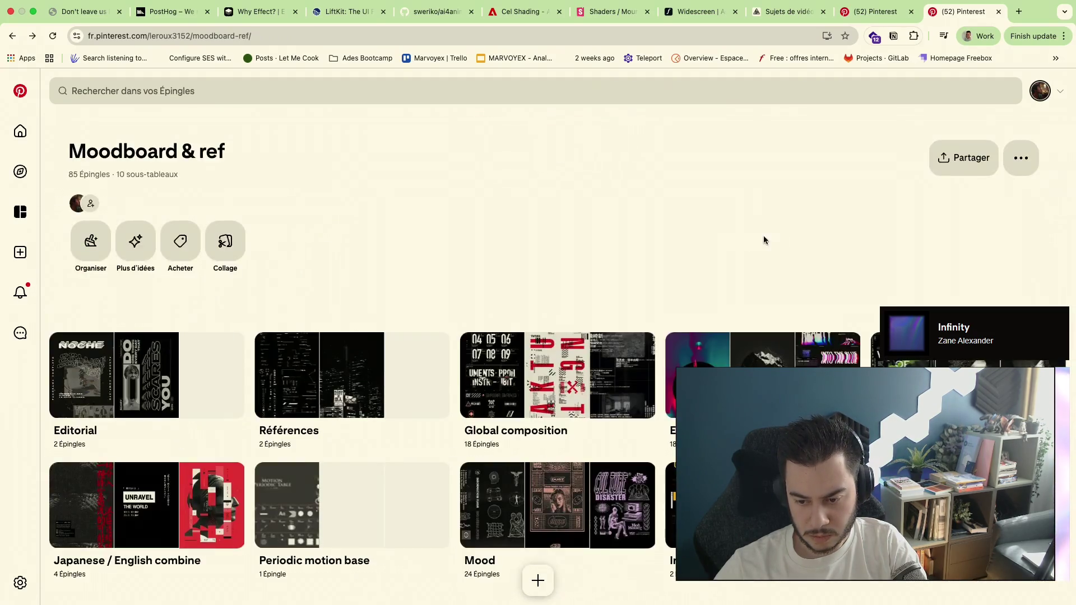
pyautogui.click(761, 379)
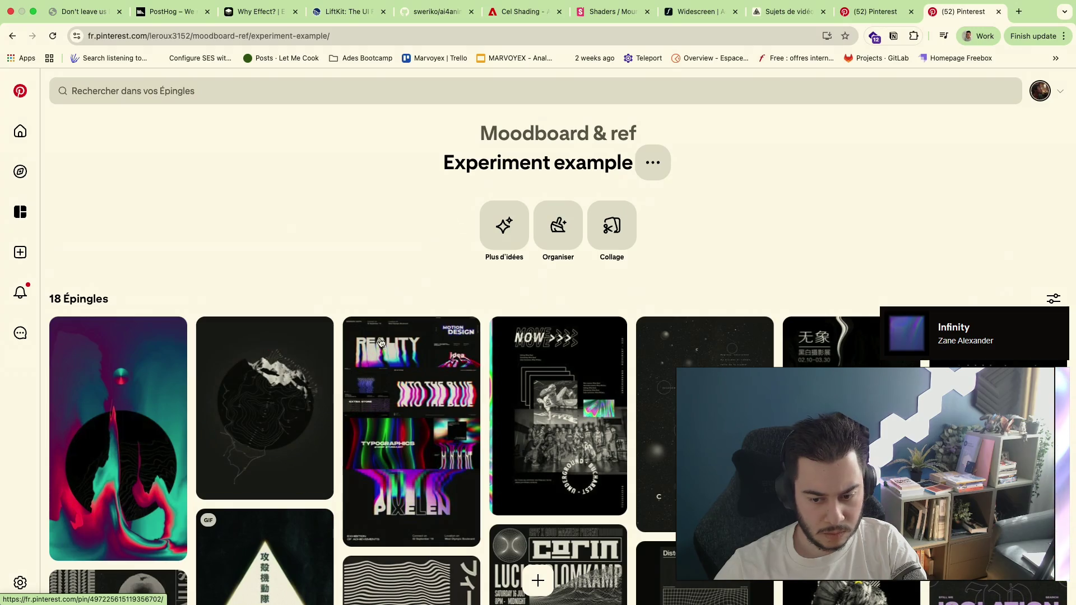
pyautogui.scroll(-3, 358, 373)
pyautogui.scroll(-3, 617, 548)
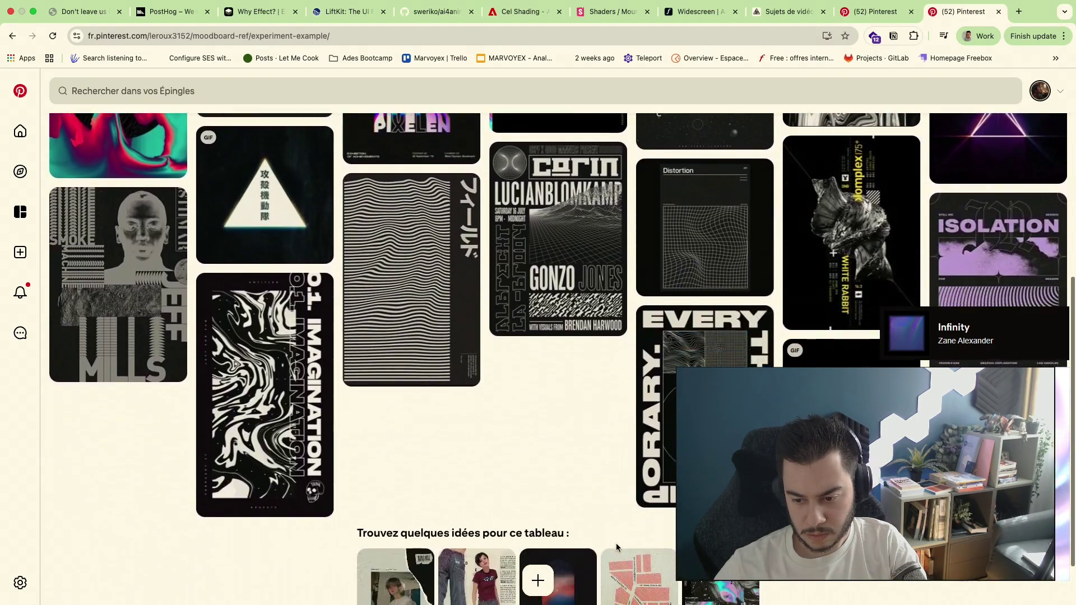
pyautogui.scroll(3, 617, 547)
pyautogui.press('super+bracketleft')
pyautogui.press('super+bracketleft')
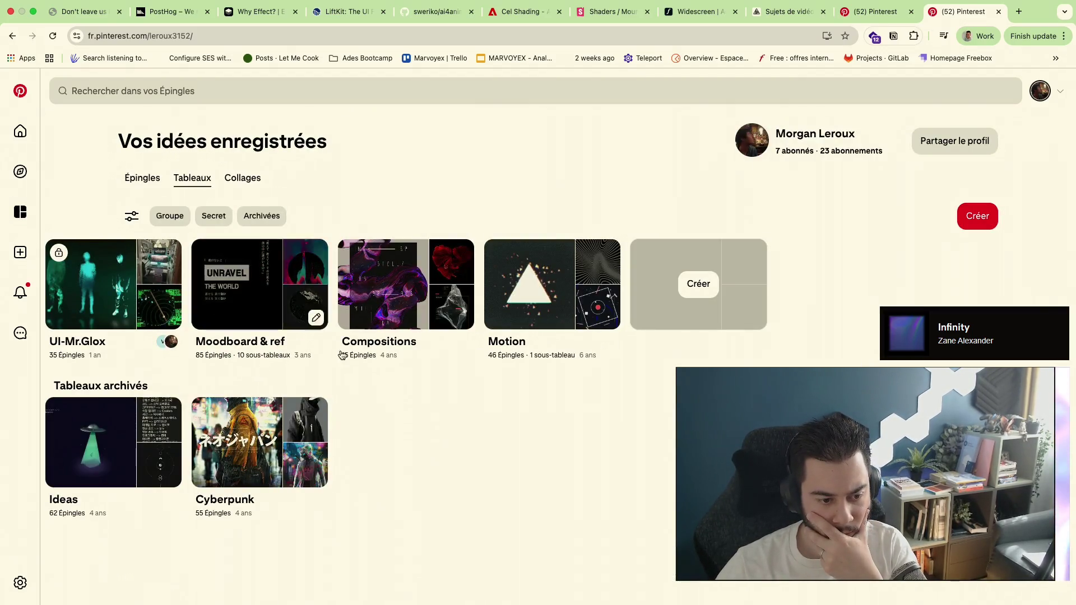
# Open the UI-Mr.Glox board and view a pin's Blade Runner 2049 source page, then close it
pyautogui.click(114, 286)
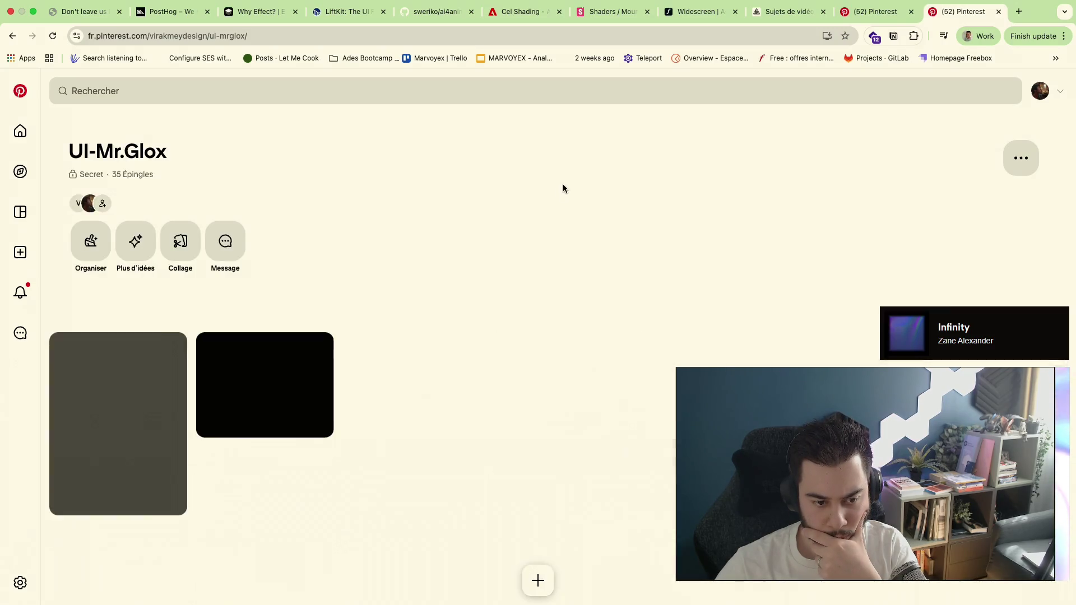
pyautogui.scroll(-3, 505, 290)
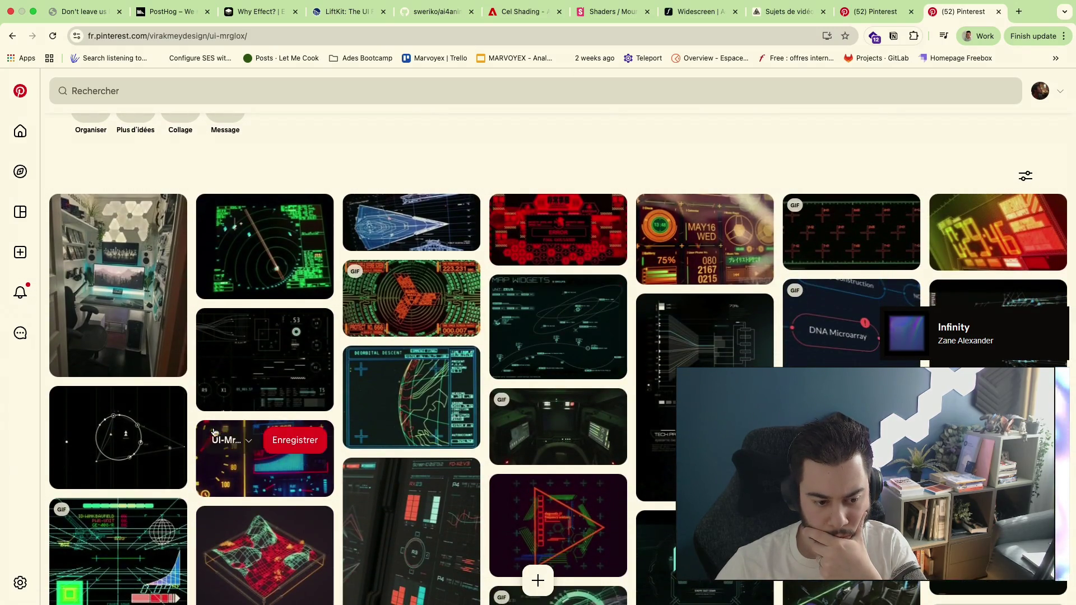
pyautogui.click(82, 481)
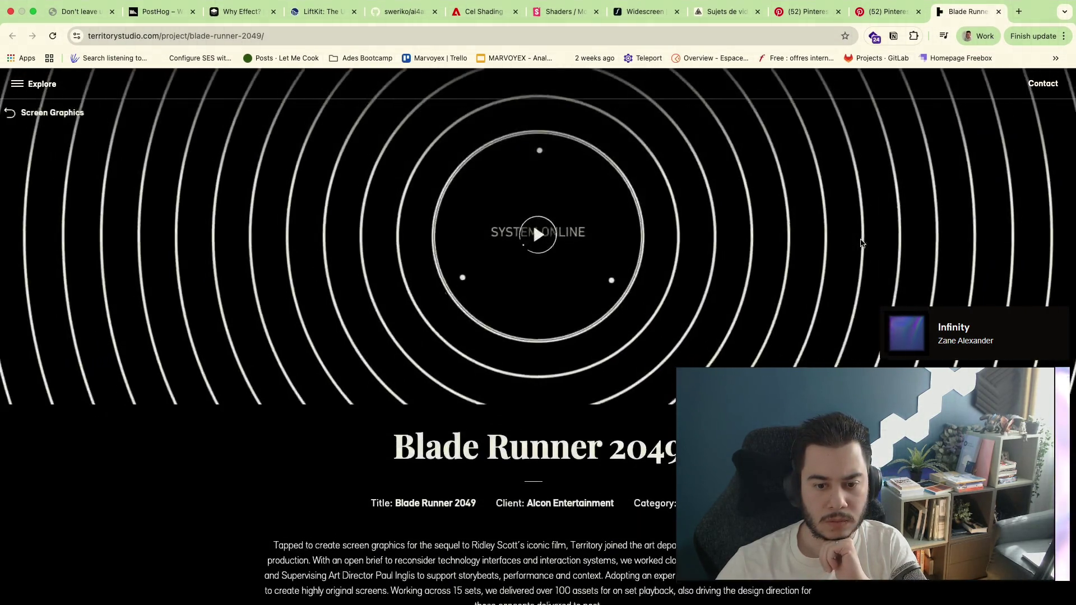
pyautogui.scroll(-5, 1015, 215)
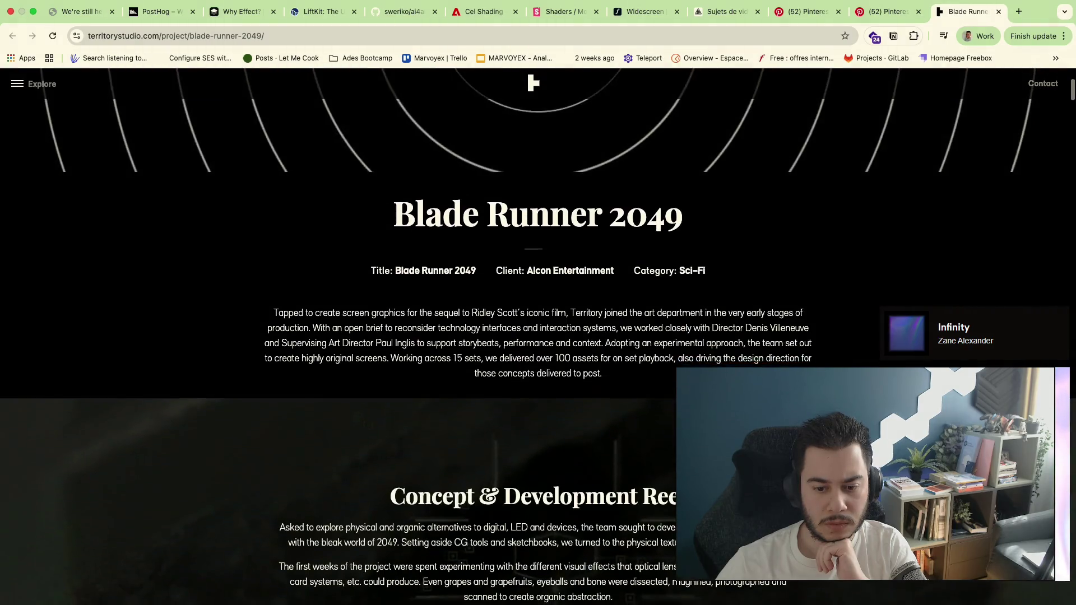
pyautogui.scroll(-5, 1015, 215)
pyautogui.scroll(-3, 1015, 216)
pyautogui.scroll(2, 1009, 210)
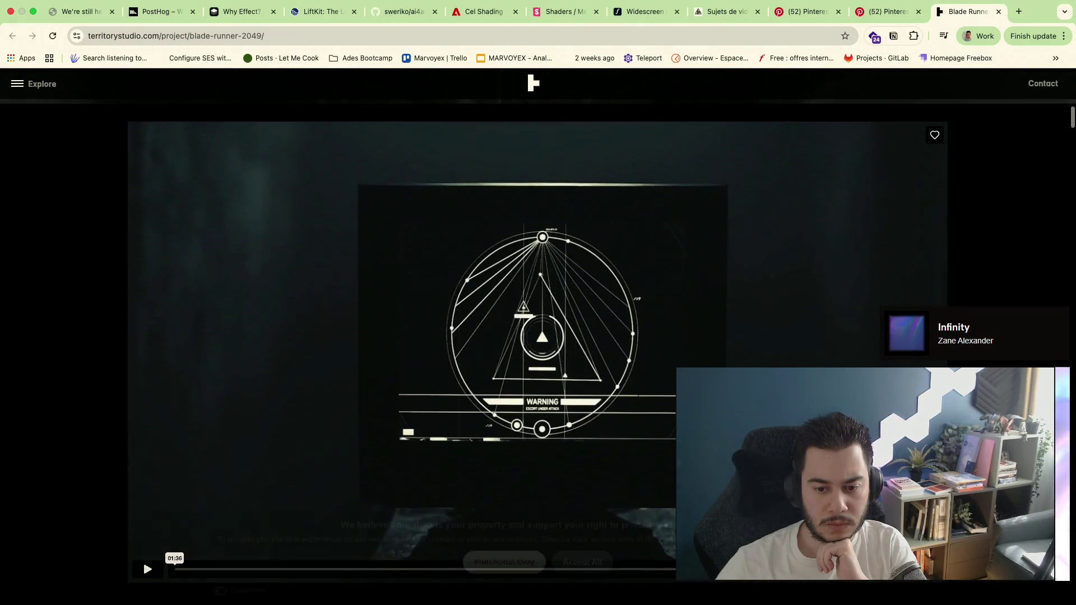
pyautogui.click(1000, 12)
pyautogui.scroll(-2, 706, 252)
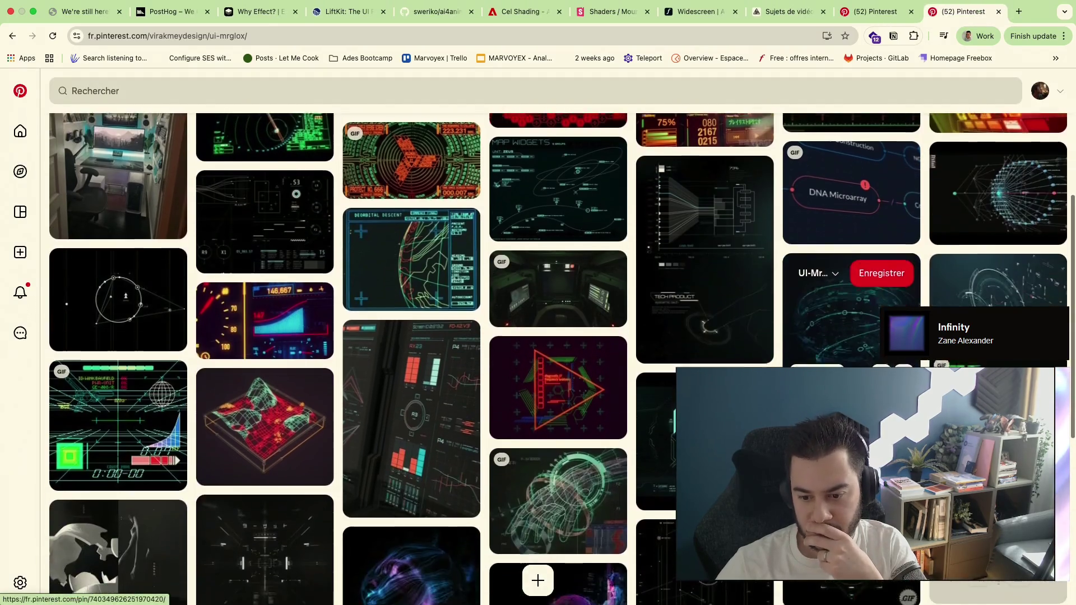
pyautogui.scroll(-2, 538, 360)
pyautogui.scroll(1, 538, 359)
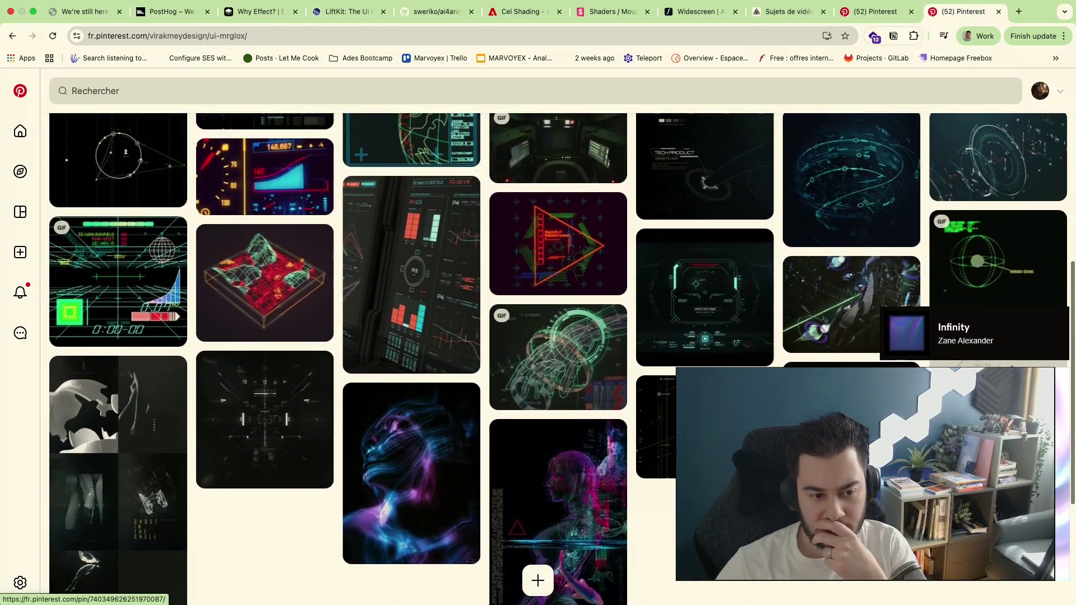
pyautogui.scroll(1, 538, 359)
pyautogui.scroll(1, 538, 358)
pyautogui.scroll(2, 538, 359)
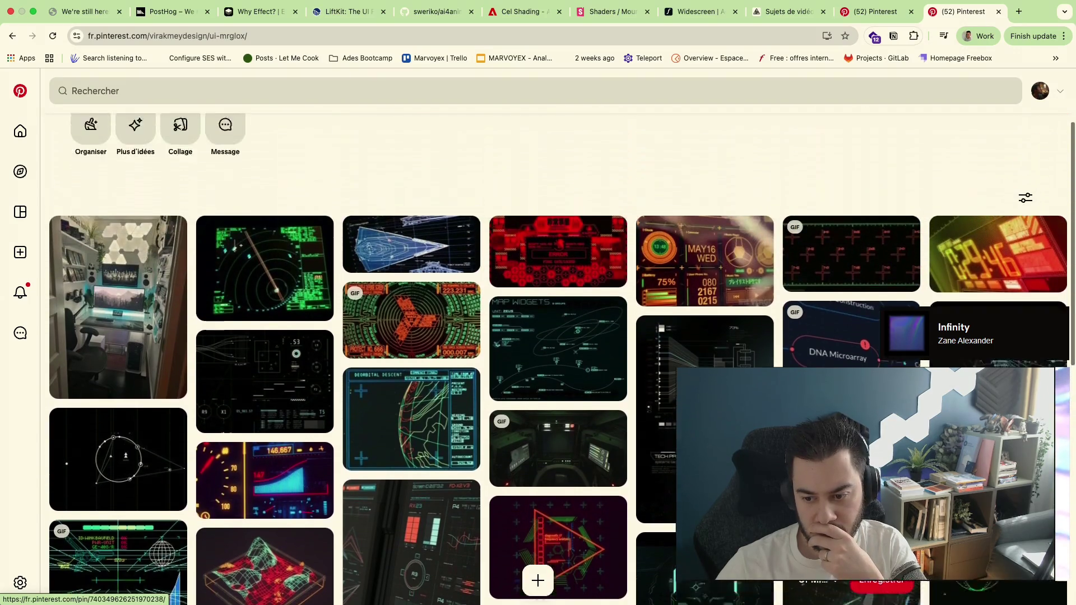
pyautogui.scroll(1, 538, 360)
pyautogui.scroll(1, 539, 359)
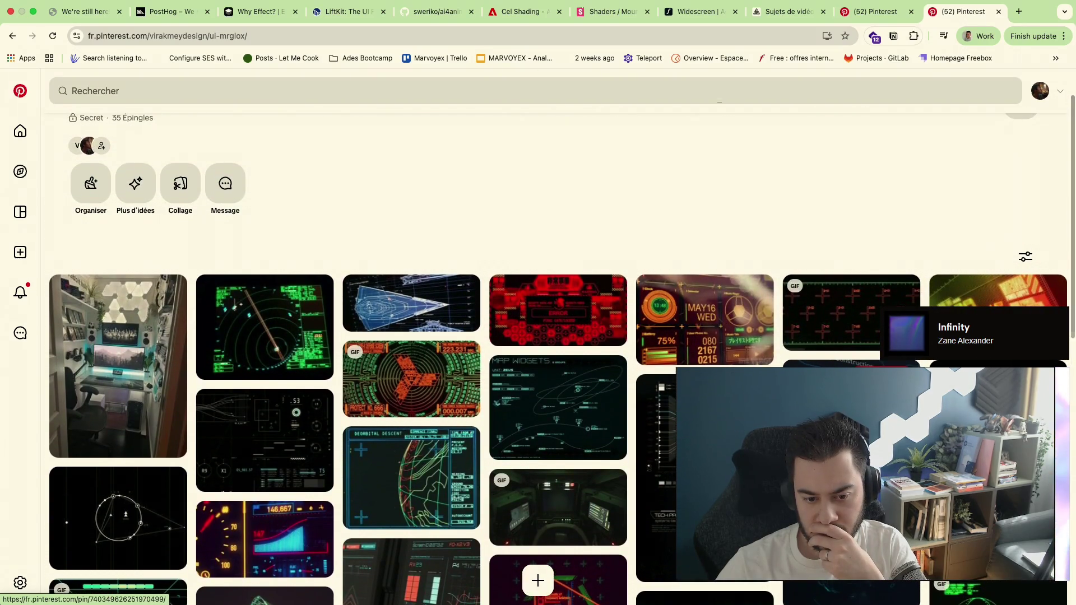
pyautogui.scroll(-1, 539, 359)
pyautogui.scroll(-4, 538, 359)
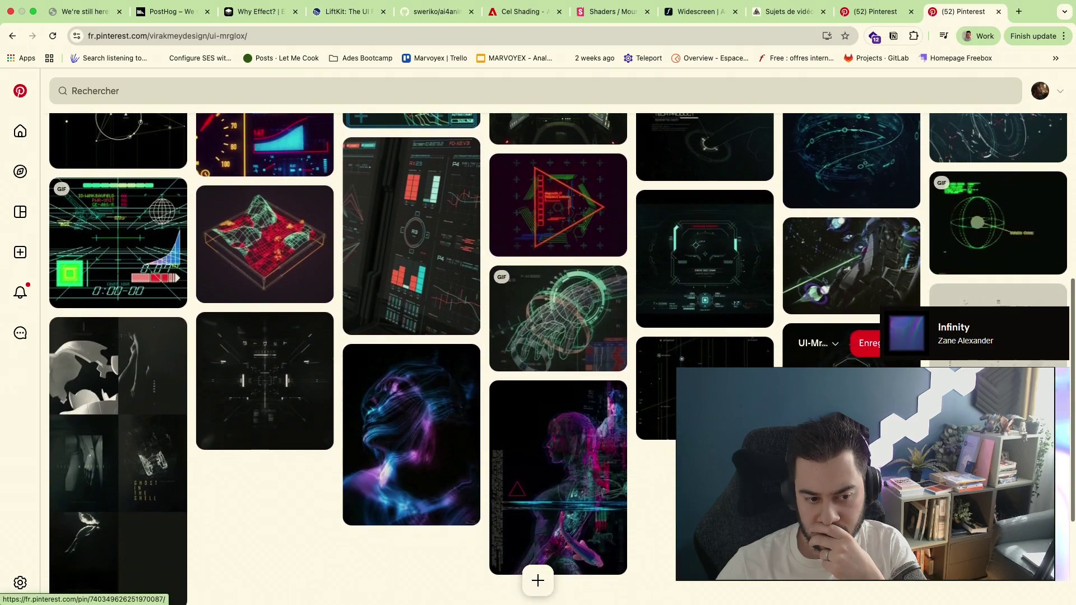
pyautogui.scroll(-1, 539, 360)
pyautogui.scroll(-2, 539, 359)
pyautogui.scroll(-1, 539, 359)
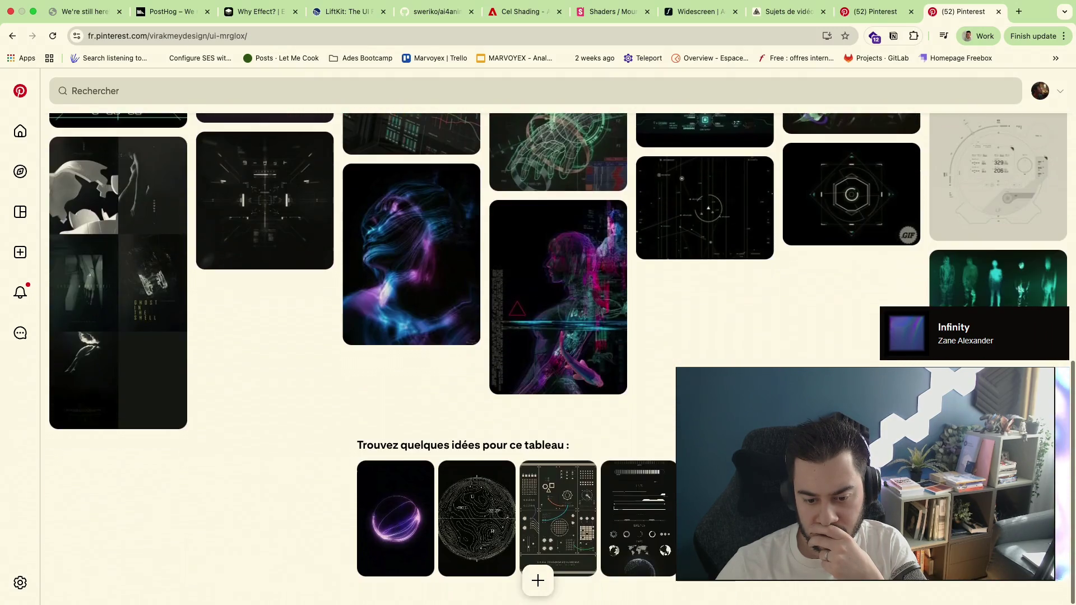
# Reopen the UI-Mr.Glox board from saved boards and show its 'Plus d'idées' suggestions
pyautogui.press('super+bracketleft')
pyautogui.moveTo(112, 442)
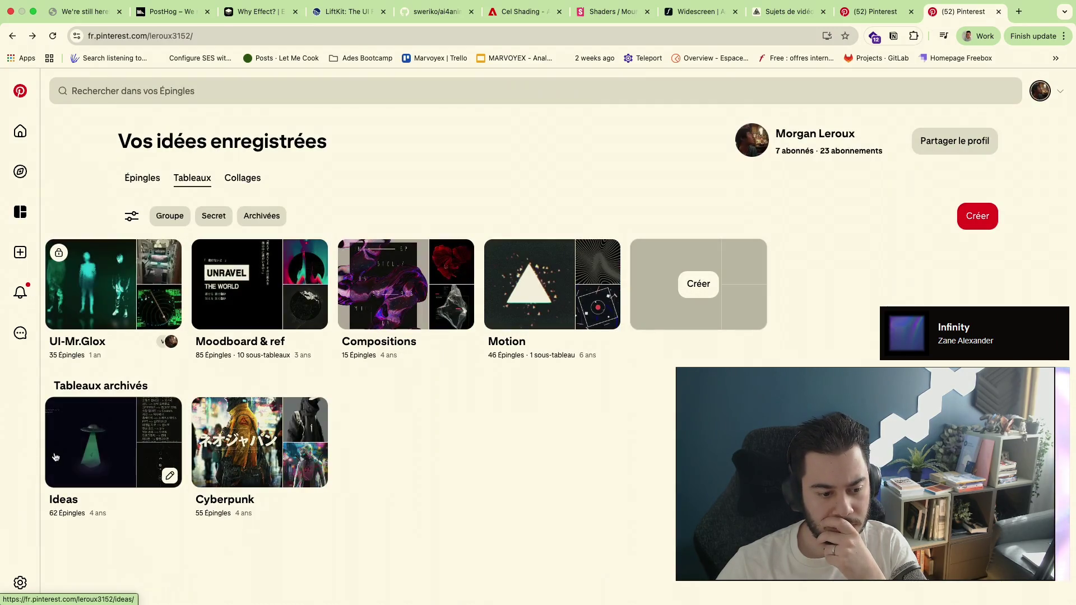
pyautogui.click(159, 318)
pyautogui.scroll(-5, 599, 387)
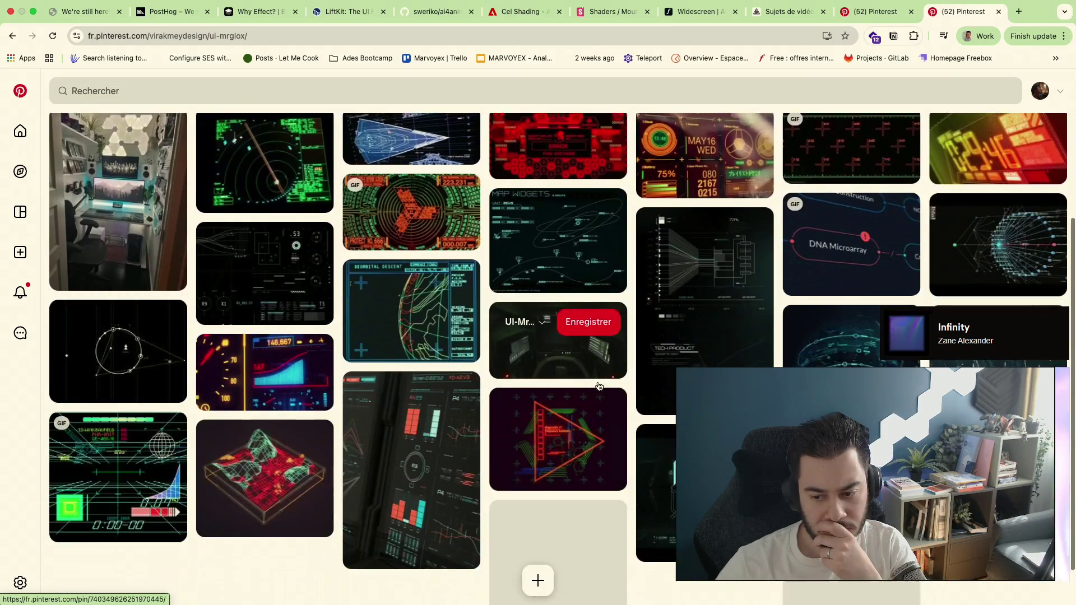
pyautogui.scroll(-3, 593, 394)
pyautogui.scroll(-3, 593, 394)
pyautogui.scroll(-3, 593, 394)
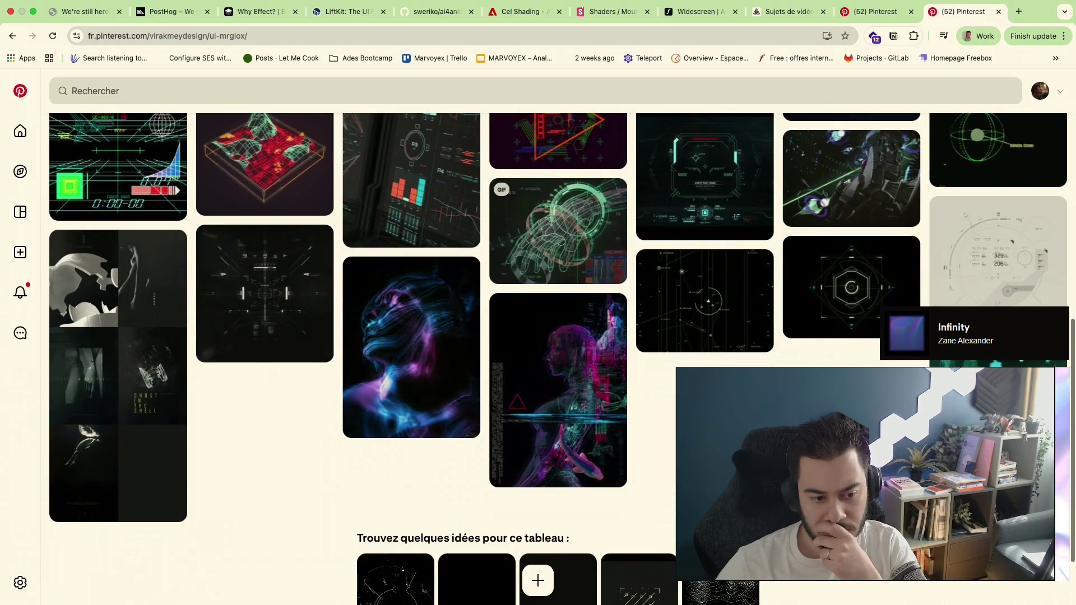
pyautogui.scroll(-2, 593, 393)
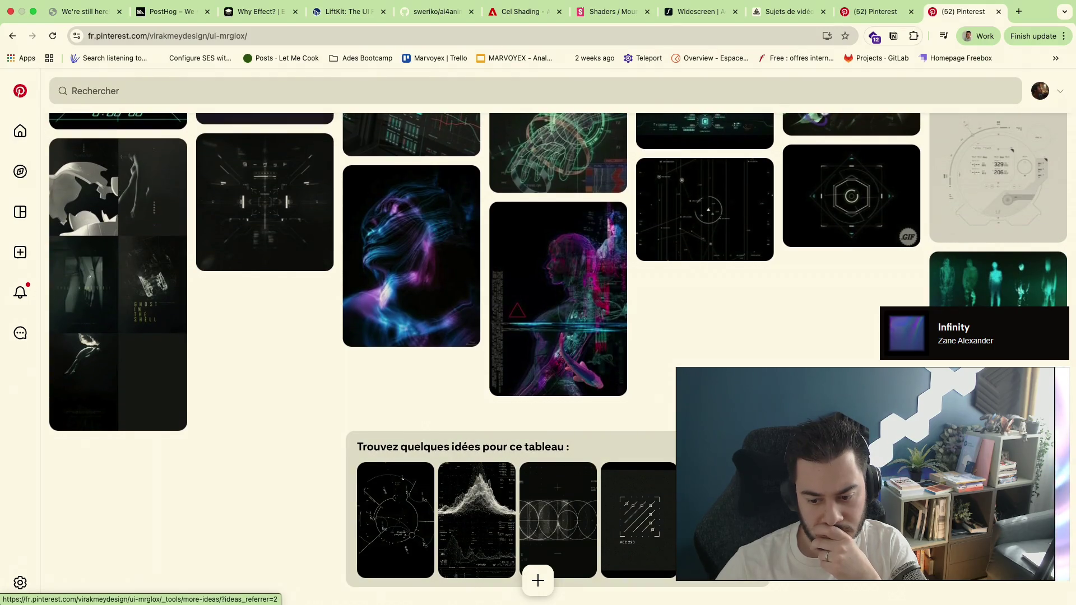
pyautogui.click(592, 454)
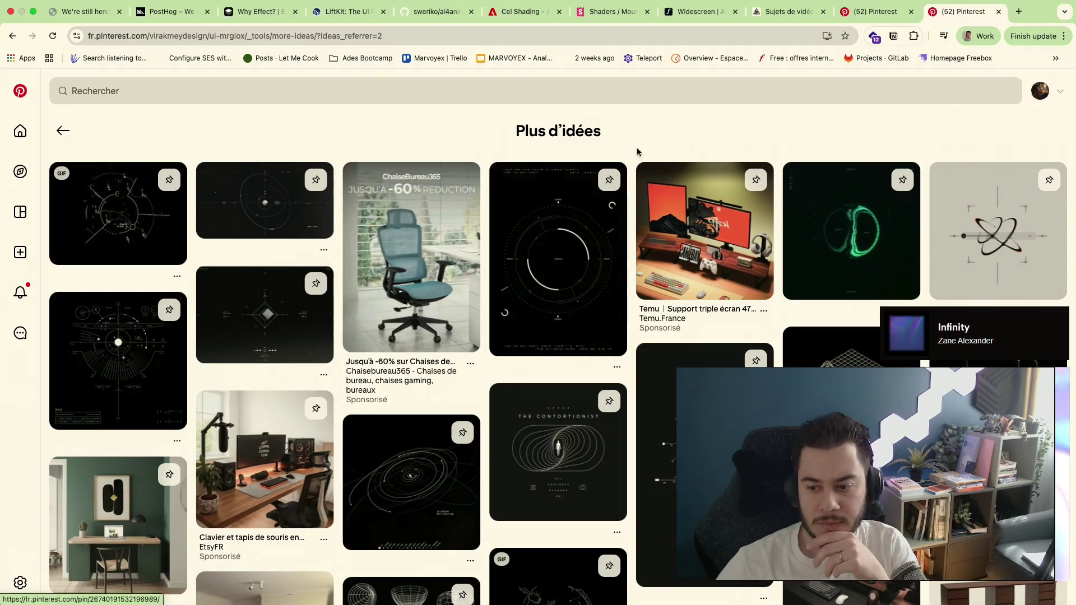
pyautogui.scroll(-3, 698, 134)
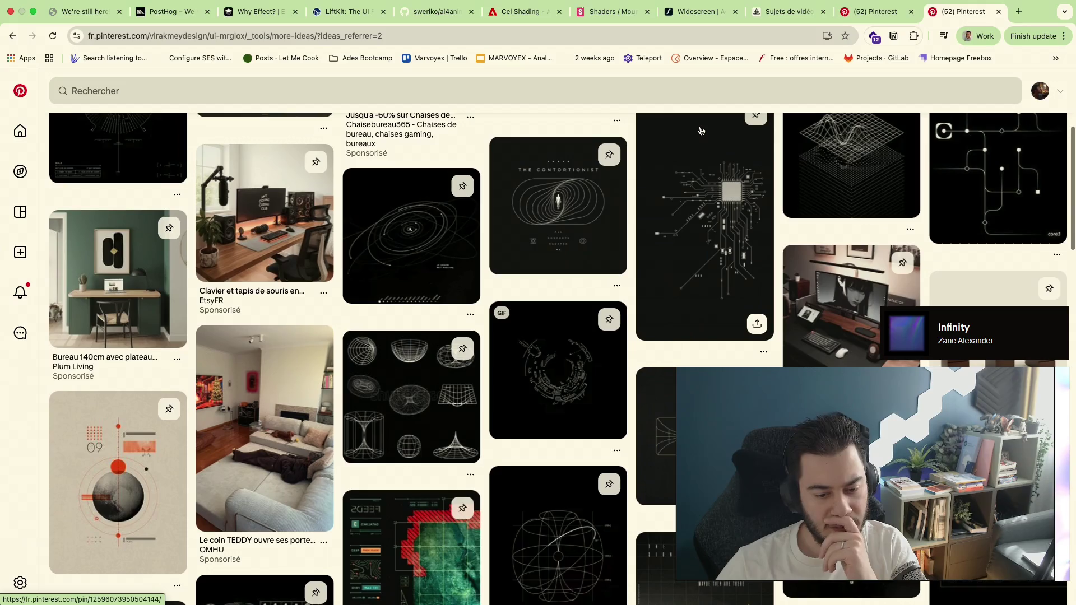
# Go back through the UI-Mr.Glox board to the saved boards overview
pyautogui.press('super+bracketleft')
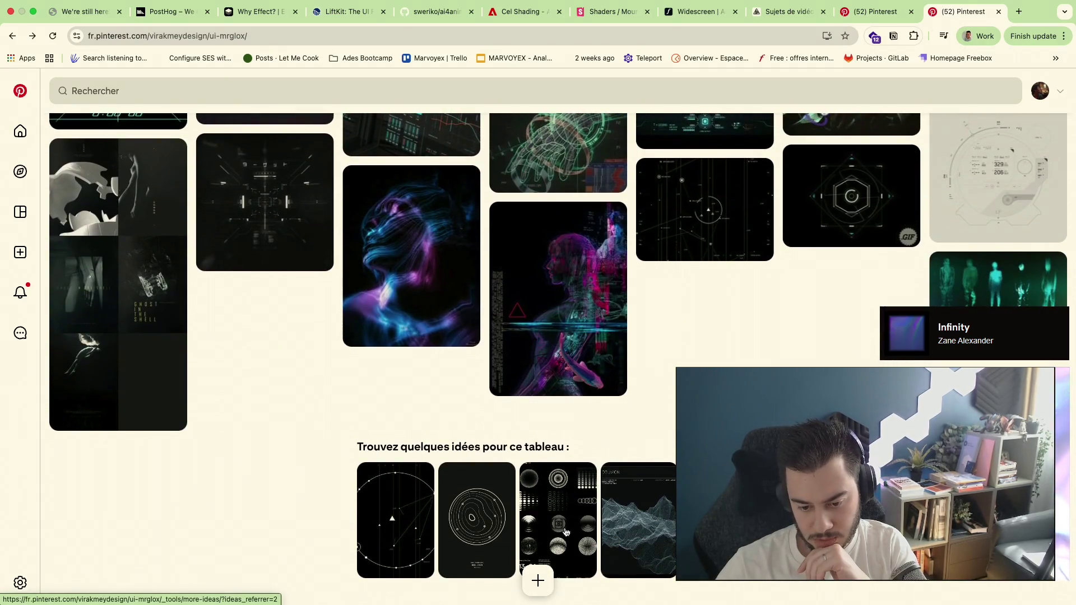
pyautogui.press('super+bracketleft')
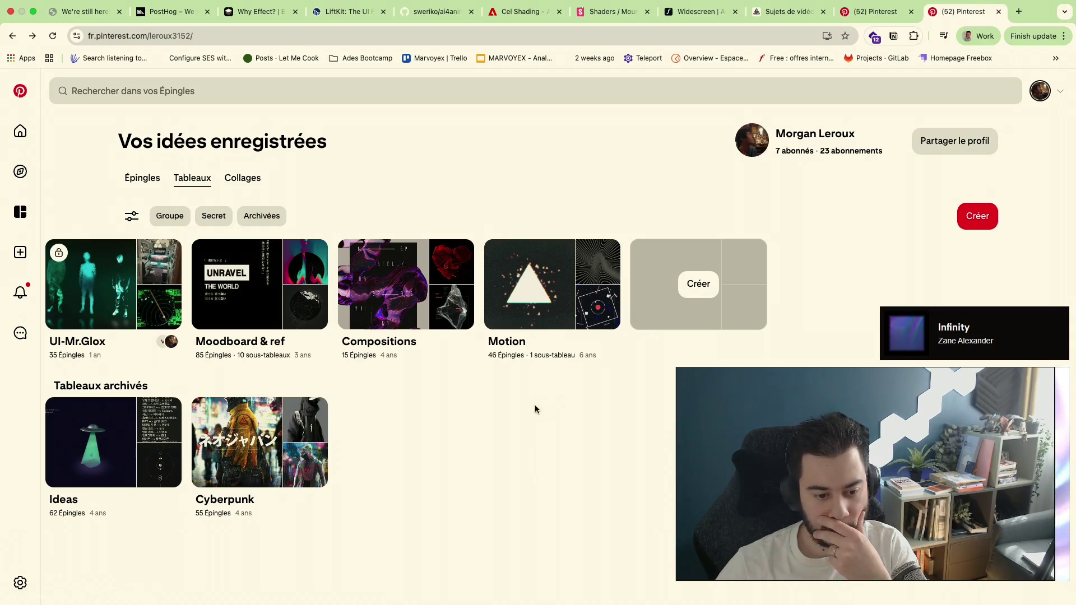
pyautogui.click(255, 460)
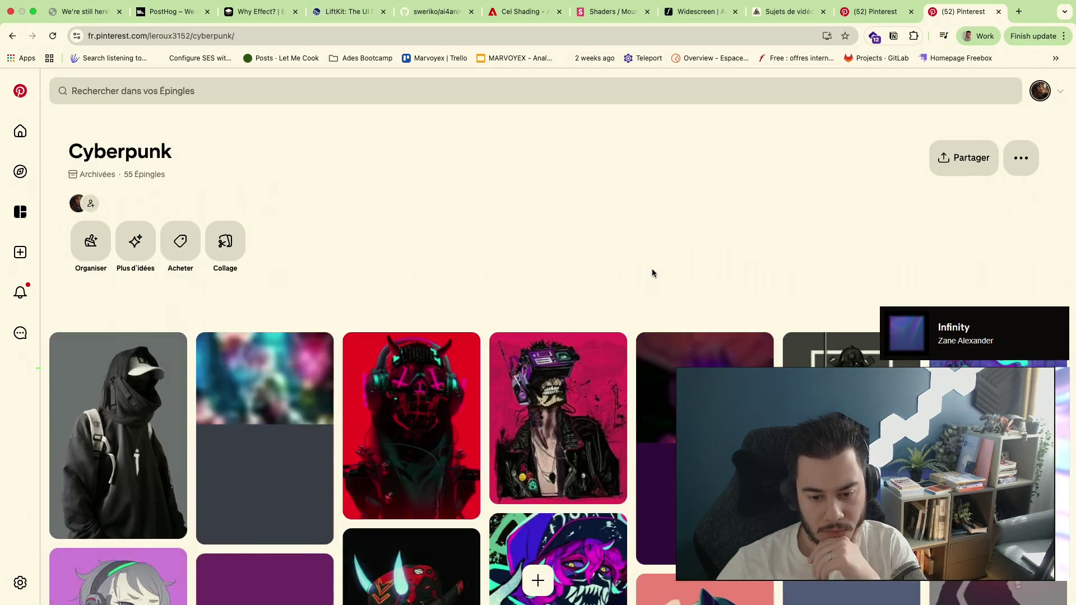
pyautogui.scroll(-5, 652, 268)
pyautogui.scroll(-3, 653, 273)
pyautogui.scroll(-5, 653, 273)
pyautogui.scroll(-3, 654, 274)
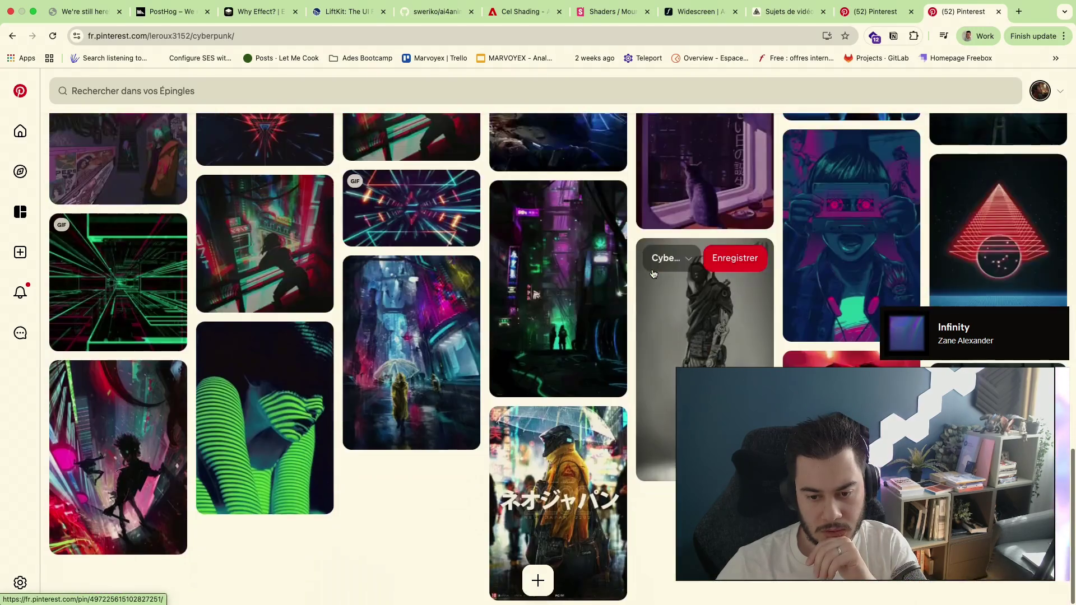
pyautogui.scroll(1, 653, 273)
pyautogui.scroll(2, 653, 275)
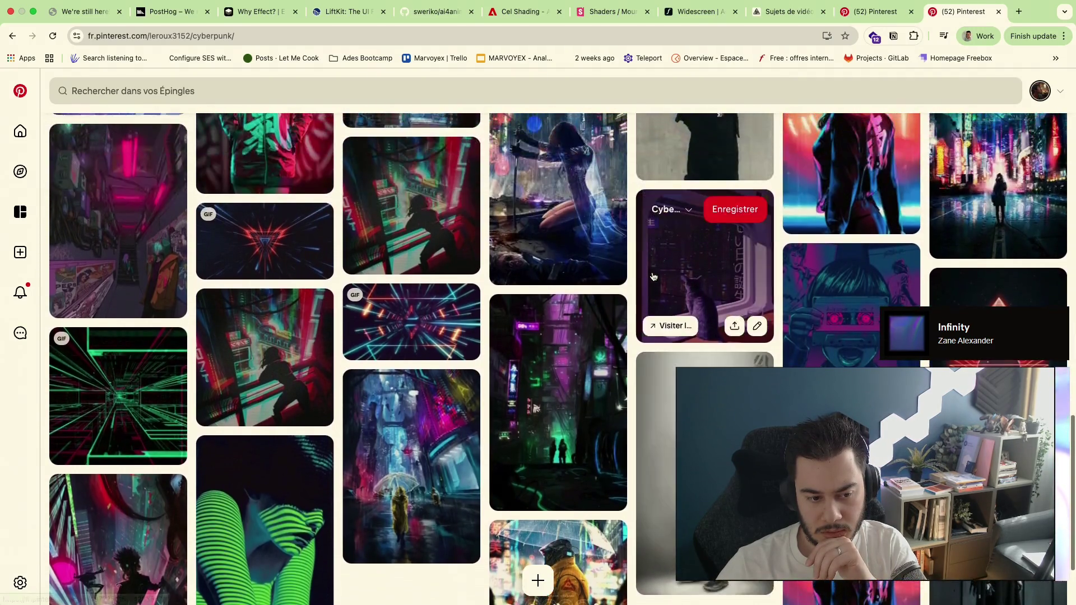
pyautogui.scroll(2, 720, 194)
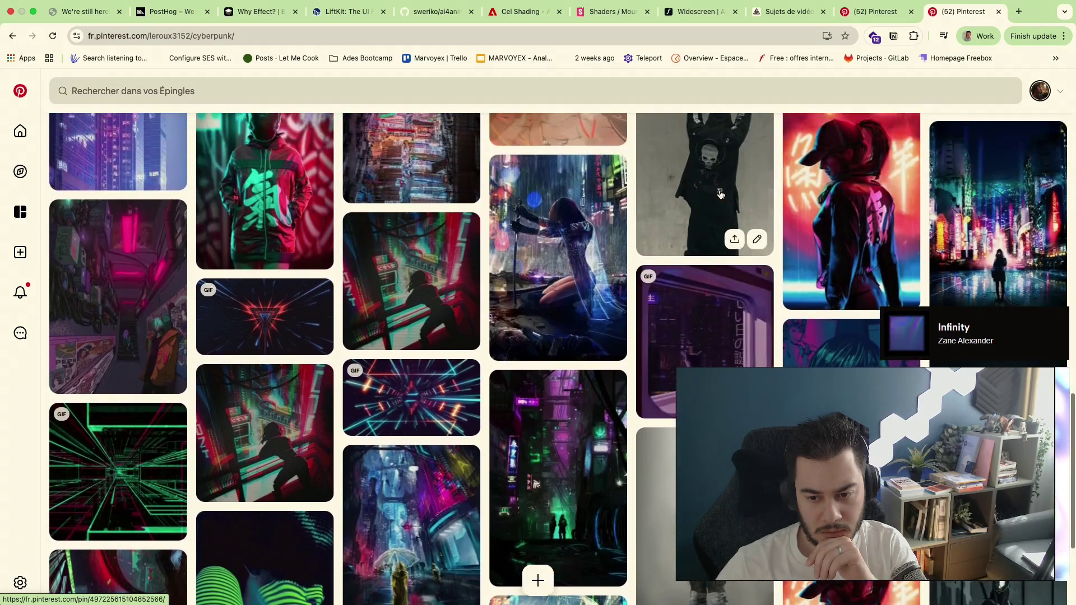
pyautogui.scroll(3, 720, 194)
pyautogui.scroll(5, 720, 195)
pyautogui.scroll(5, 720, 195)
pyautogui.scroll(3, 721, 194)
pyautogui.scroll(3, 720, 195)
pyautogui.scroll(5, 719, 195)
pyautogui.press('super+bracketleft')
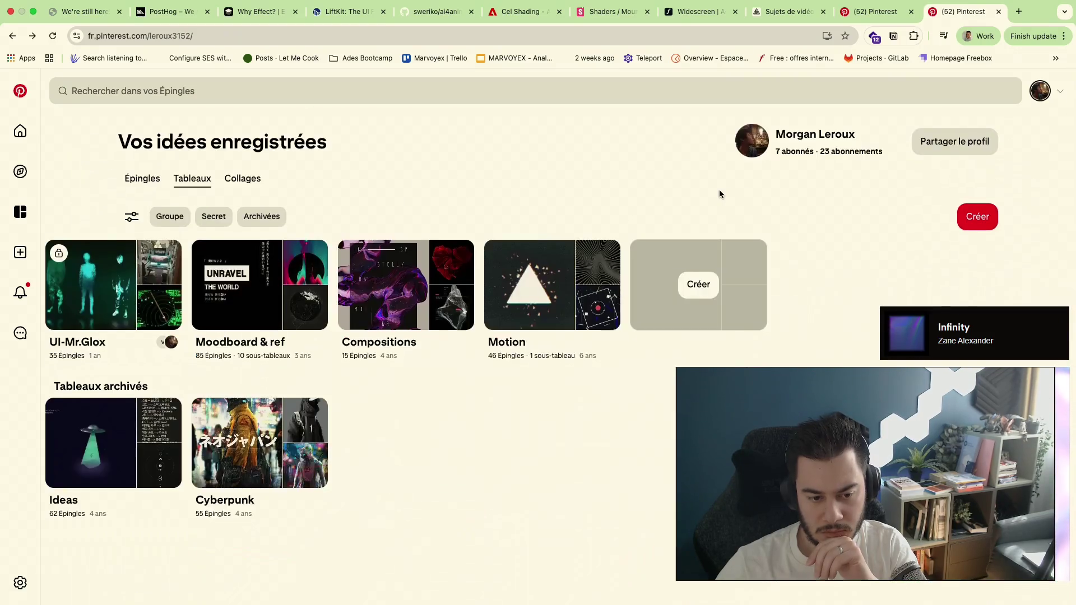
pyautogui.click(91, 456)
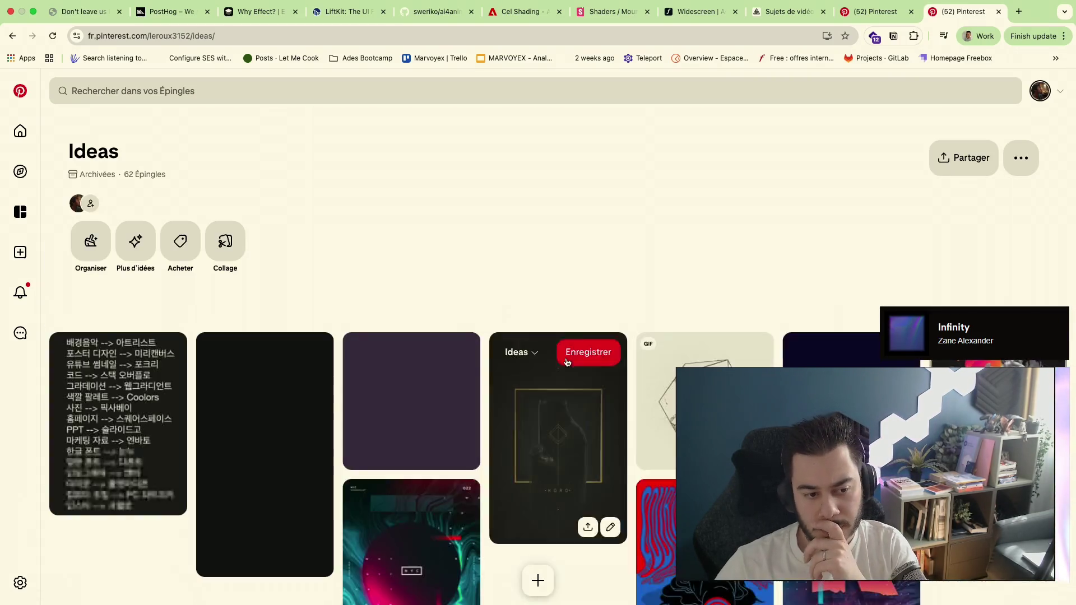
pyautogui.scroll(-2, 546, 266)
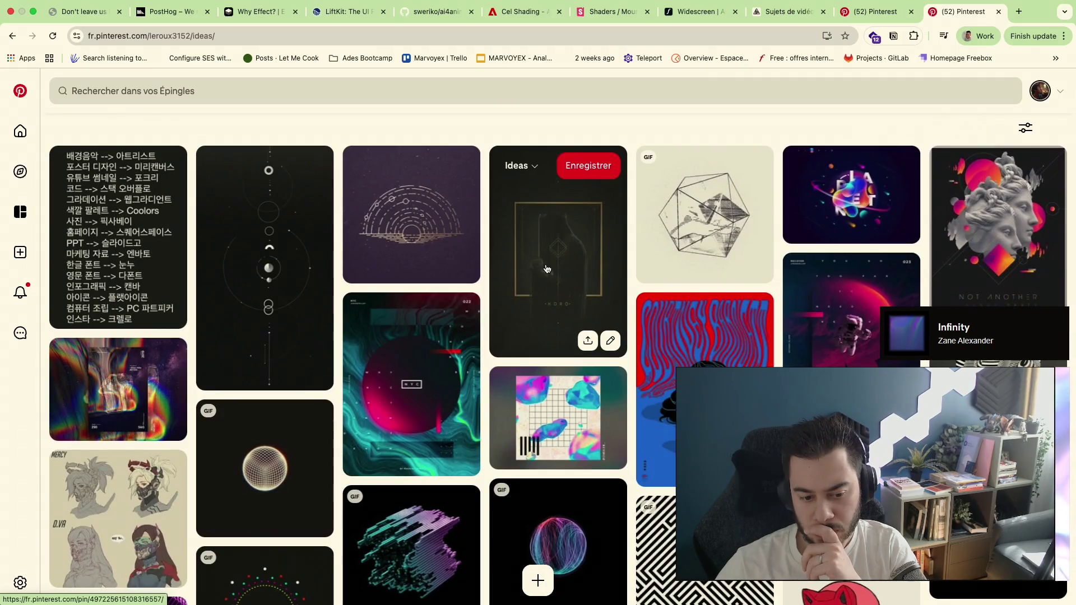
pyautogui.scroll(-1, 546, 268)
pyautogui.scroll(-3, 546, 268)
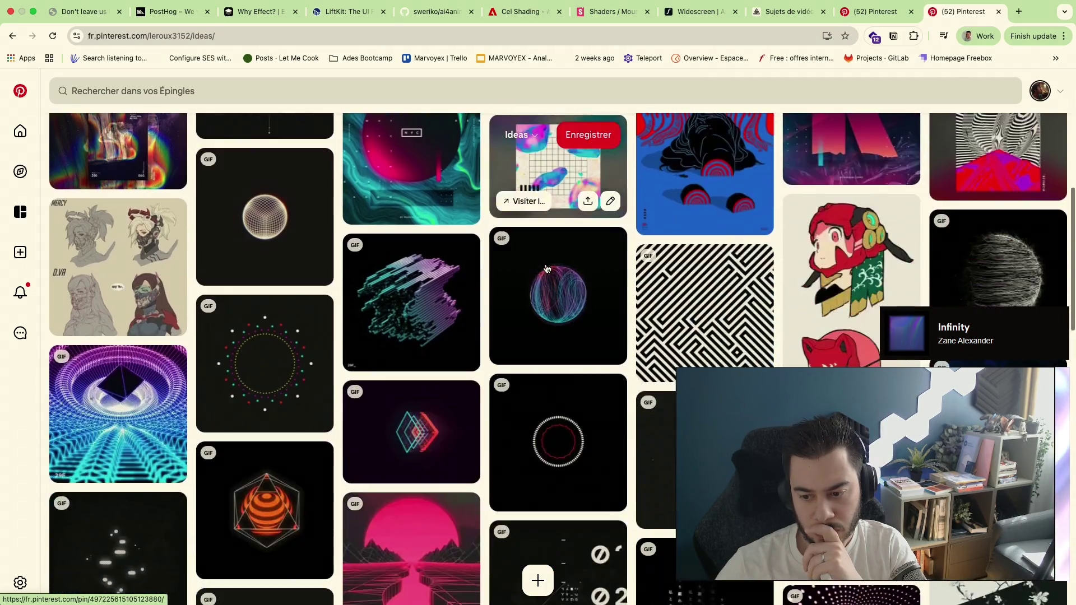
pyautogui.scroll(-3, 546, 268)
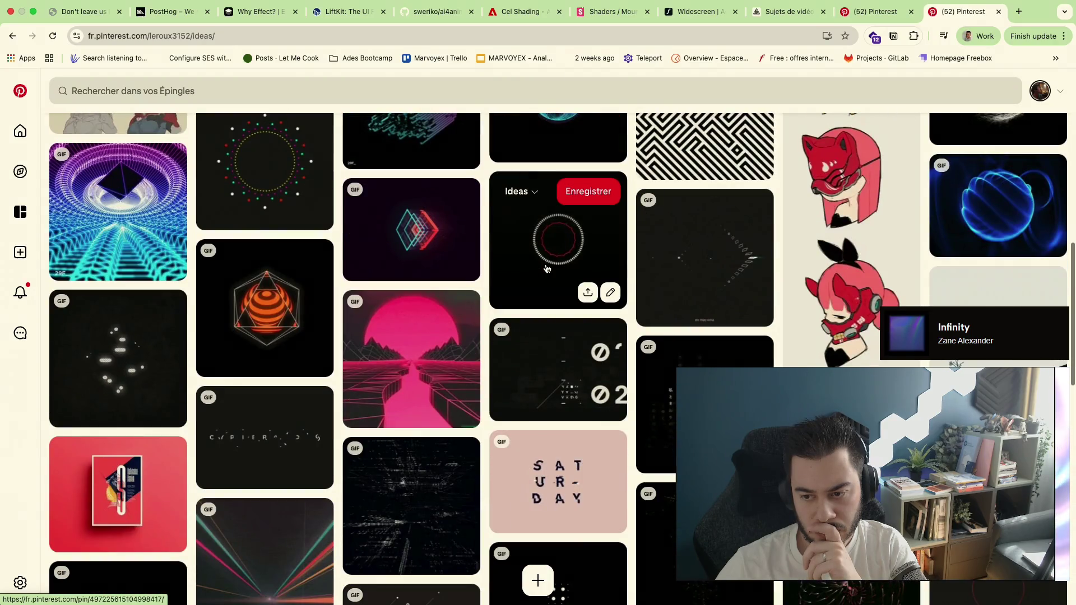
pyautogui.scroll(-1, 546, 269)
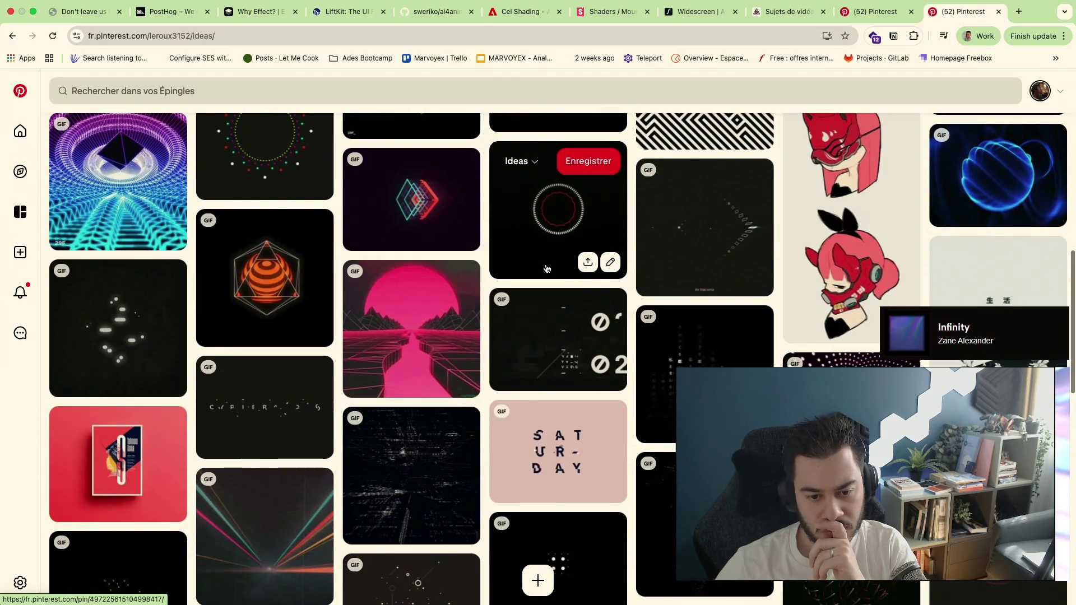
pyautogui.scroll(-3, 393, 476)
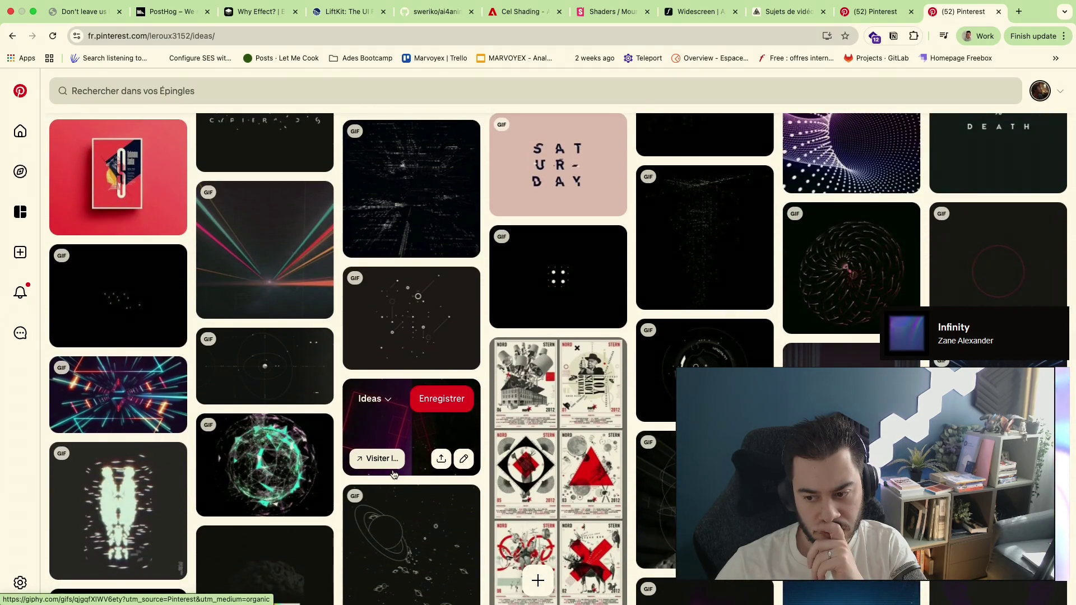
pyautogui.scroll(-3, 393, 474)
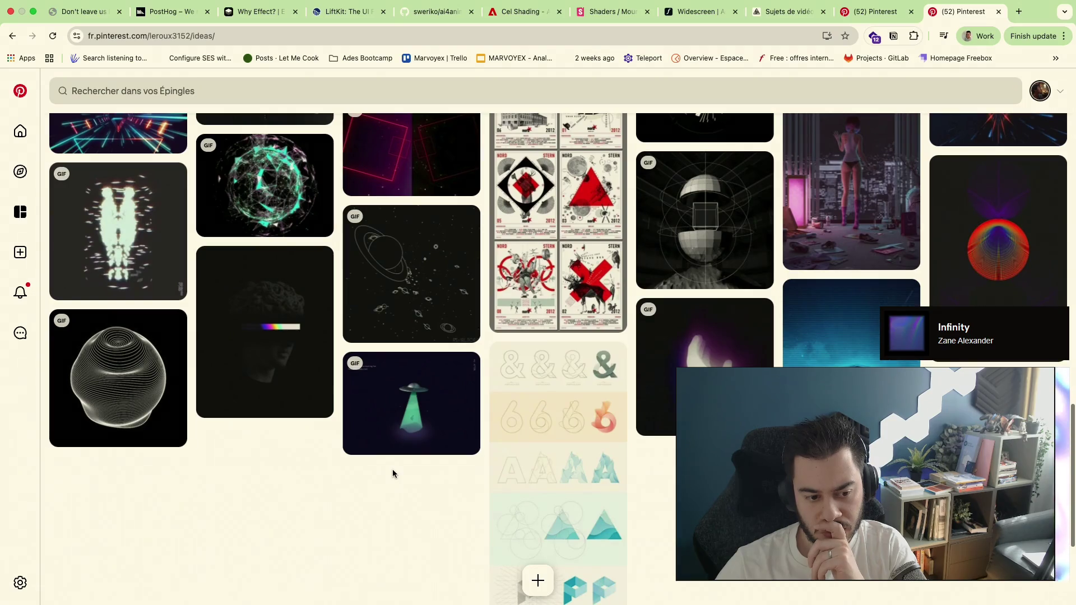
pyautogui.moveTo(118, 378)
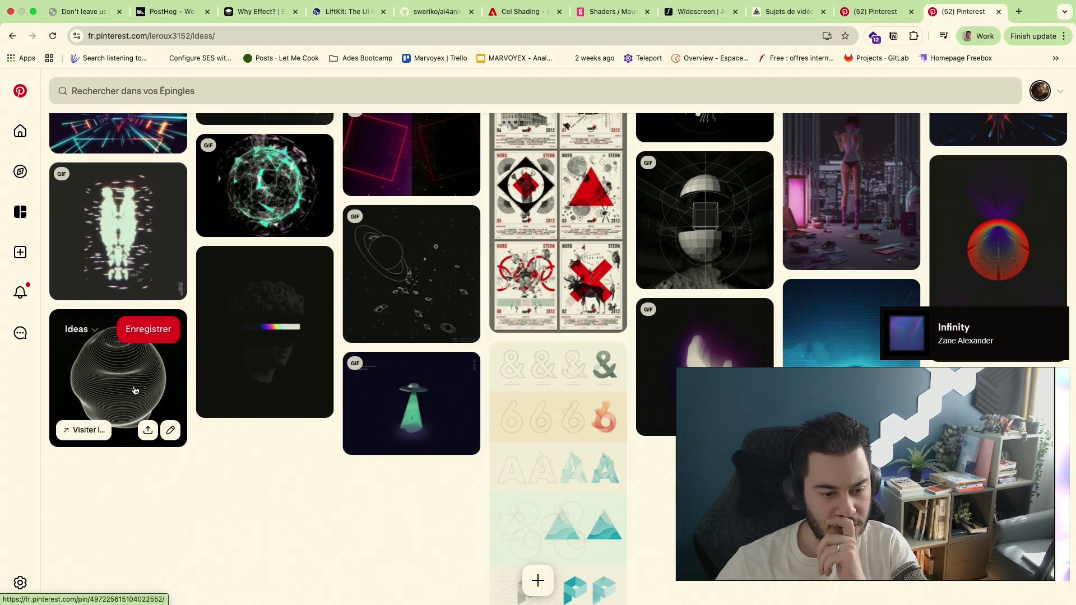
# Open the wireframe blob pin in a new tab and switch to it
pyautogui.rightClick(135, 391)
pyautogui.click(199, 398)
pyautogui.scroll(2, 616, 367)
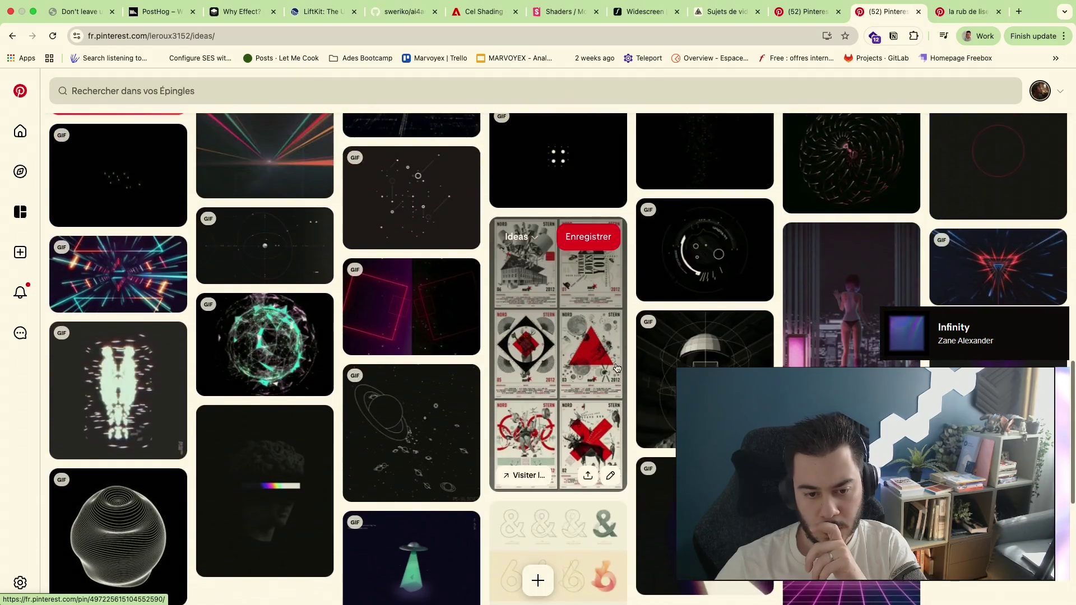
pyautogui.scroll(1, 617, 367)
pyautogui.scroll(1, 616, 367)
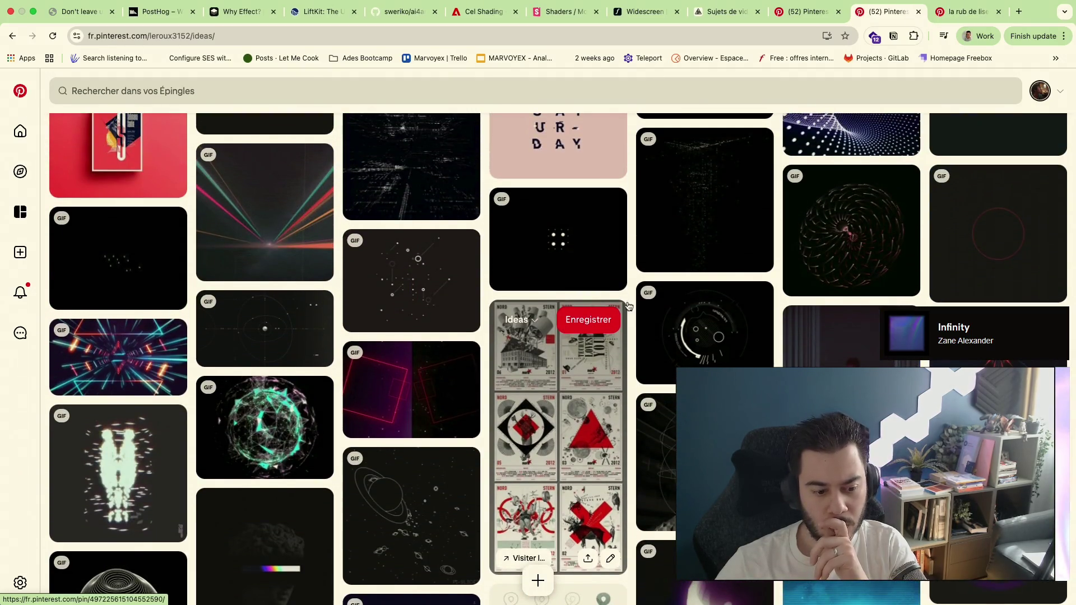
pyautogui.click(968, 11)
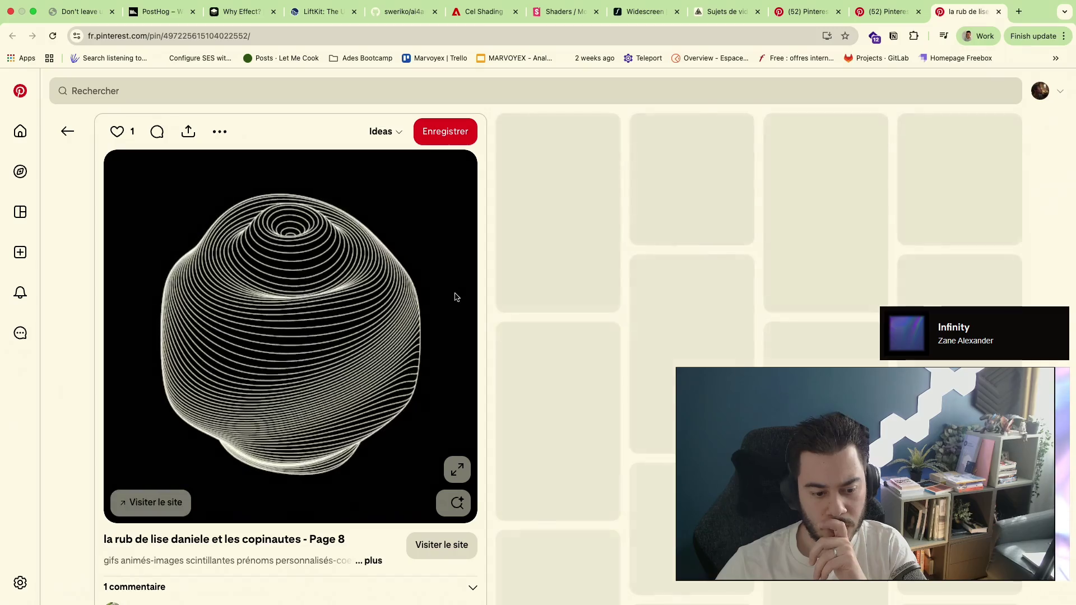
pyautogui.scroll(-3, 824, 253)
pyautogui.scroll(-1, 824, 252)
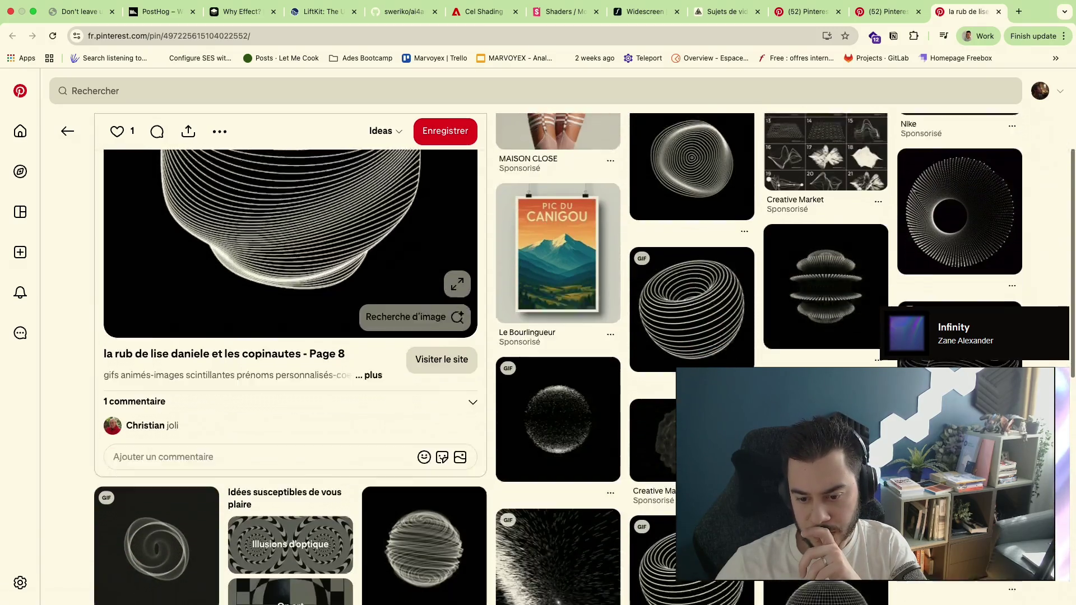
pyautogui.scroll(-1, 824, 252)
pyautogui.scroll(-2, 824, 253)
pyautogui.scroll(-2, 825, 252)
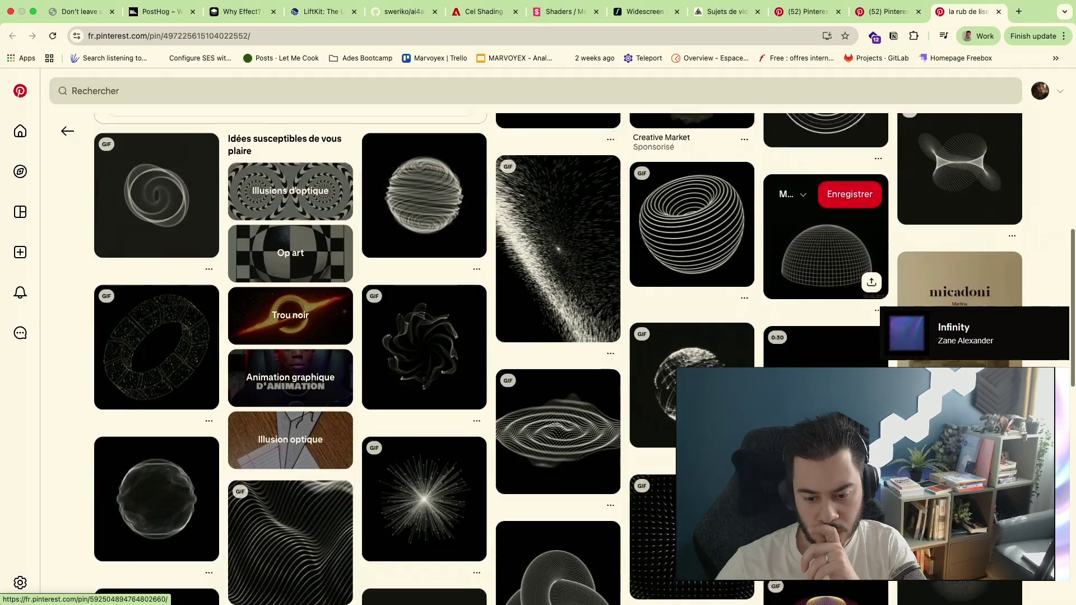
pyautogui.scroll(-1, 824, 303)
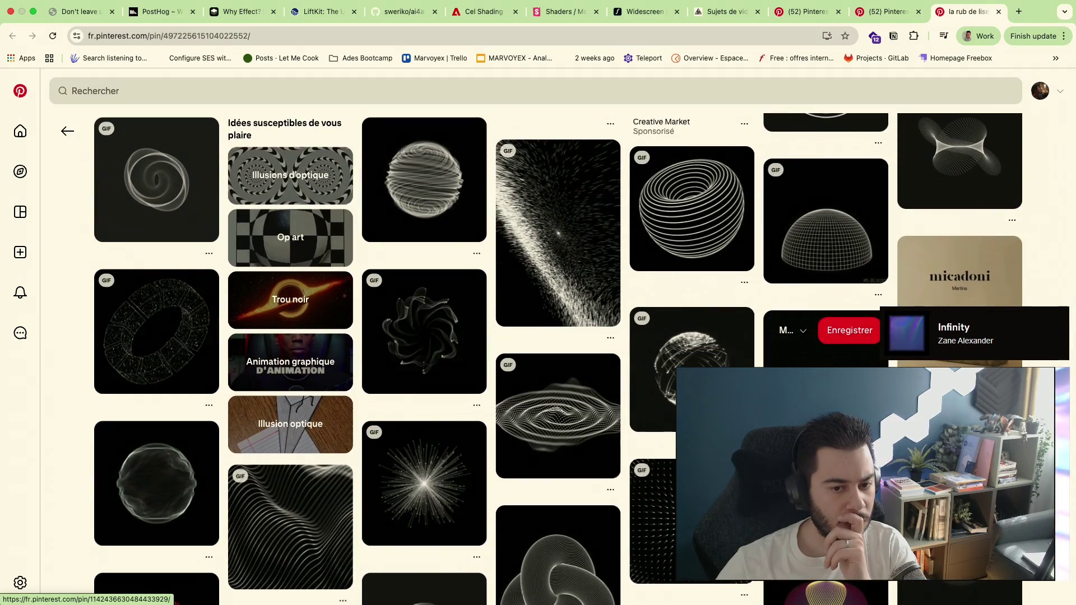
pyautogui.scroll(-2, 824, 303)
pyautogui.scroll(-2, 824, 303)
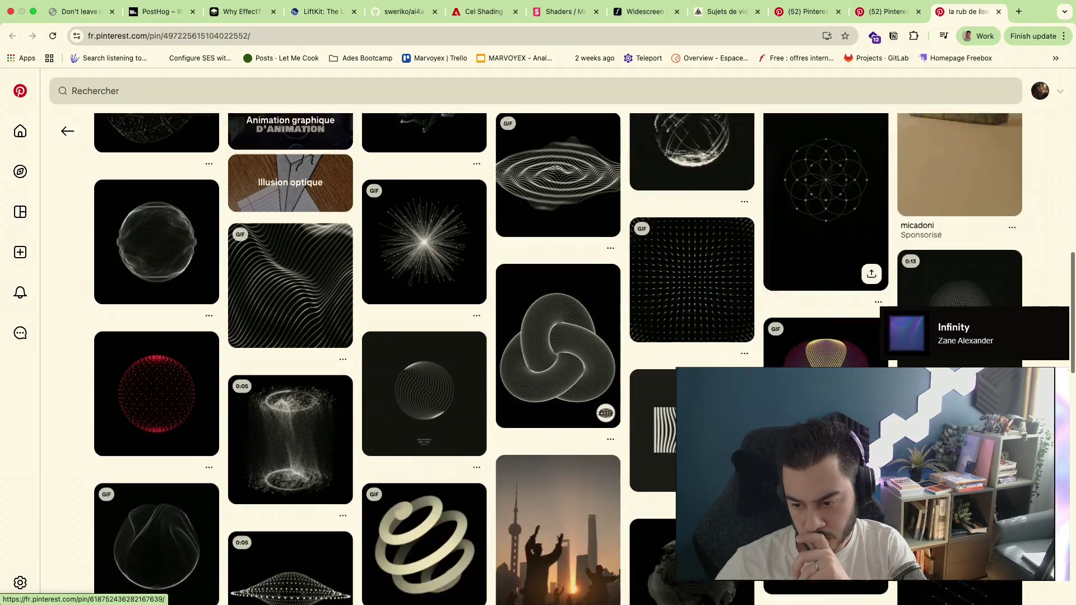
pyautogui.scroll(-1, 825, 303)
pyautogui.scroll(-4, 824, 336)
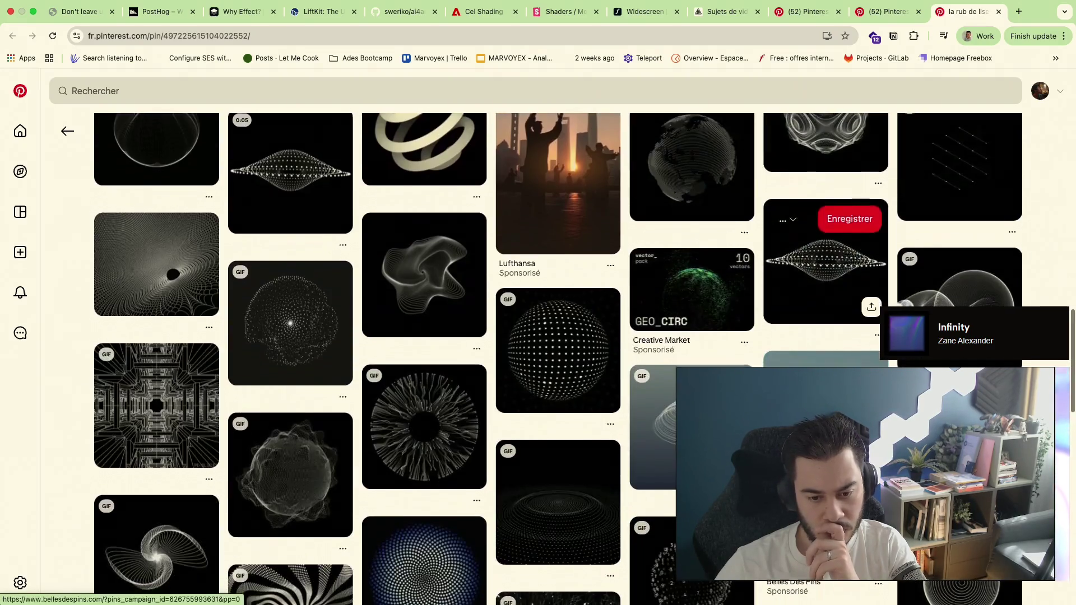
pyautogui.scroll(-3, 824, 336)
pyautogui.scroll(-2, 825, 336)
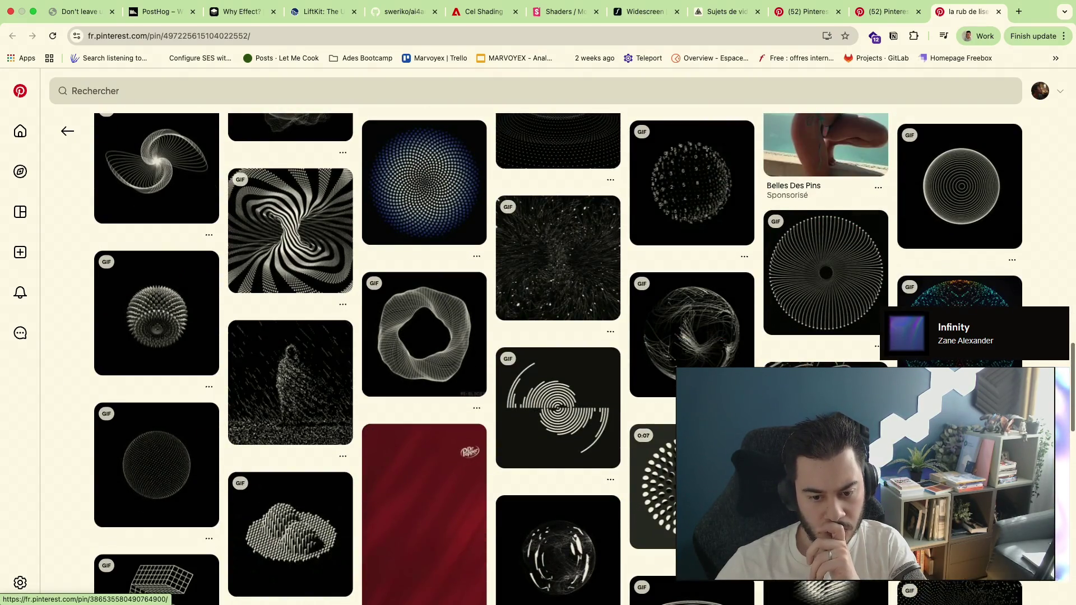
pyautogui.scroll(-3, 825, 337)
pyautogui.scroll(-1, 824, 337)
pyautogui.scroll(-2, 824, 336)
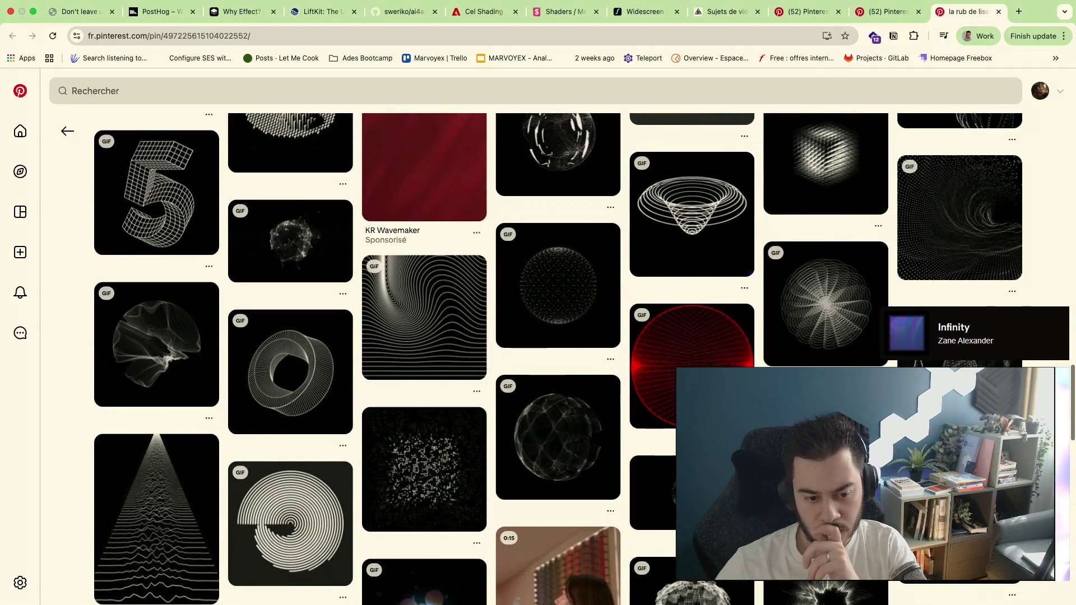
pyautogui.scroll(-3, 824, 337)
pyautogui.scroll(-1, 824, 337)
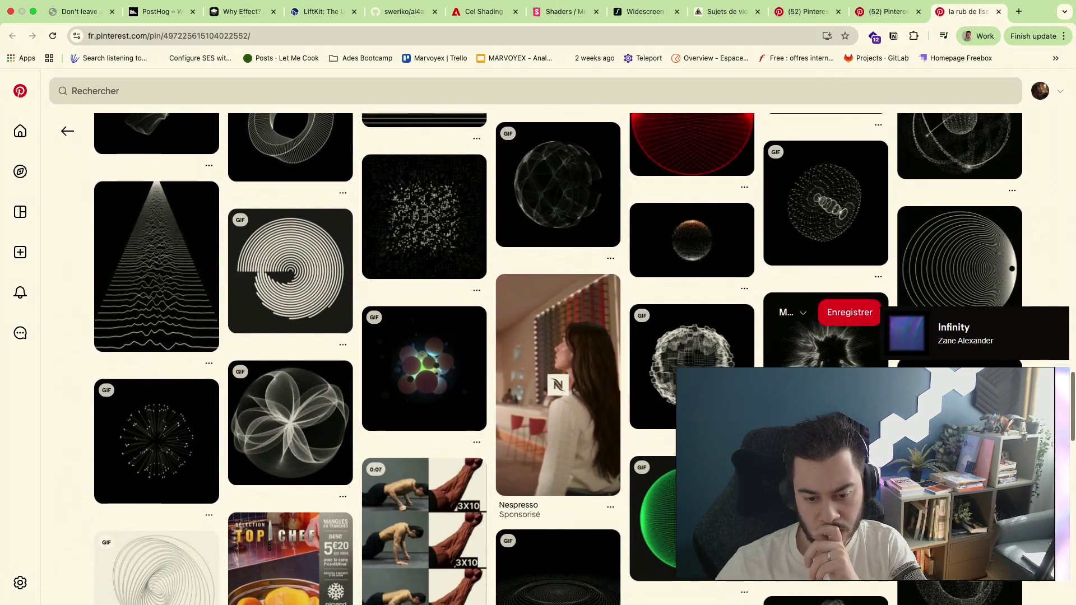
pyautogui.scroll(-2, 824, 337)
pyautogui.scroll(-4, 824, 337)
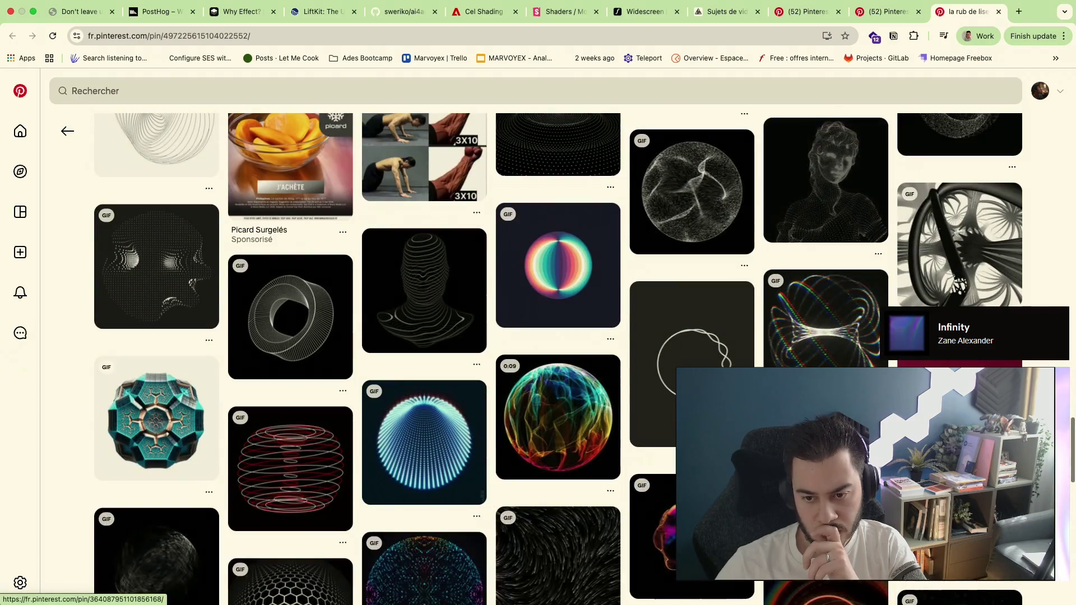
pyautogui.scroll(-1, 824, 337)
pyautogui.scroll(-3, 825, 337)
pyautogui.scroll(-1, 824, 337)
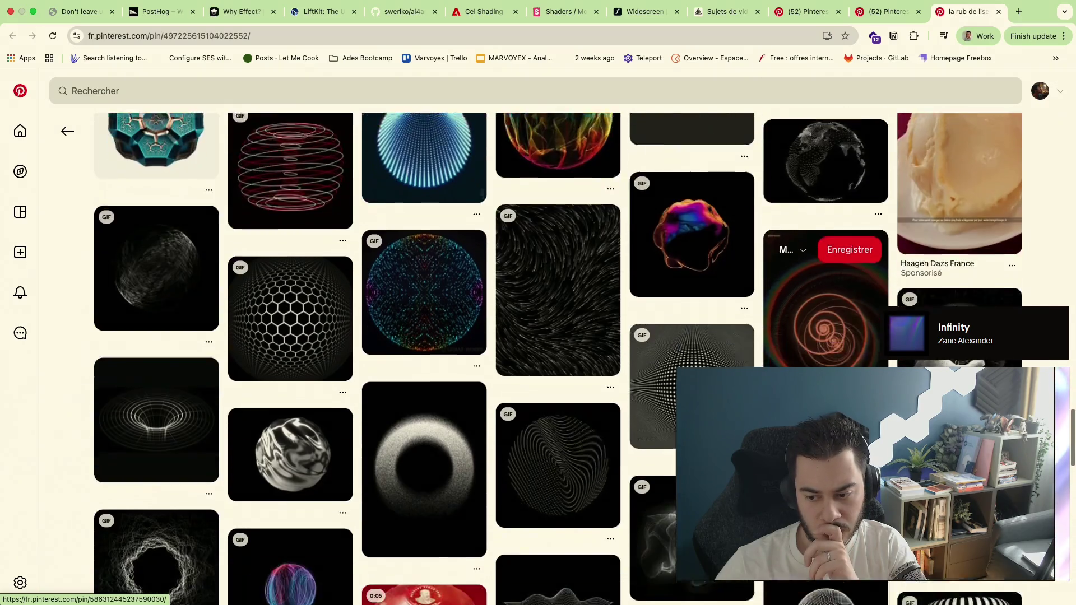
pyautogui.scroll(-2, 824, 336)
pyautogui.scroll(-2, 824, 336)
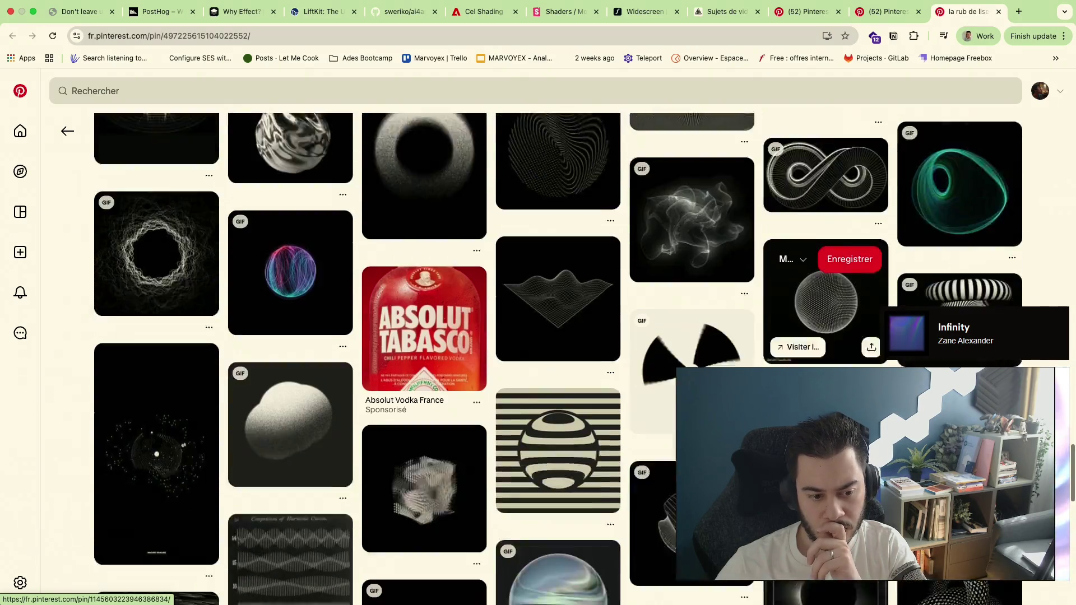
pyautogui.scroll(-2, 824, 337)
pyautogui.scroll(-2, 794, 310)
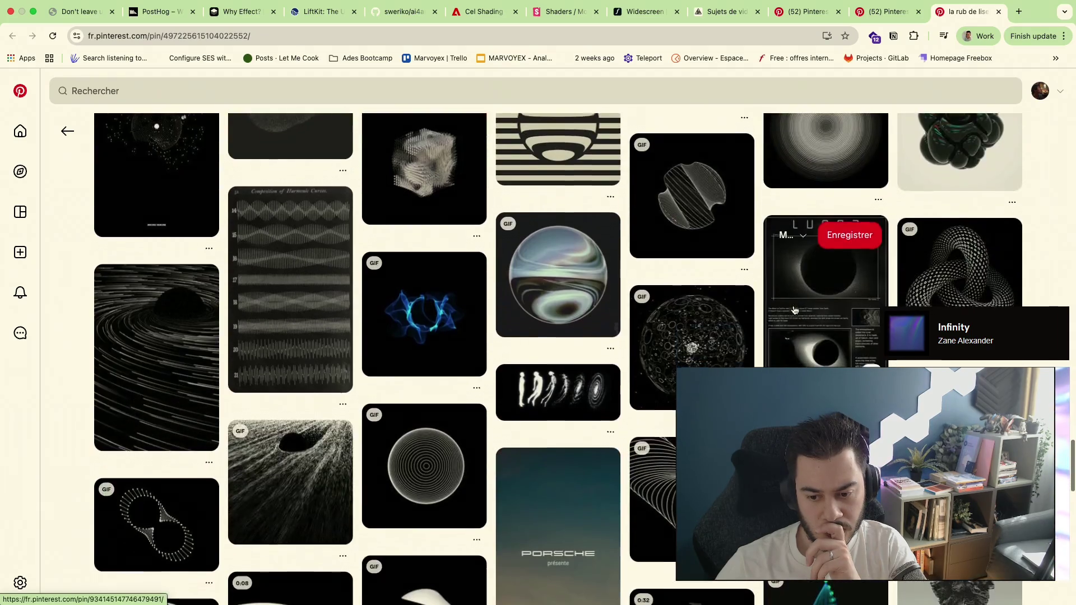
pyautogui.scroll(-3, 794, 311)
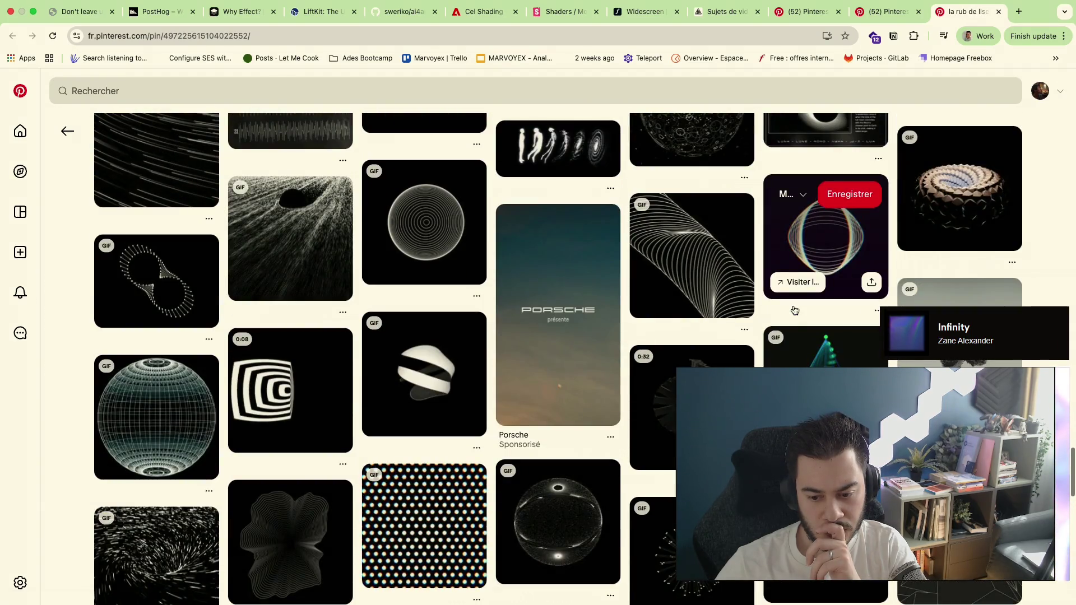
pyautogui.scroll(-3, 793, 310)
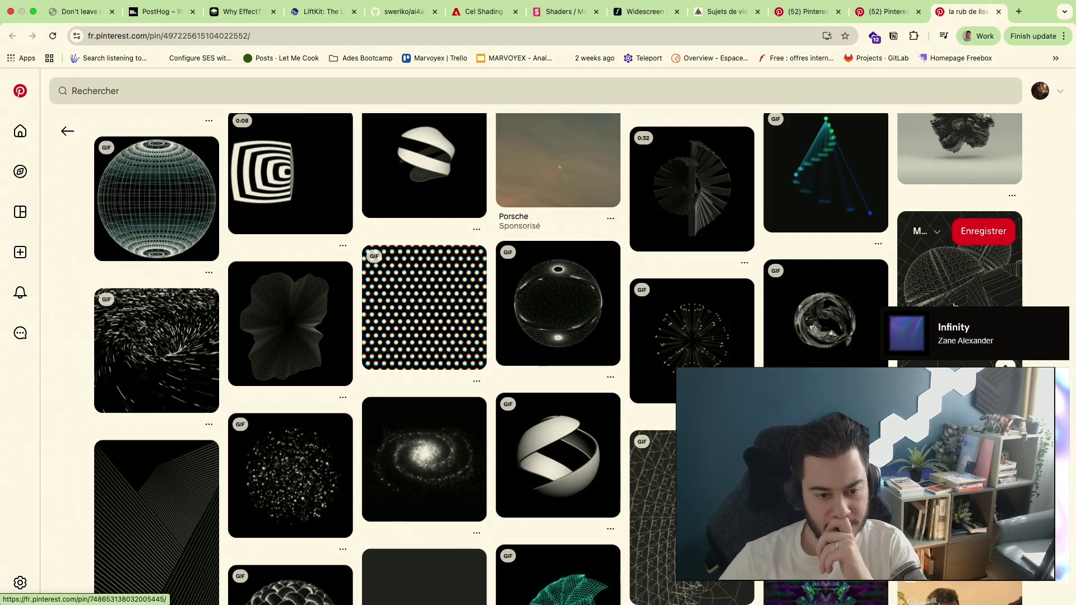
# Open the related wireframe spheres pin in a new tab
pyautogui.click(846, 314)
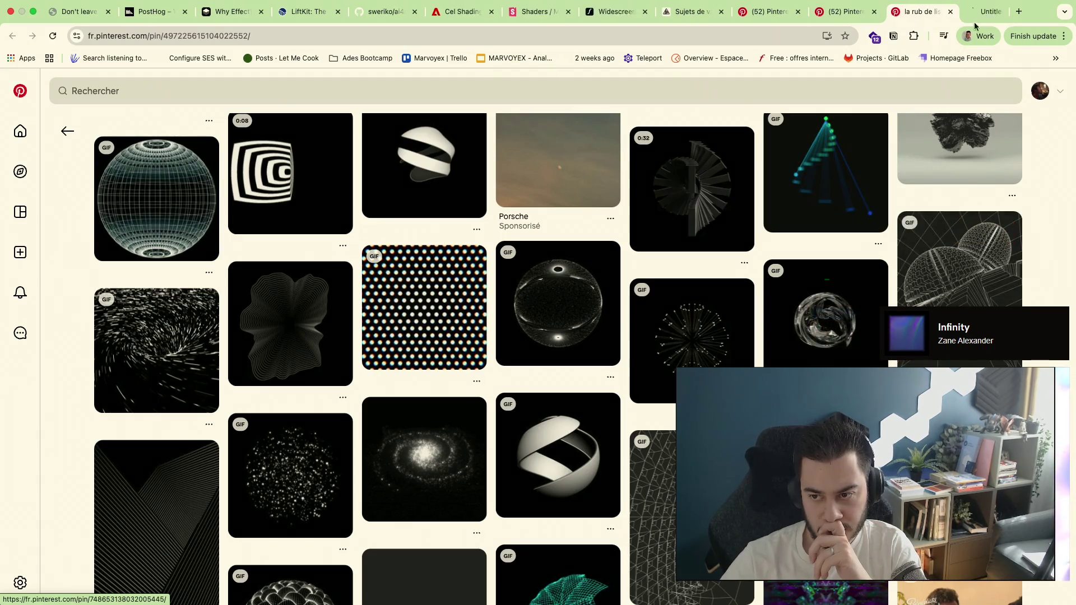
pyautogui.click(967, 12)
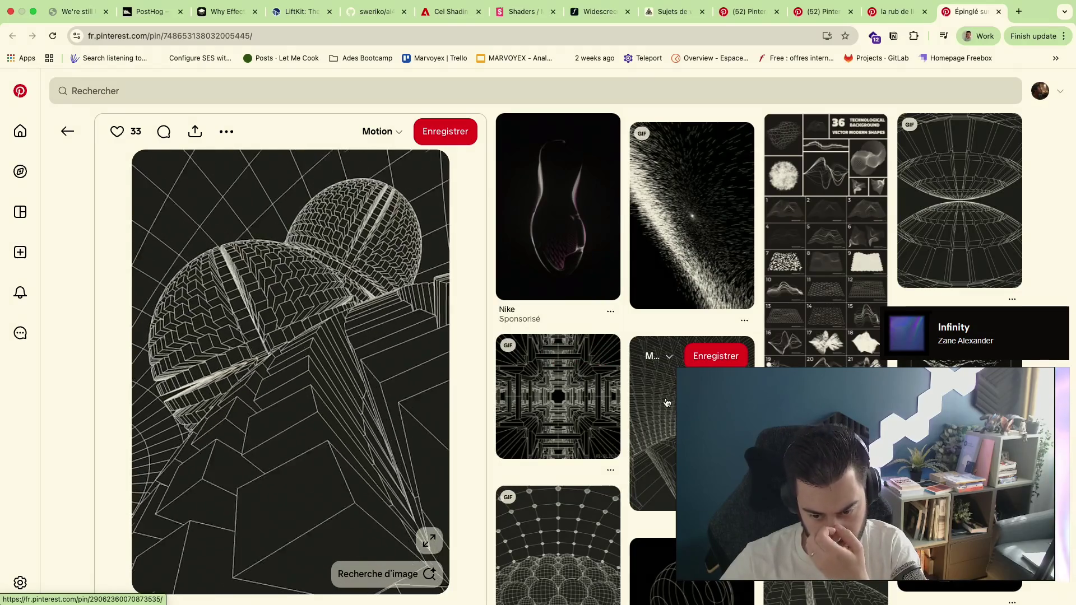
pyautogui.scroll(-5, 666, 403)
pyautogui.scroll(-2, 646, 428)
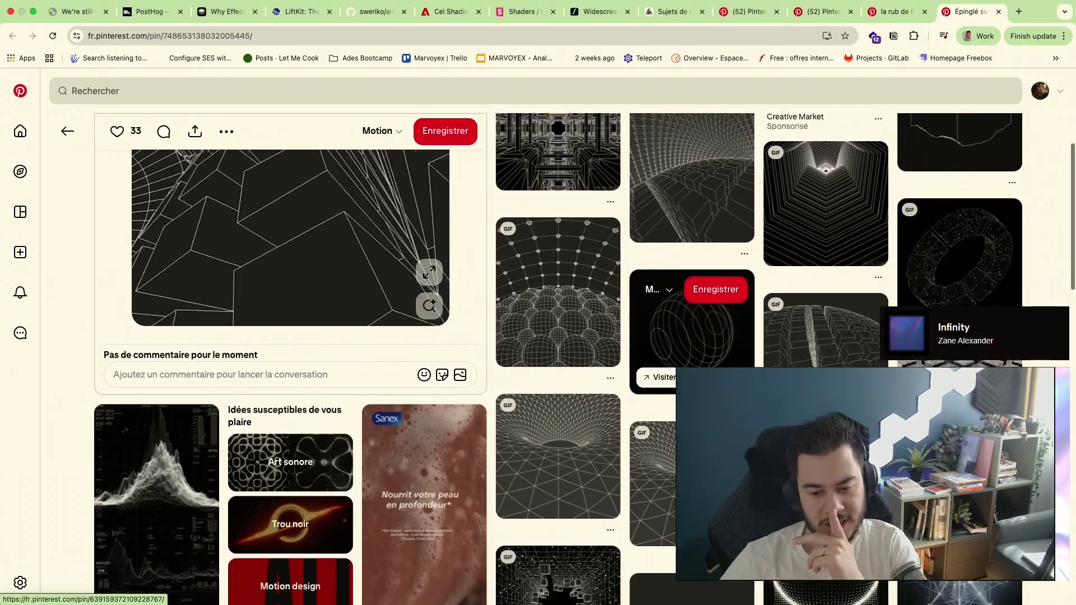
pyautogui.scroll(-3, 646, 428)
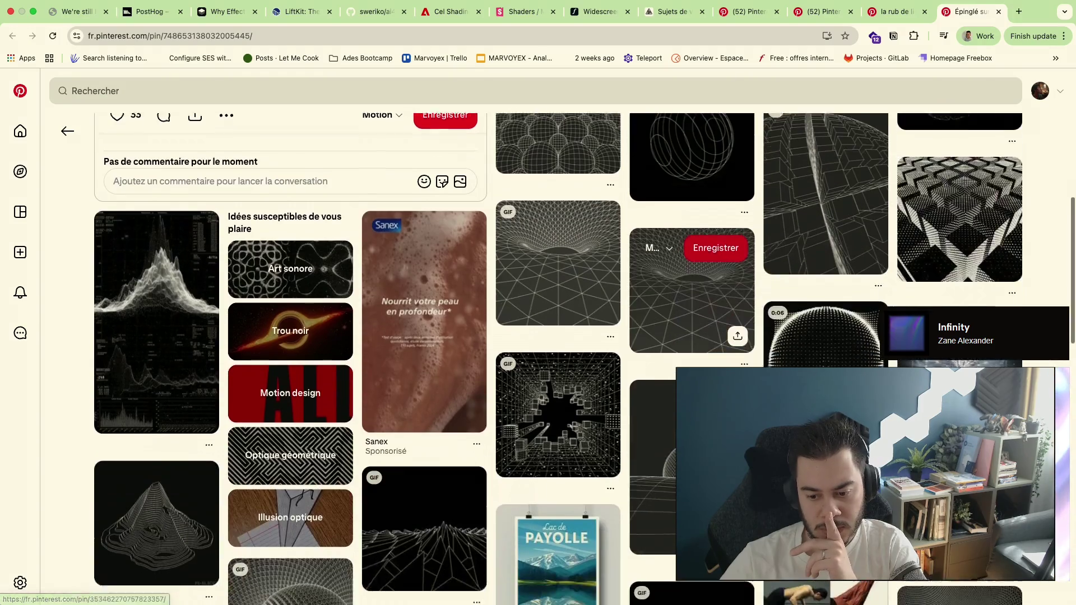
pyautogui.scroll(1, 538, 361)
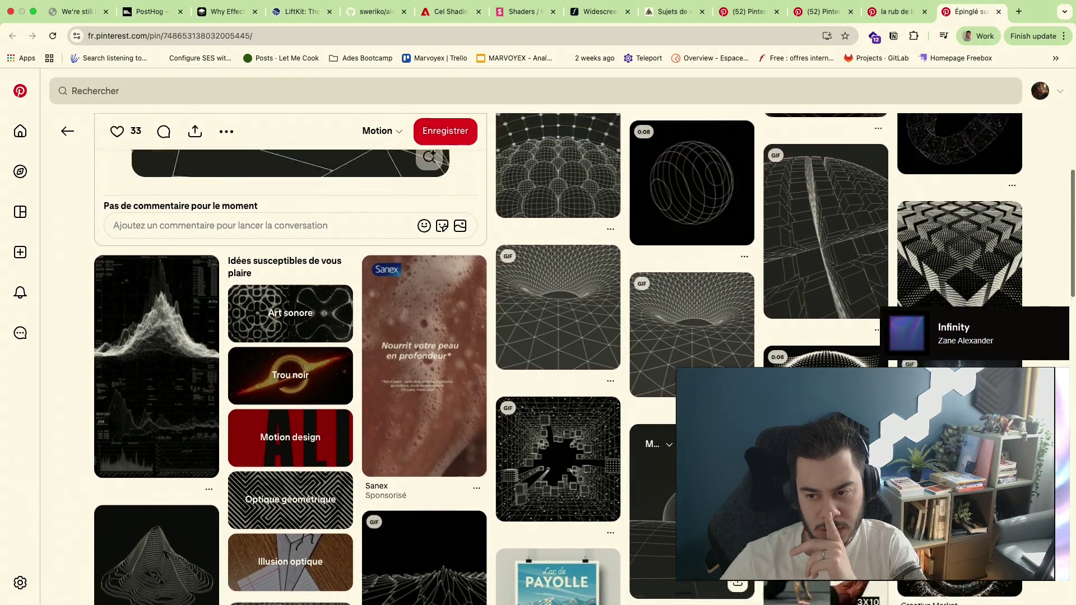
pyautogui.scroll(3, 539, 362)
pyautogui.scroll(-4, 647, 428)
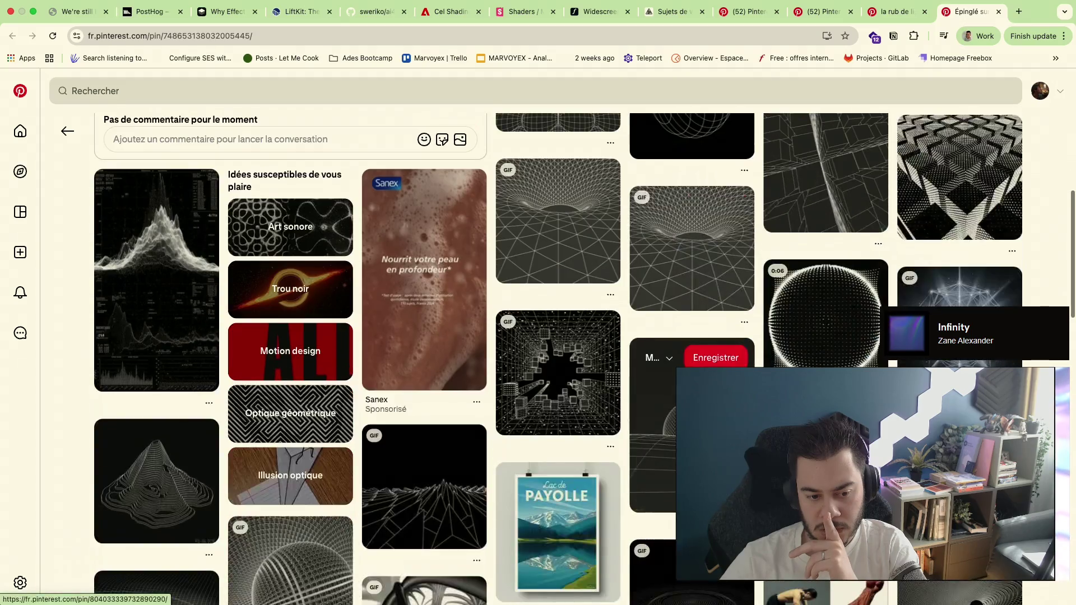
pyautogui.scroll(-2, 539, 361)
pyautogui.scroll(-2, 539, 362)
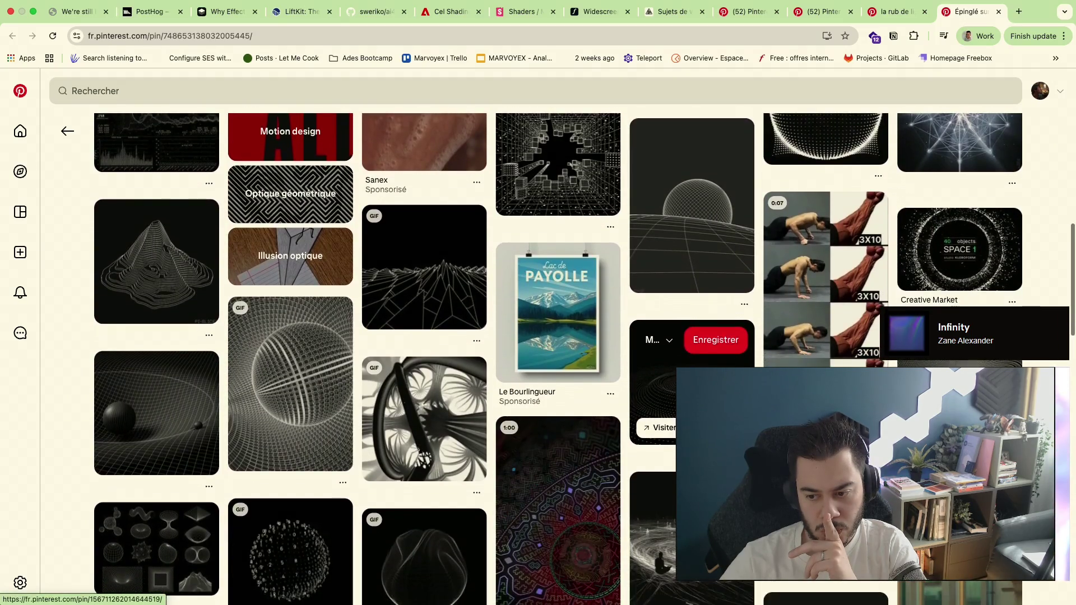
pyautogui.click(290, 385)
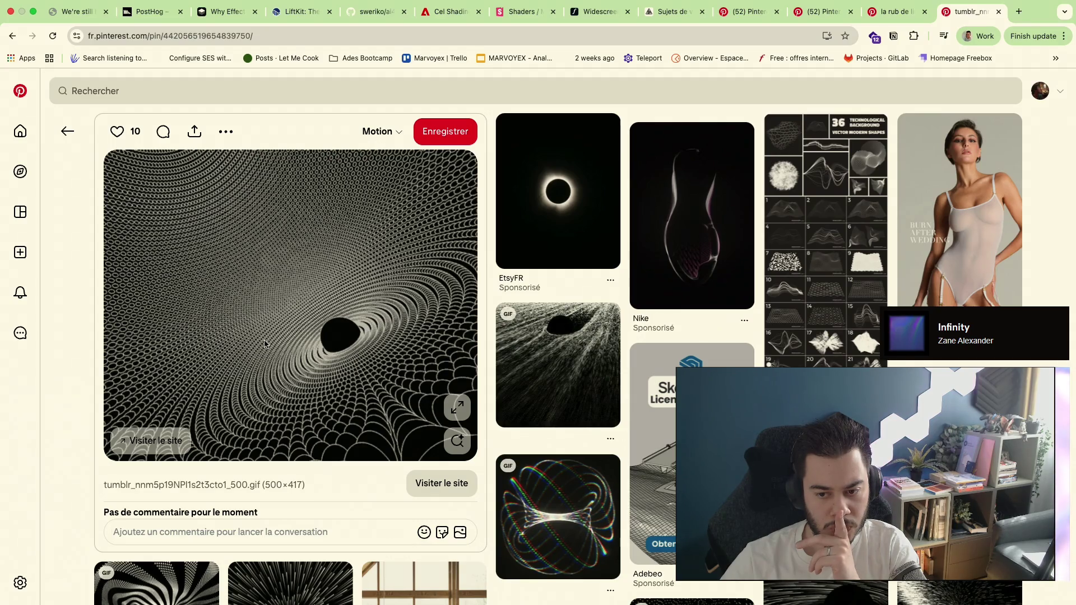
pyautogui.scroll(-2, 264, 343)
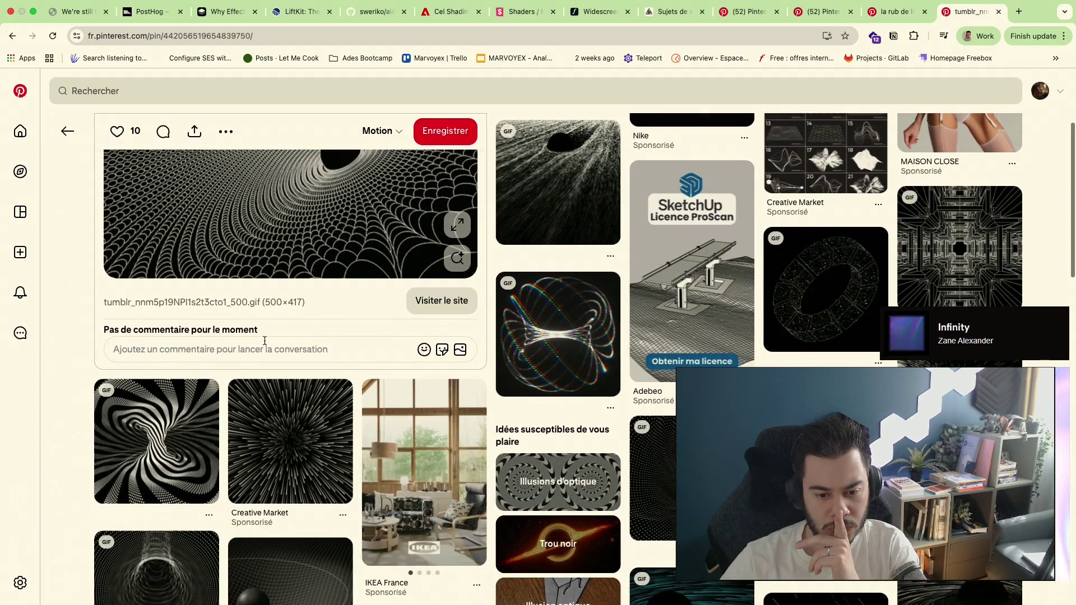
pyautogui.scroll(-1, 264, 344)
pyautogui.scroll(1, 264, 344)
pyautogui.scroll(2, 264, 343)
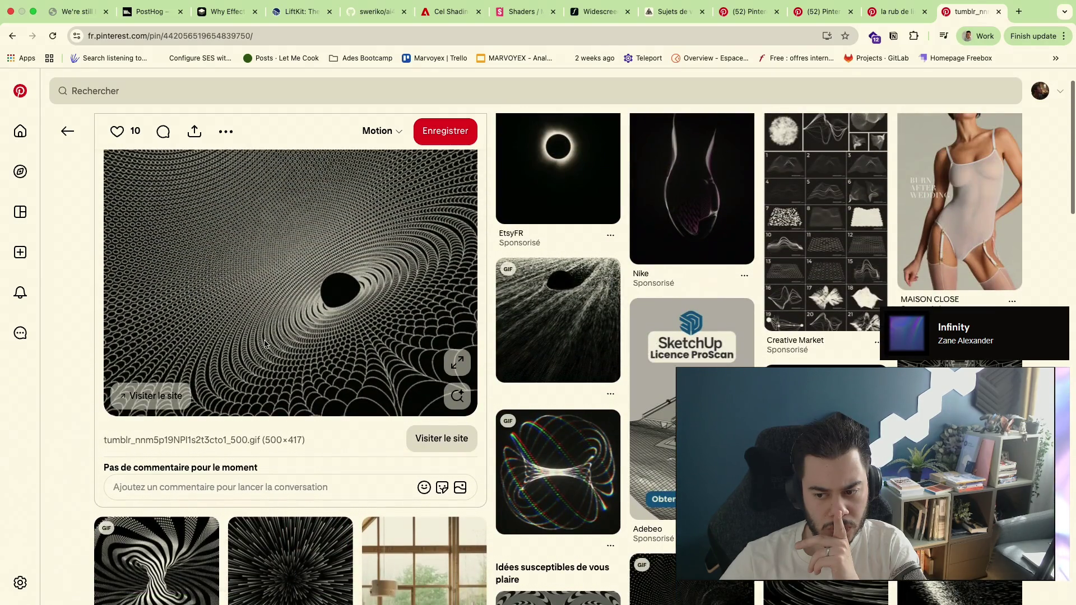
pyautogui.hotkey('alt', 'Left')
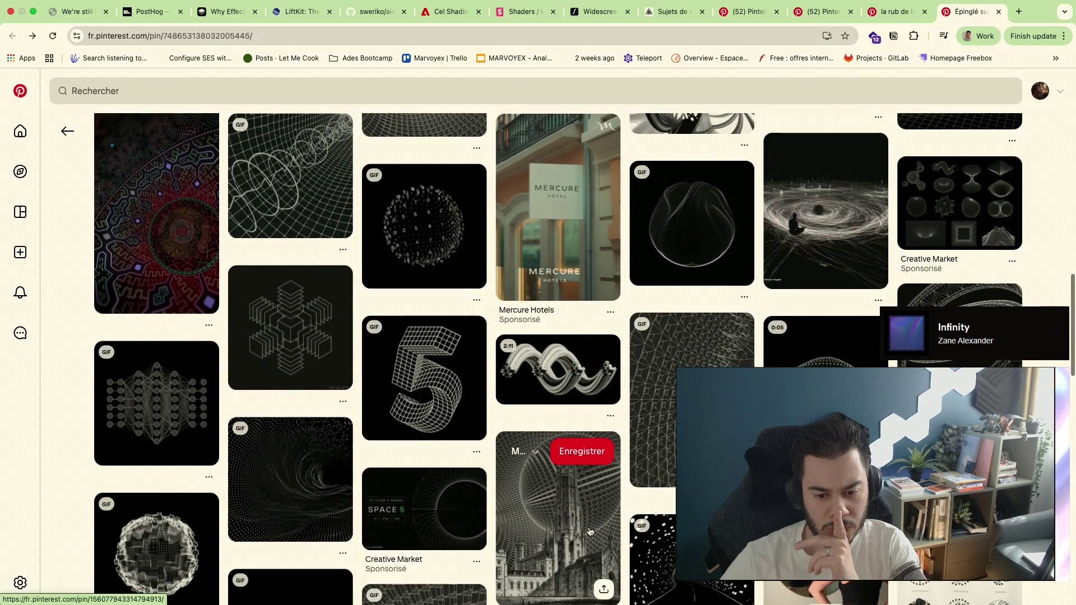
pyautogui.scroll(-1, 589, 532)
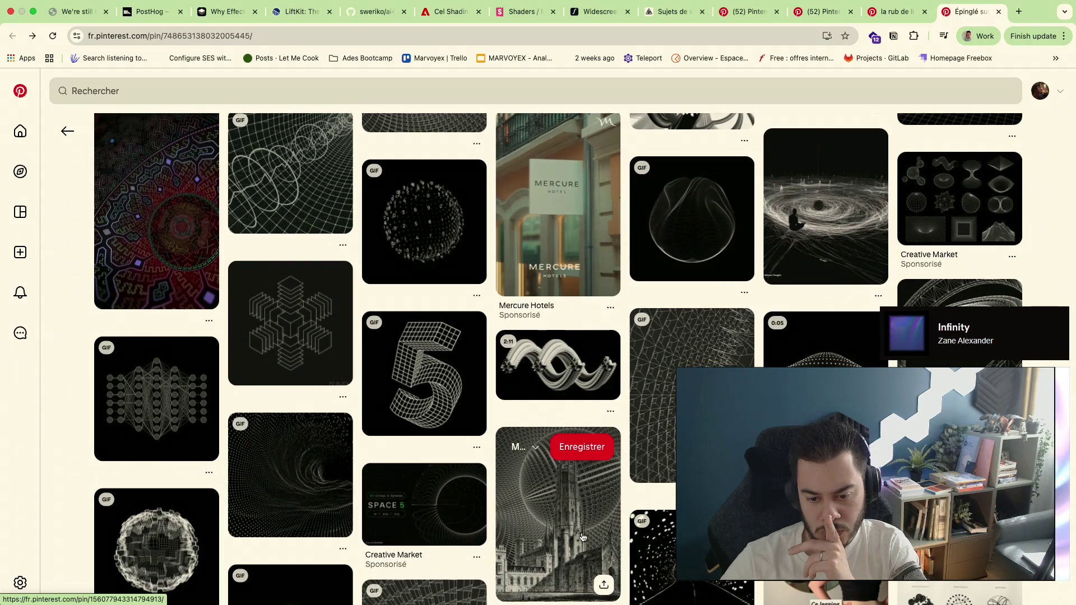
pyautogui.click(581, 536)
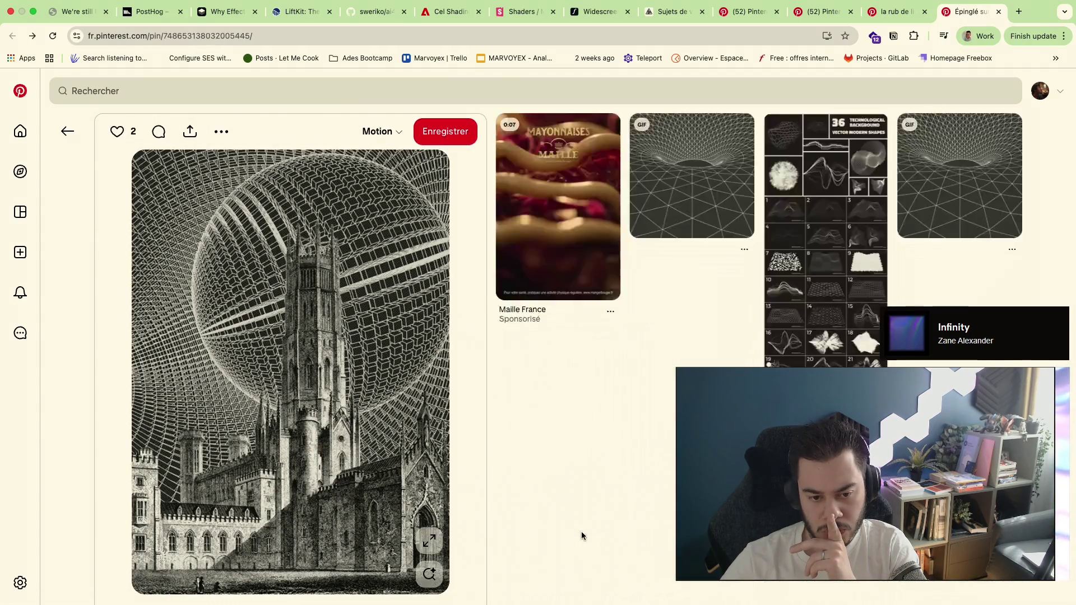
# Check the zigzag tunnel GIF pin, then open the black-hole wireframe tunnel pin
pyautogui.hotkey('alt', 'Left')
pyautogui.scroll(-1, 622, 496)
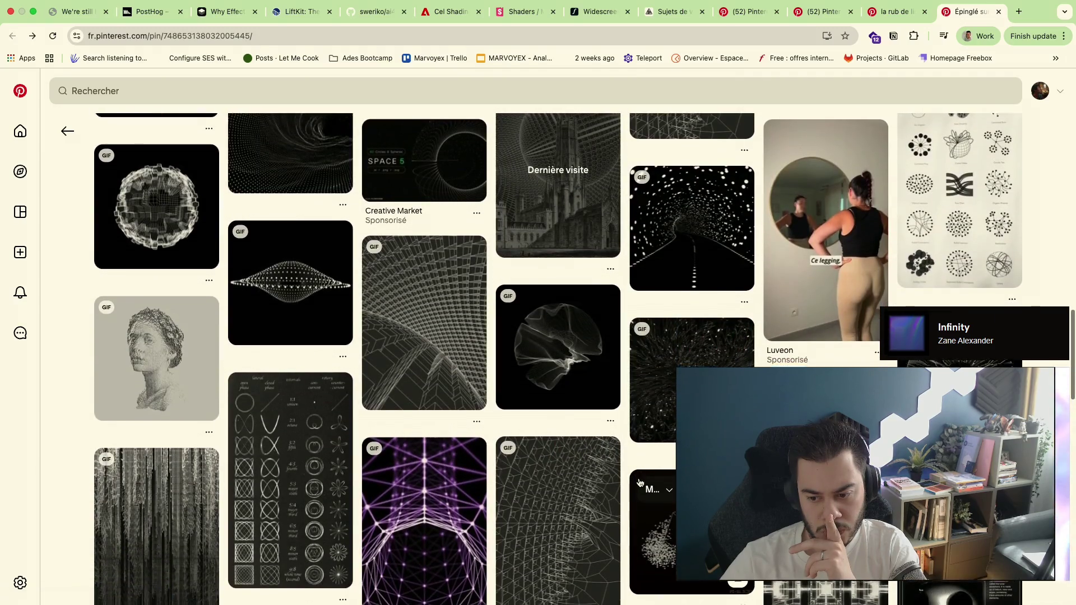
pyautogui.scroll(-3, 639, 483)
pyautogui.scroll(-2, 639, 482)
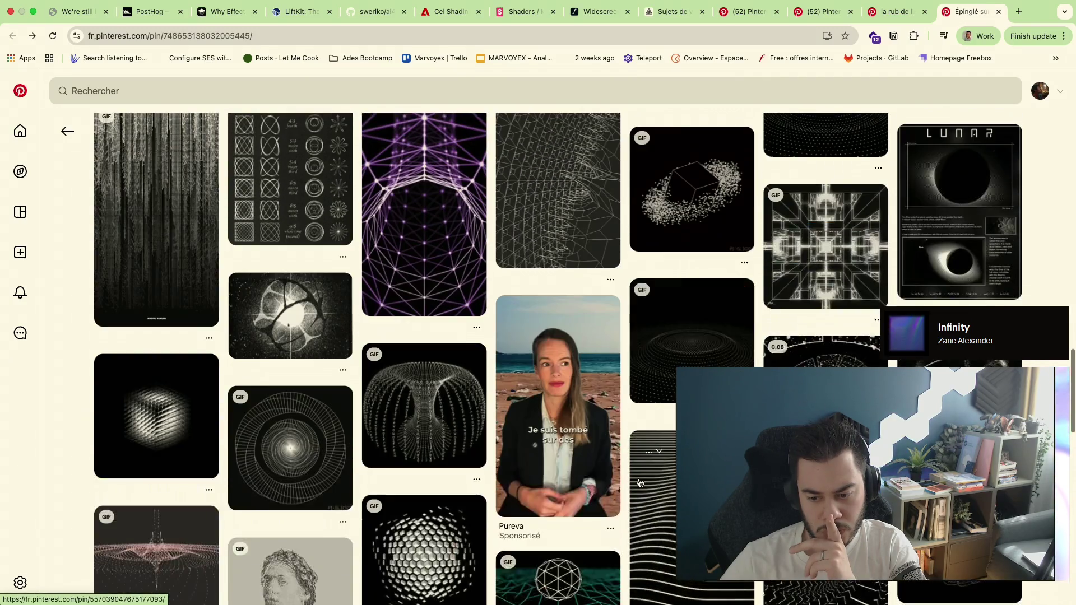
pyautogui.scroll(-2, 639, 483)
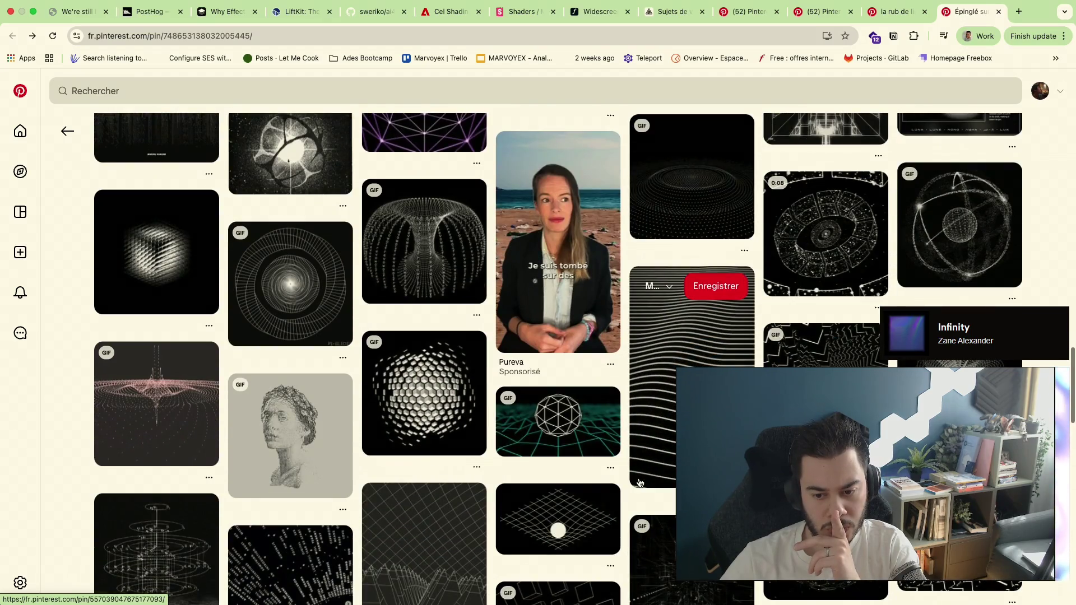
pyautogui.scroll(-1, 639, 483)
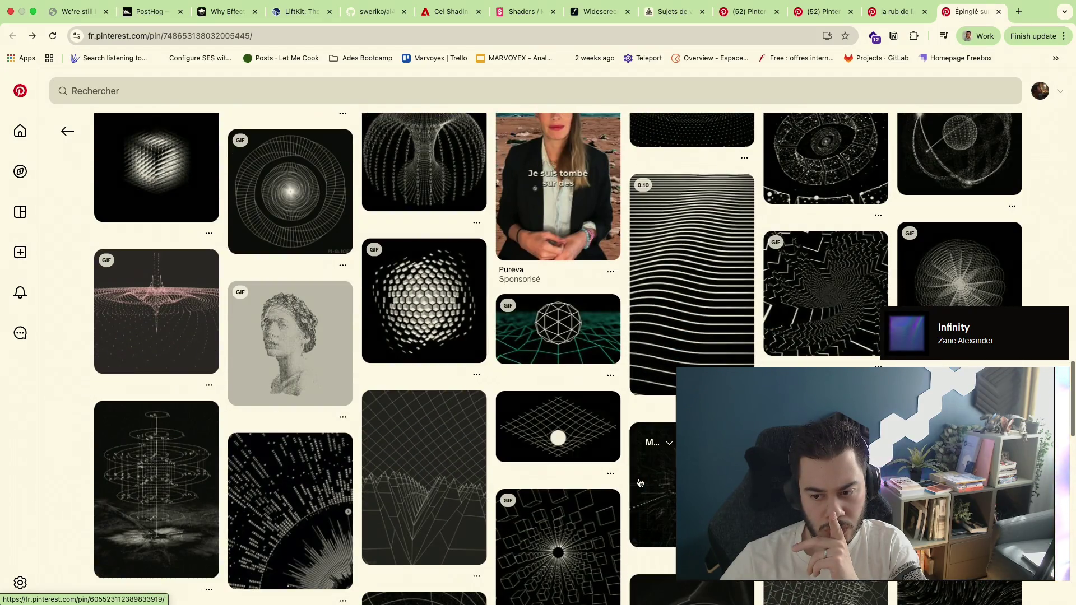
pyautogui.click(826, 303)
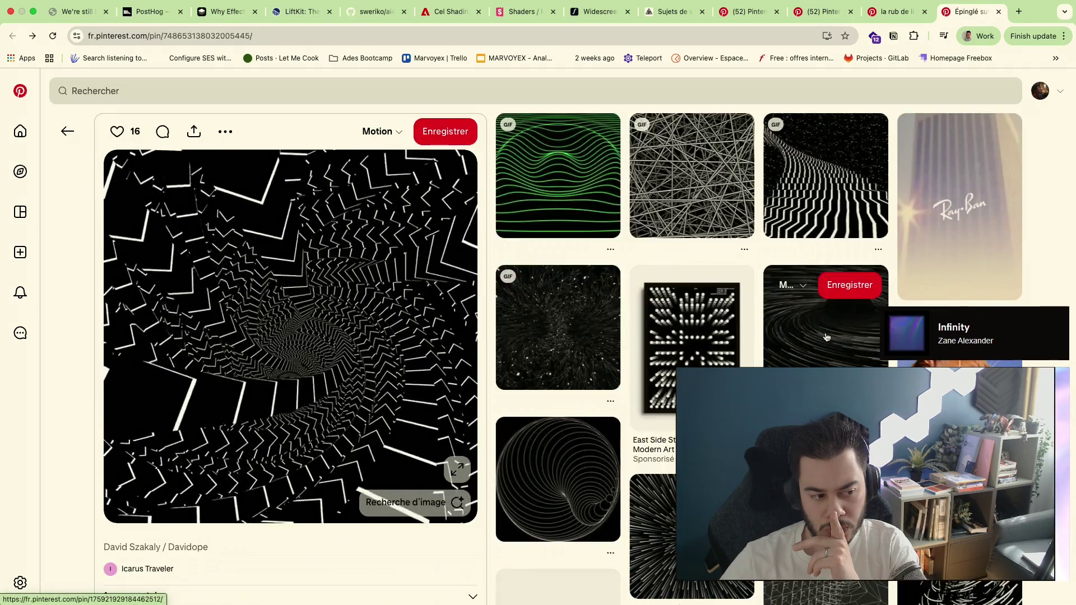
pyautogui.click(827, 337)
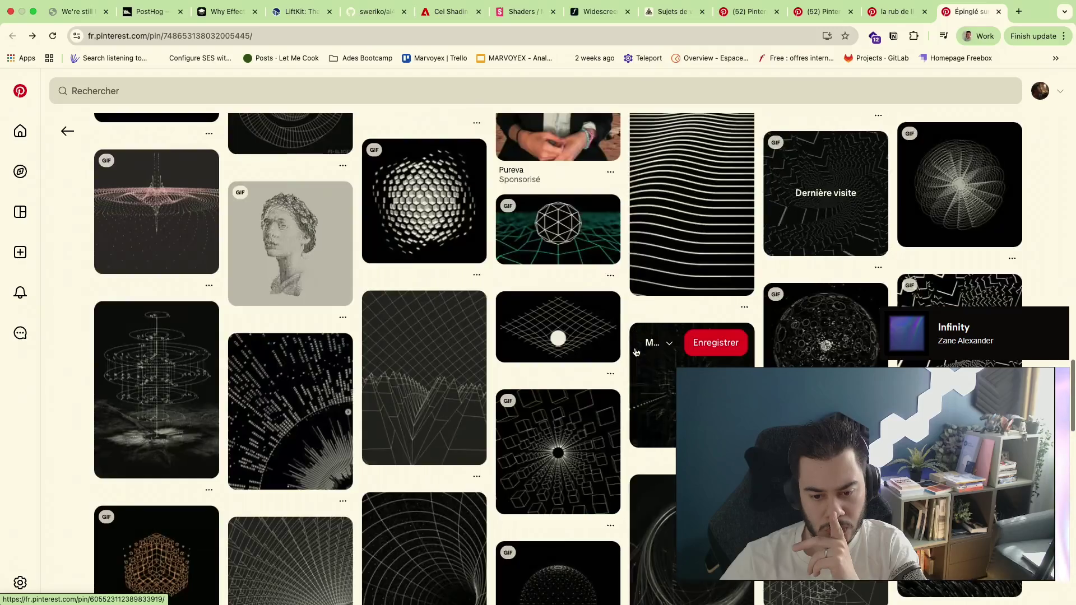
pyautogui.scroll(-3, 589, 378)
pyautogui.scroll(-1, 595, 469)
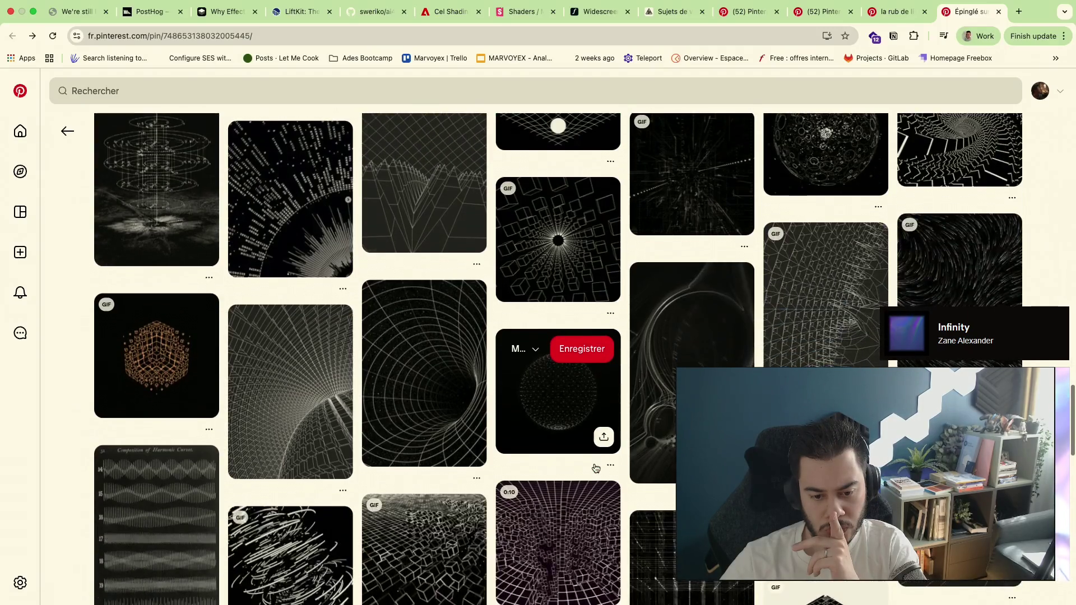
pyautogui.scroll(-1, 595, 468)
pyautogui.click(425, 285)
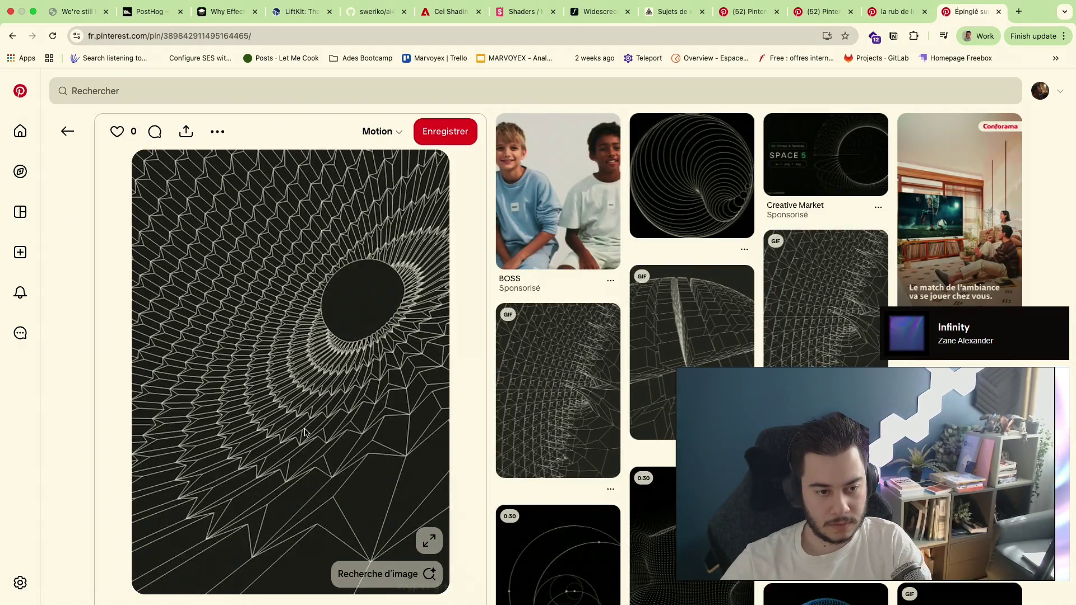
pyautogui.scroll(-2, 305, 431)
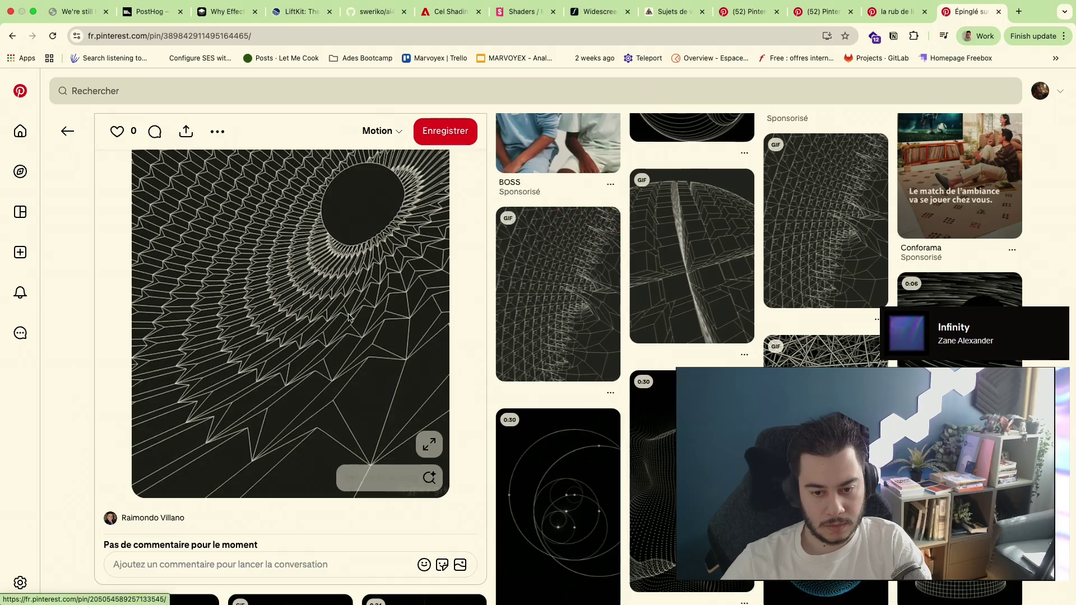
pyautogui.scroll(2, 348, 316)
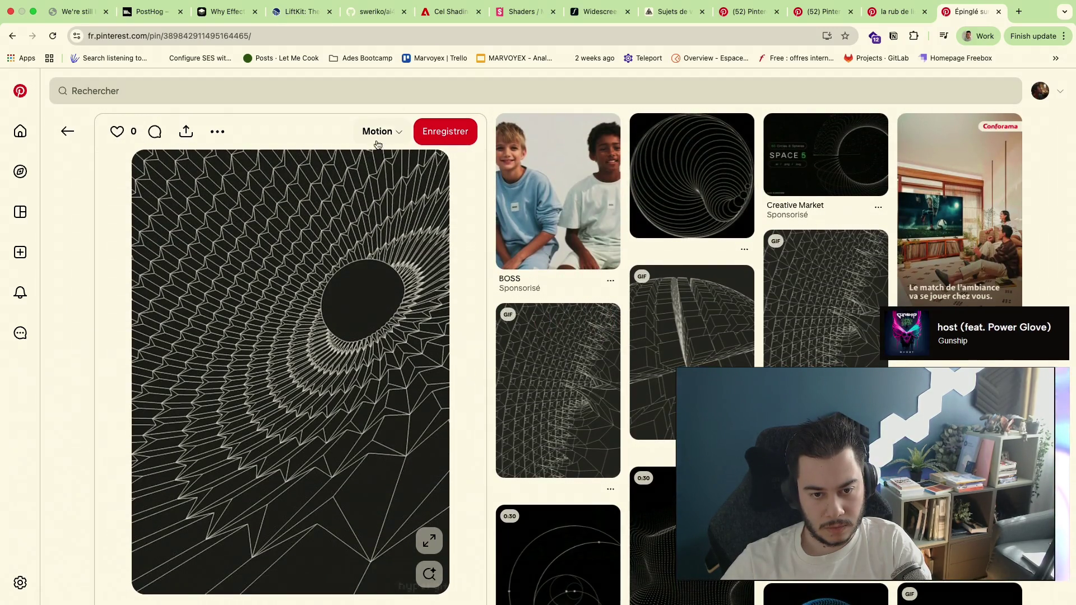
# Check the pin's board dropdown, viewing the Motion board's Morph sub-board, then close it
pyautogui.click(391, 133)
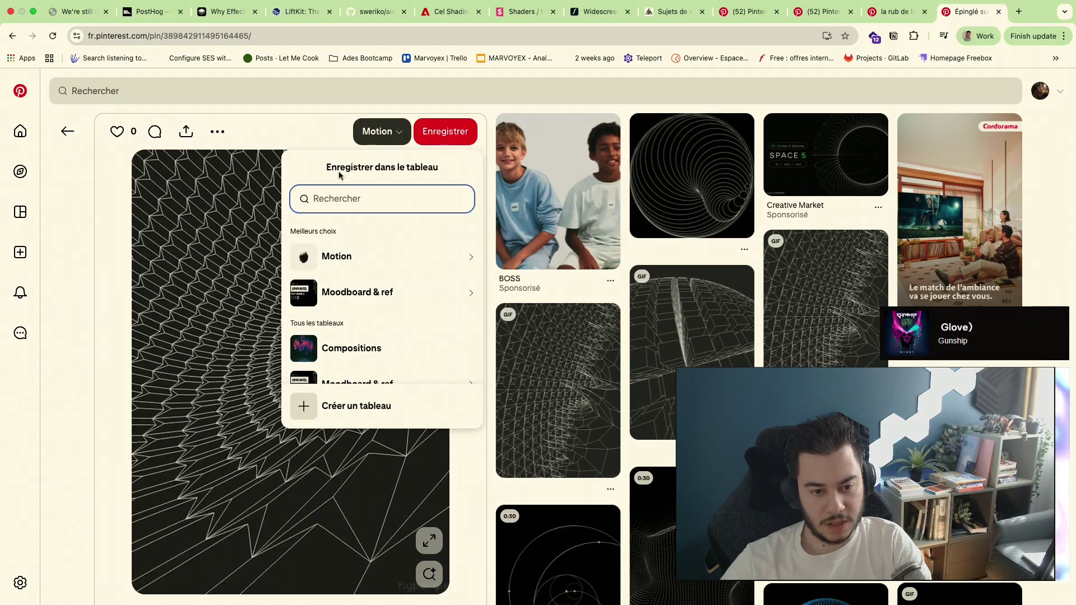
pyautogui.click(411, 257)
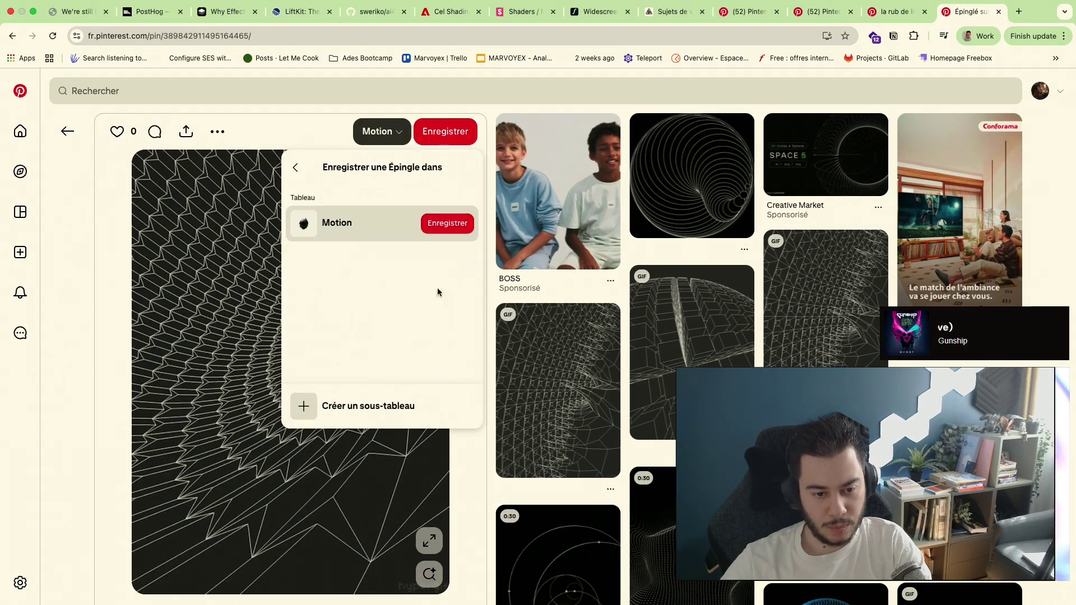
pyautogui.click(308, 138)
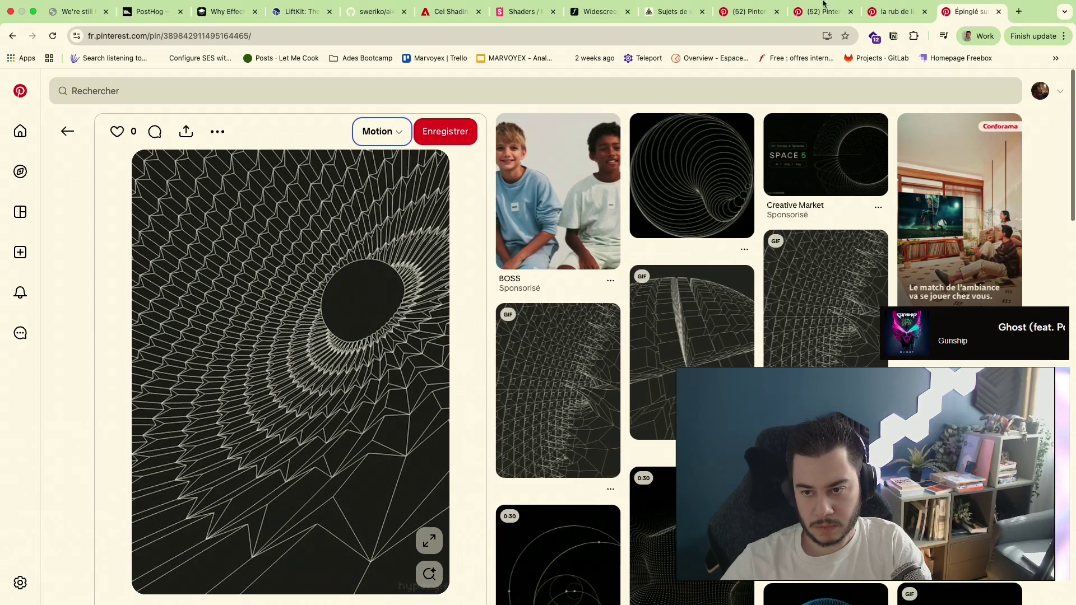
# Switch tabs back to the Pinterest 'shaders' search results
pyautogui.click(806, 12)
pyautogui.click(738, 11)
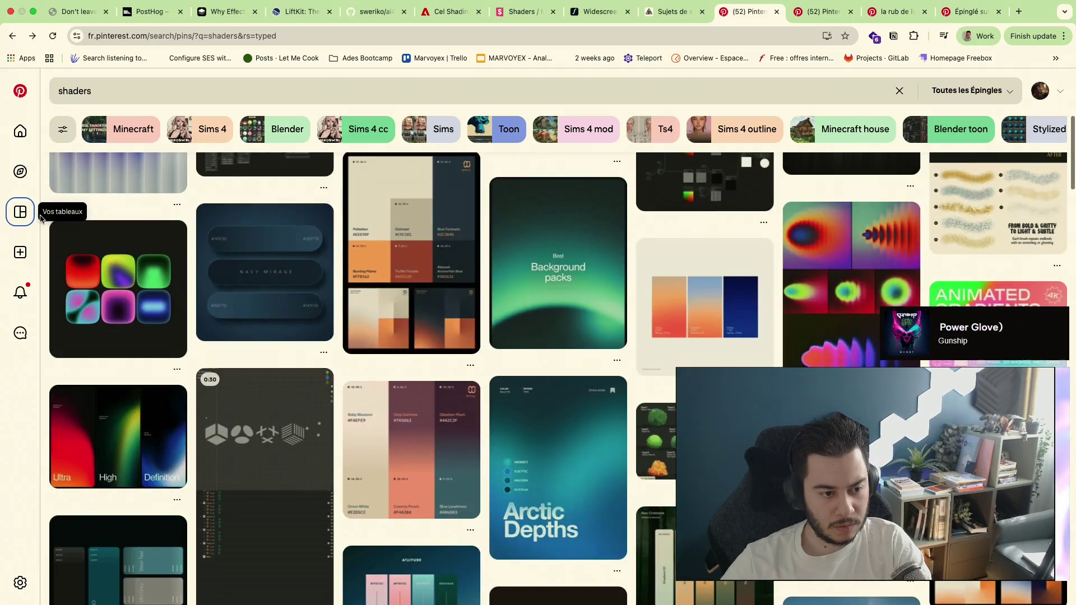
# Open the black-hole wireframe pin saved in the Motion board
pyautogui.click(20, 212)
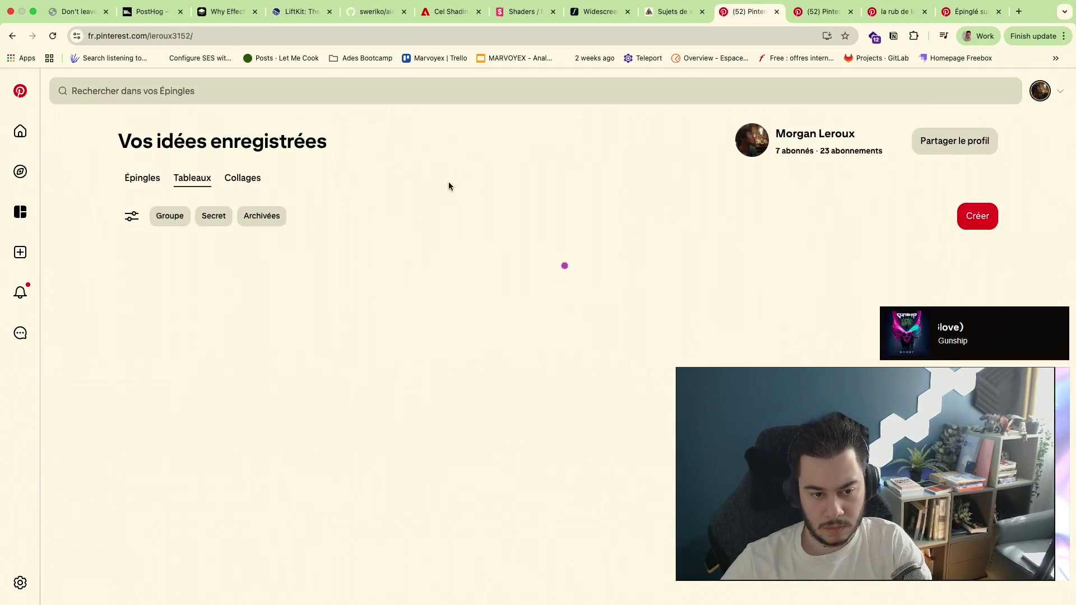
pyautogui.click(546, 286)
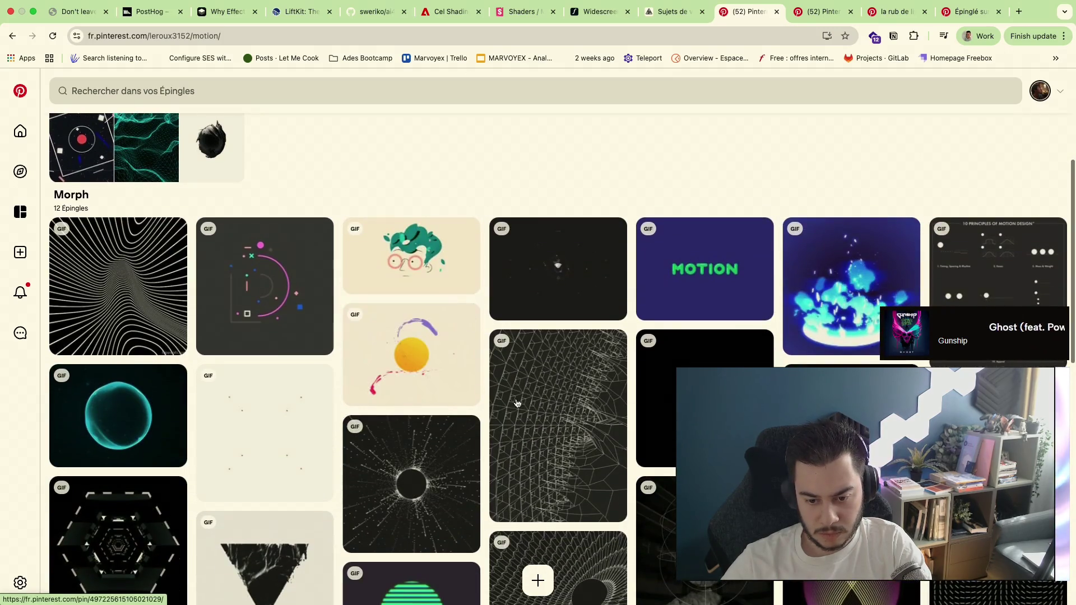
pyautogui.scroll(-2, 527, 433)
pyautogui.click(535, 467)
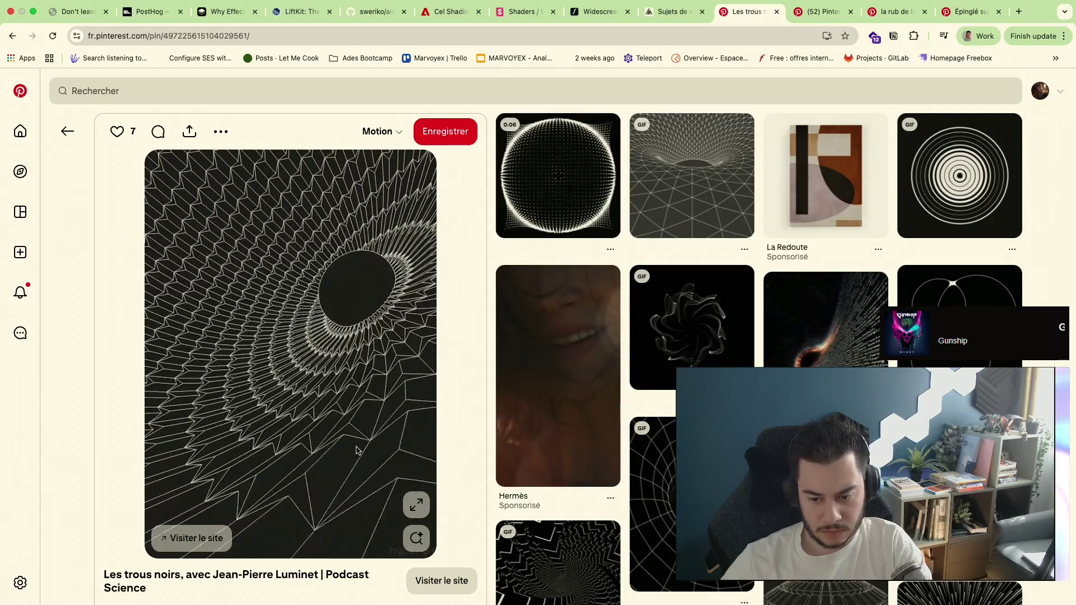
# Launch the pin's Podcast Science source site in a new tab
pyautogui.rightClick(308, 401)
pyautogui.click(355, 406)
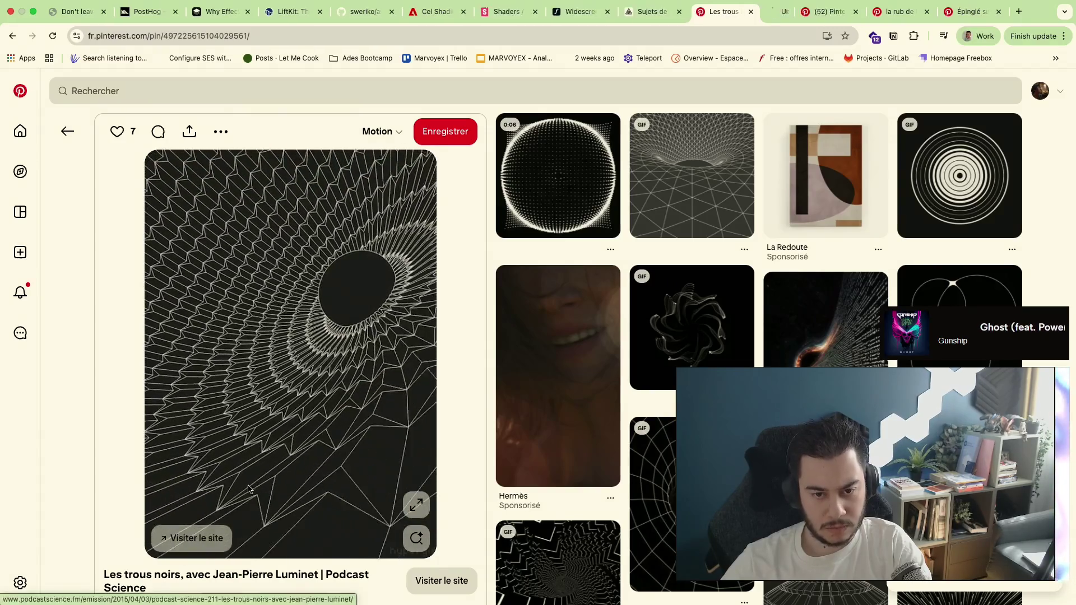
pyautogui.click(753, 12)
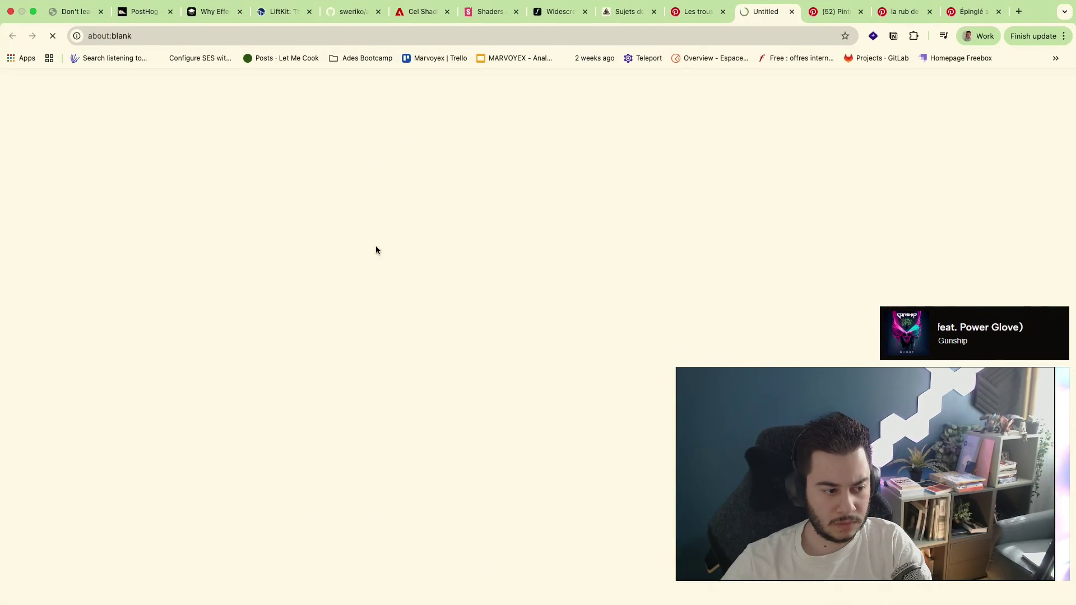
pyautogui.scroll(-3, 447, 330)
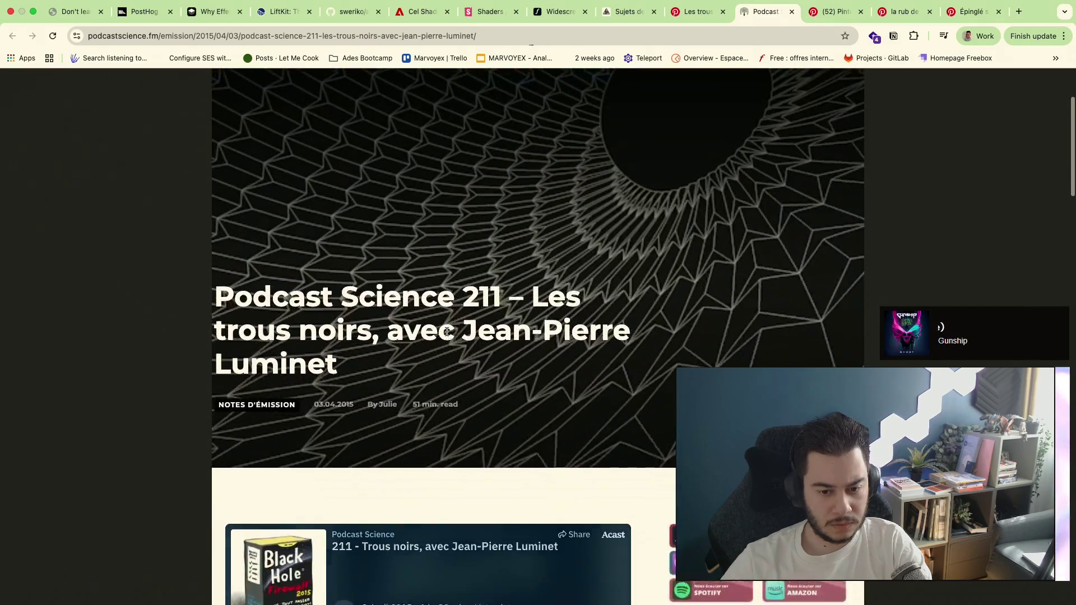
pyautogui.scroll(2, 447, 330)
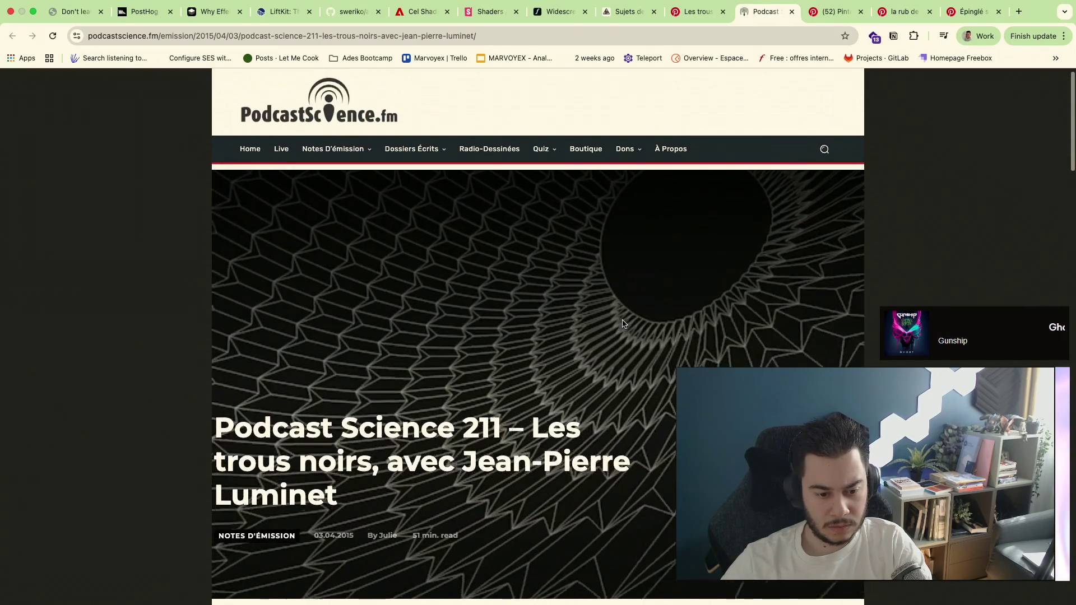
pyautogui.scroll(-10, 622, 323)
pyautogui.scroll(-10, 623, 324)
pyautogui.scroll(5, 623, 320)
pyautogui.scroll(10, 622, 320)
# Inspect the article's black-hole hero image in DevTools Elements
pyautogui.rightClick(628, 256)
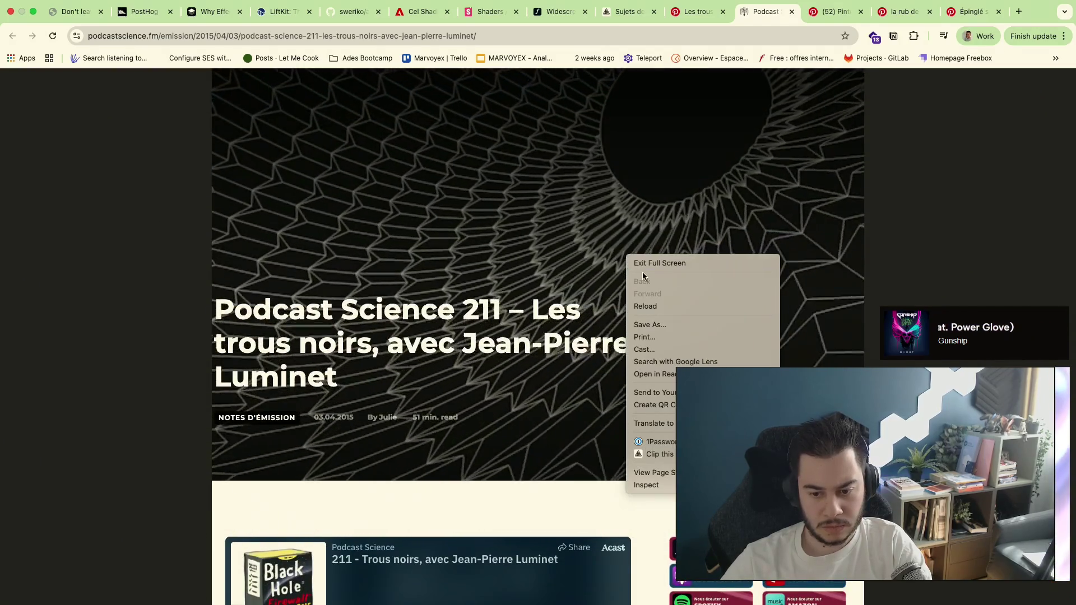
pyautogui.click(627, 211)
pyautogui.scroll(2, 627, 211)
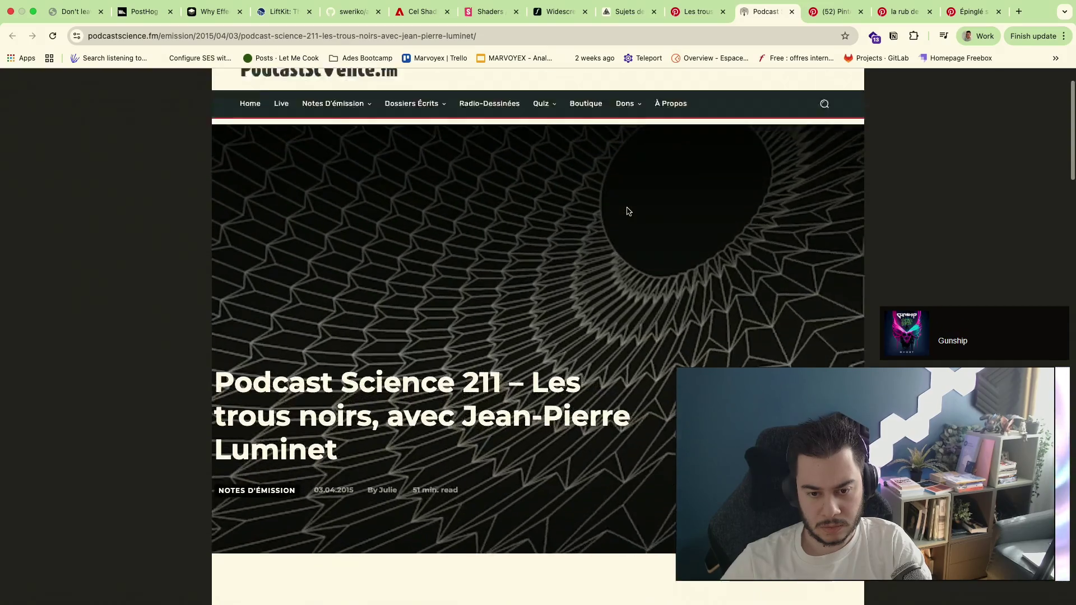
pyautogui.scroll(2, 626, 211)
pyautogui.rightClick(602, 293)
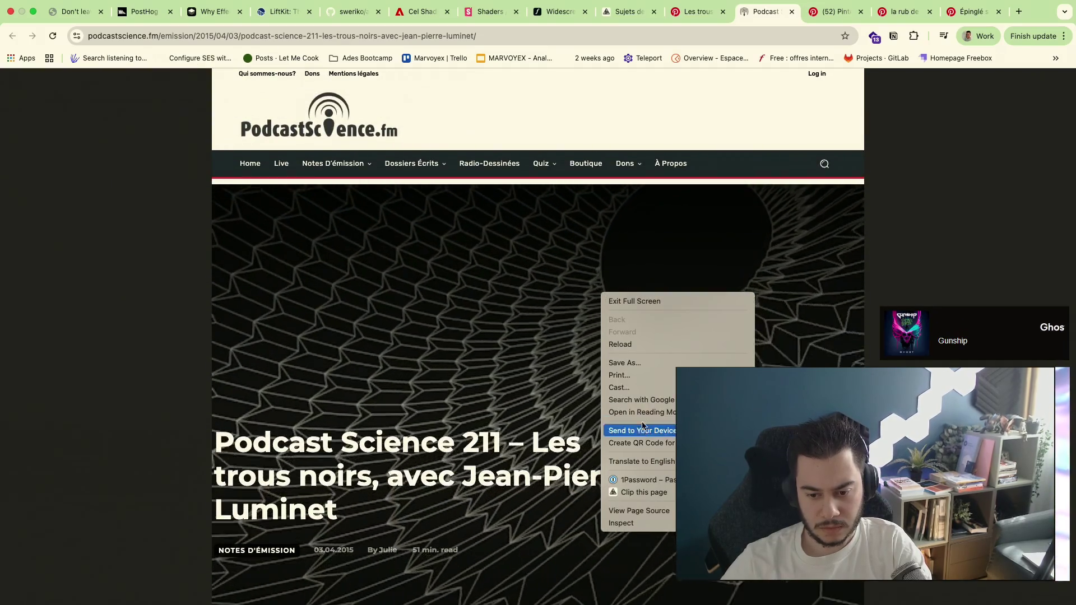
pyautogui.click(622, 522)
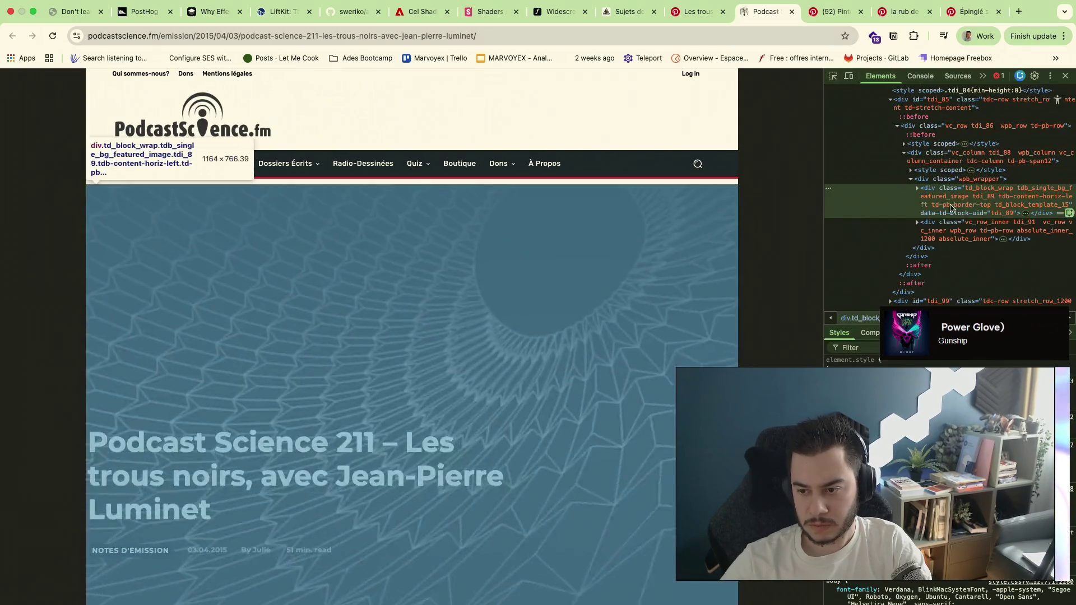
# Locate the ps211 GIF behind tdb-featured-image-bg in Sources and open it in its own tab
pyautogui.click(918, 187)
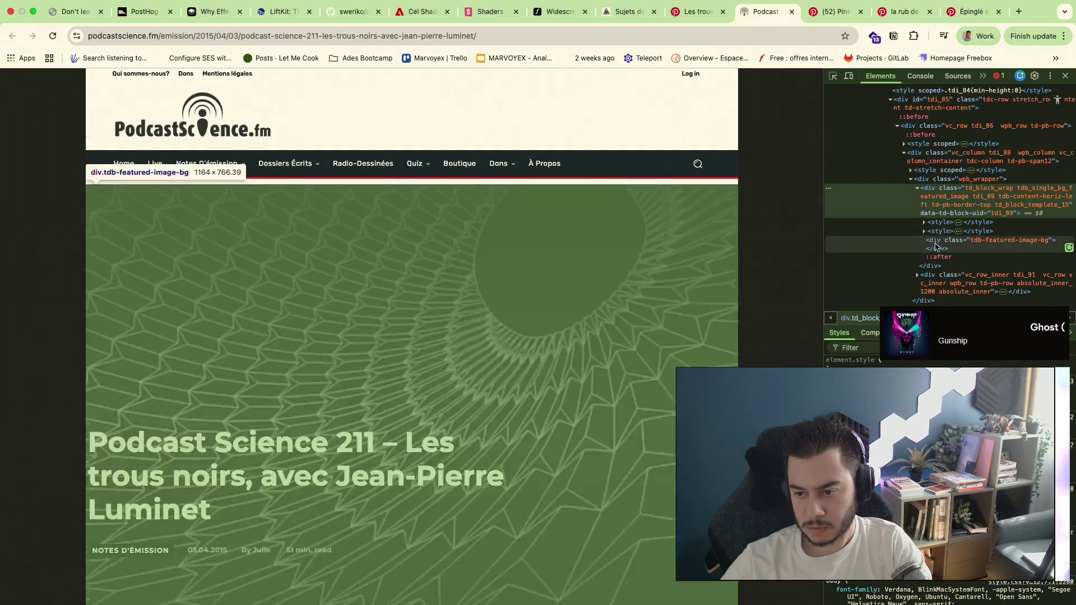
pyautogui.click(937, 244)
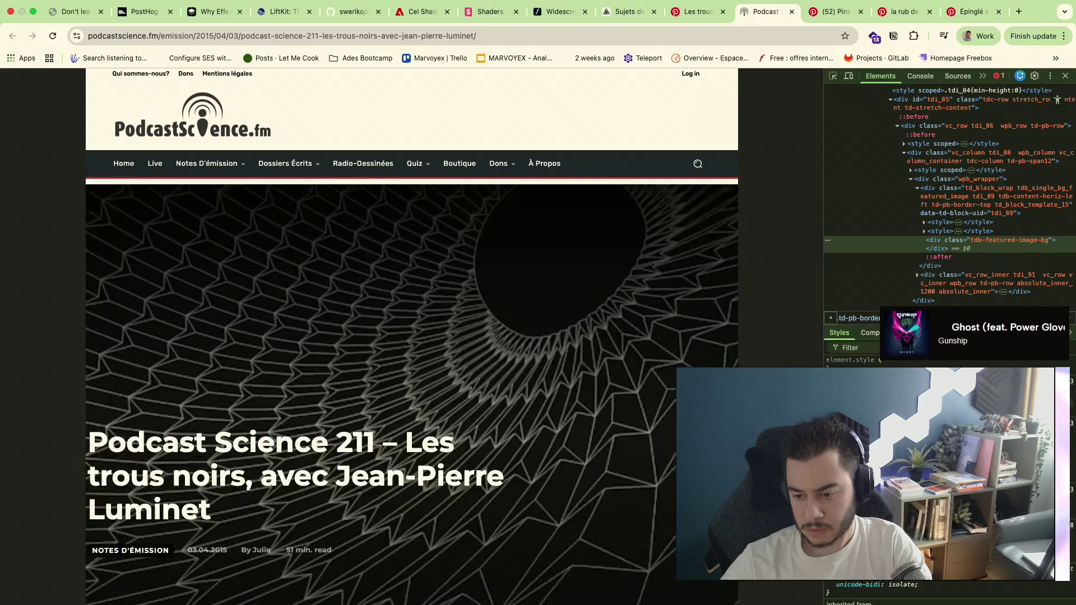
pyautogui.click(957, 76)
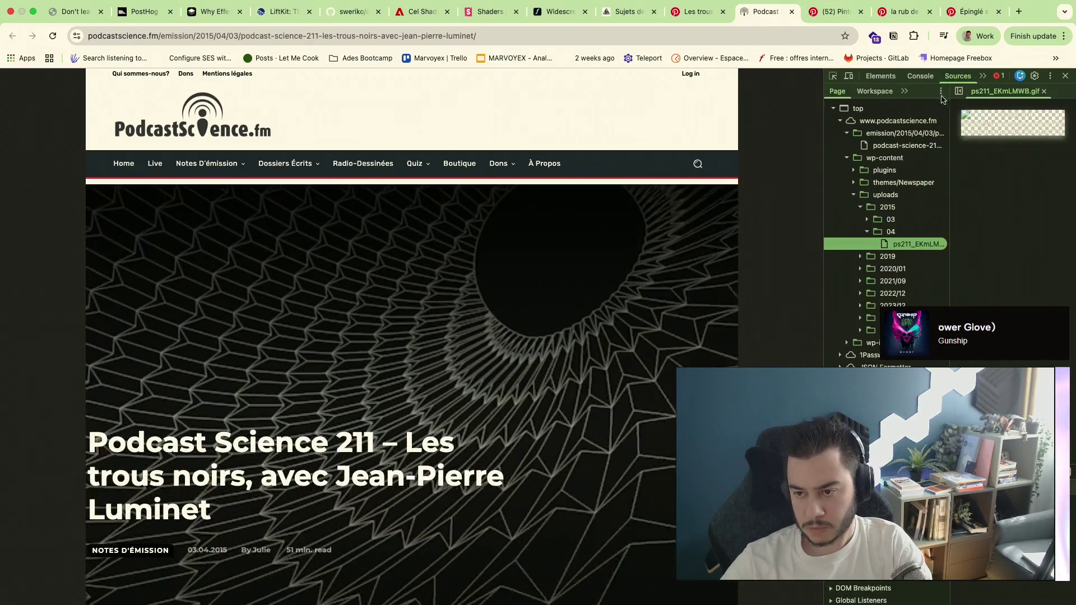
pyautogui.rightClick(917, 244)
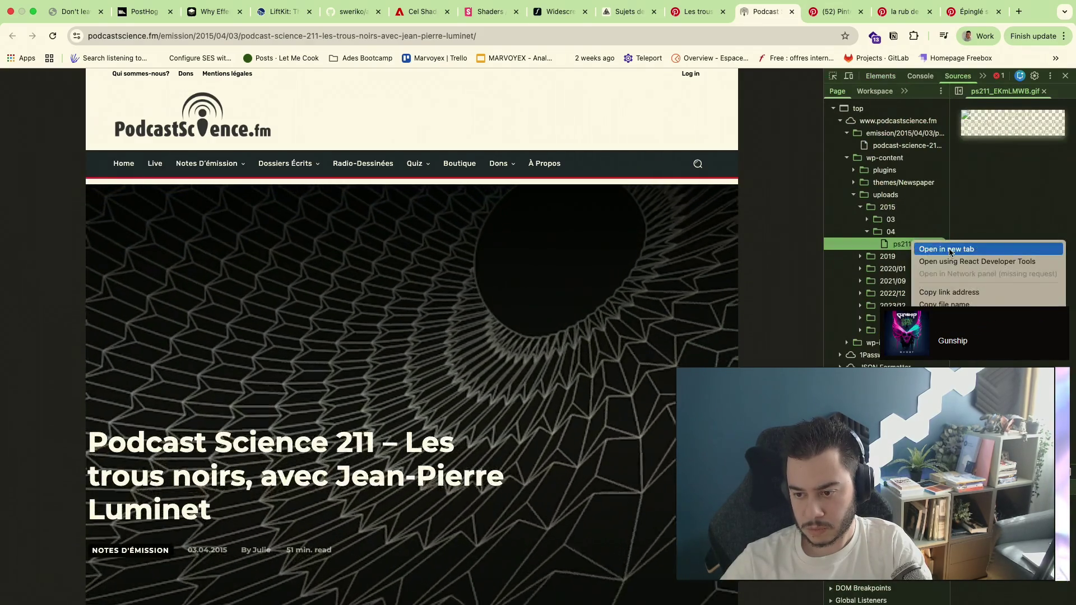
pyautogui.click(950, 251)
pyautogui.press('super+l')
# Cycle through the pin, article, notes and shader playground tabs, then bring Warp forward
pyautogui.press('super+Tab')
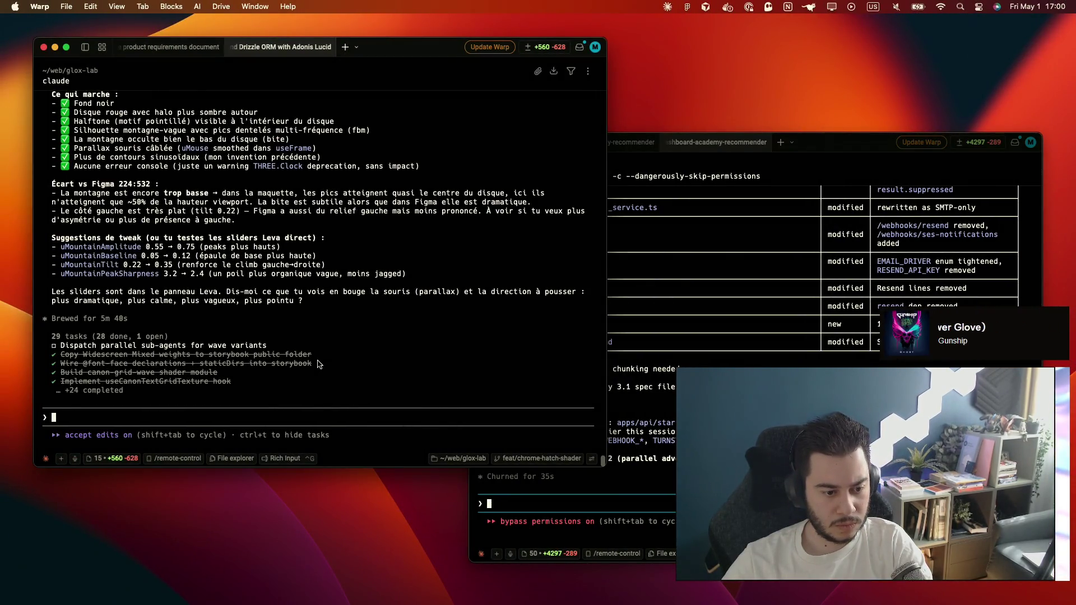
pyautogui.press('super+Tab')
pyautogui.click(656, 11)
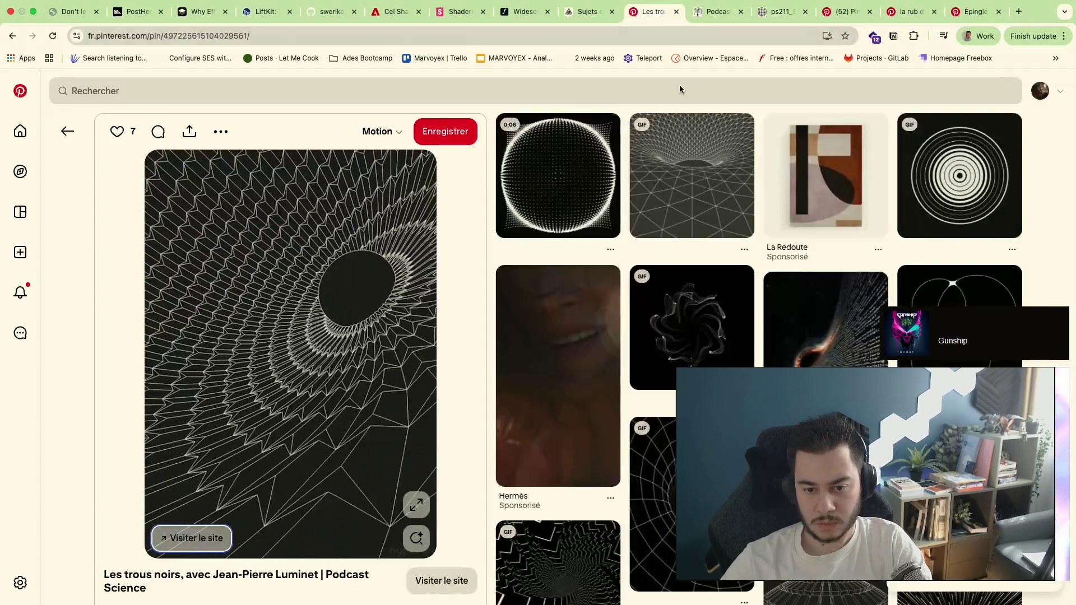
pyautogui.click(703, 7)
pyautogui.click(588, 17)
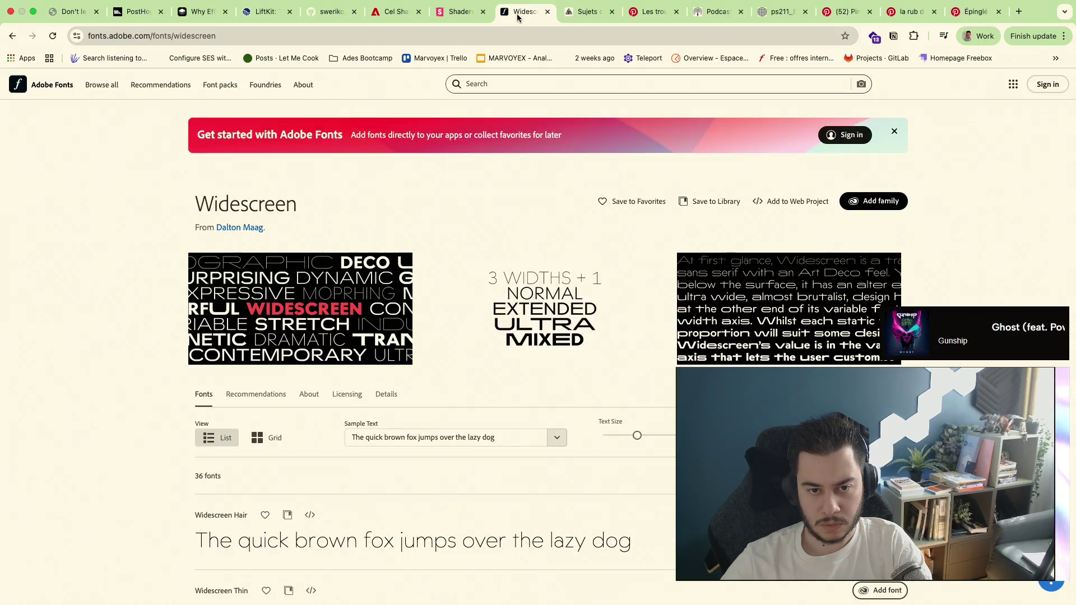
pyautogui.click(457, 18)
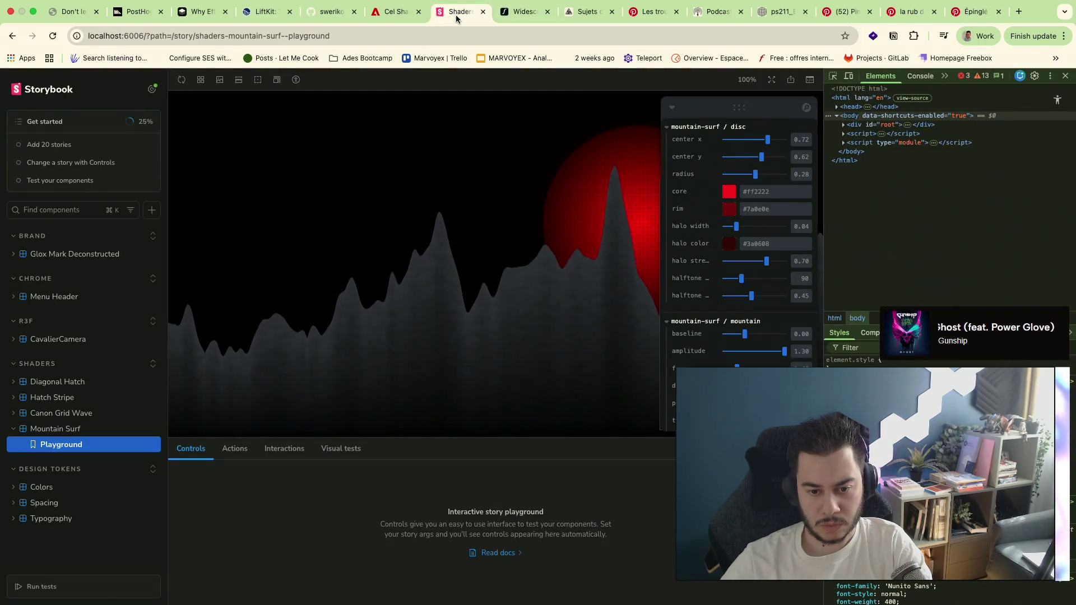
pyautogui.press('super+Tab')
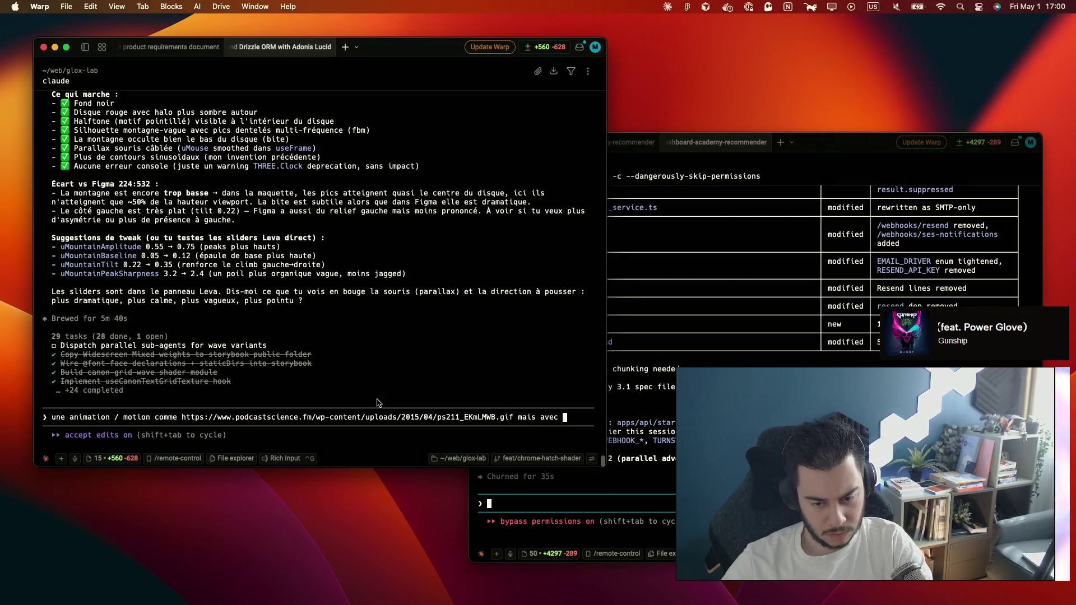
# Send Claude the request for an animation like the ps211 black-hole GIF, then return to the pin
pyautogui.hotkey('ctrl', 'Right')
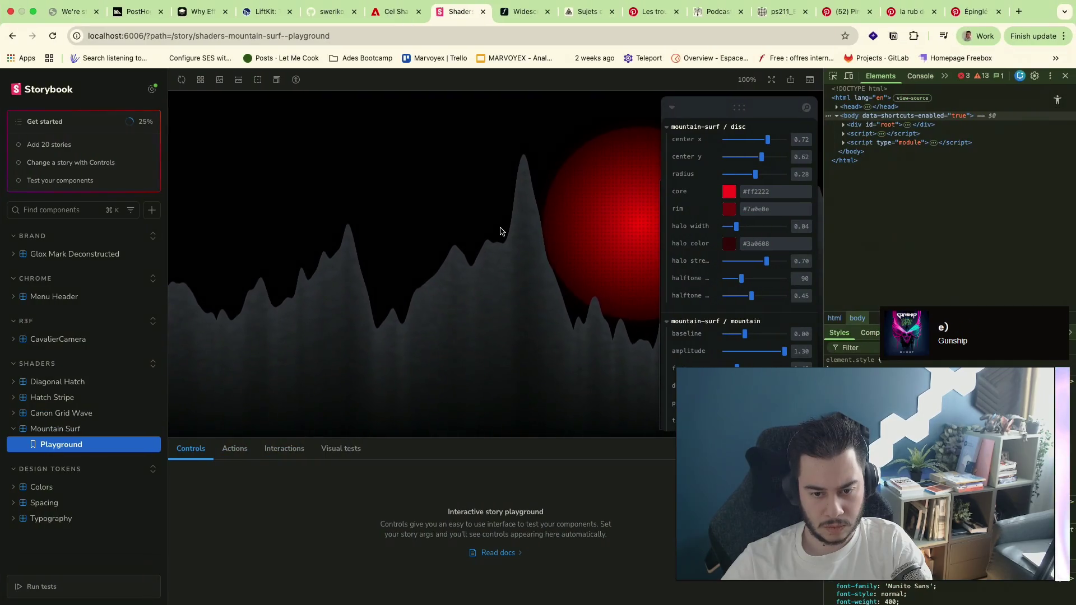
pyautogui.hotkey('ctrl', 'Left')
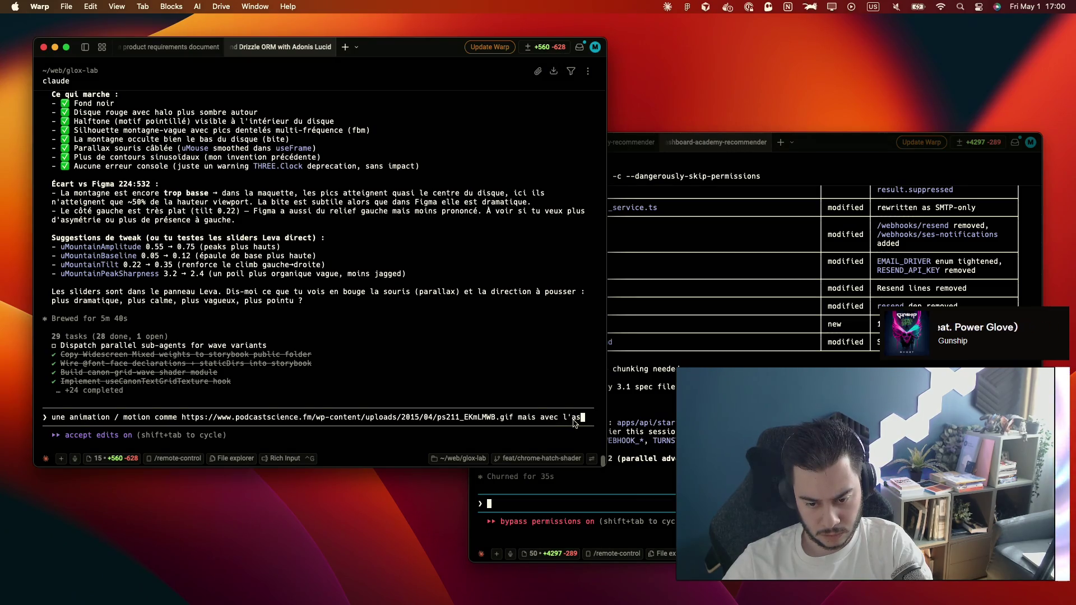
pyautogui.write('pect montagne')
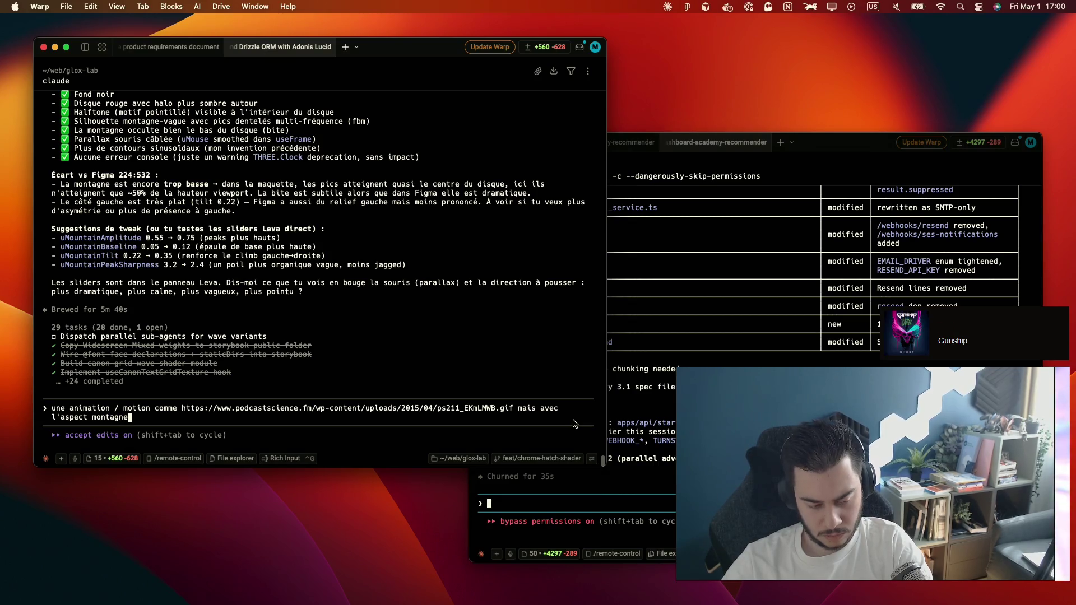
pyautogui.press('Return')
pyautogui.hotkey('ctrl', 'Right')
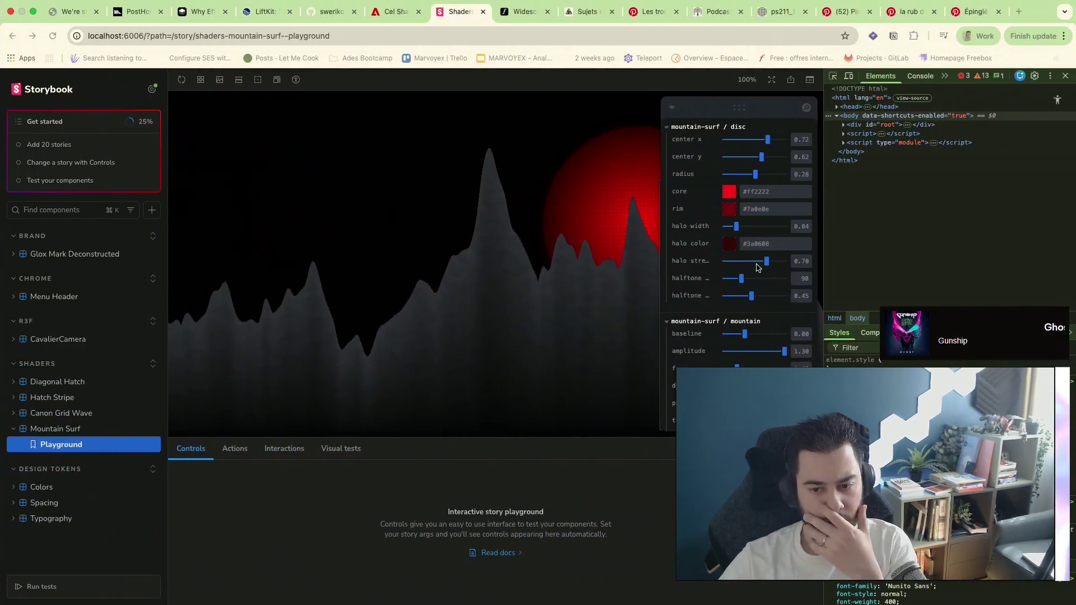
pyautogui.click(976, 11)
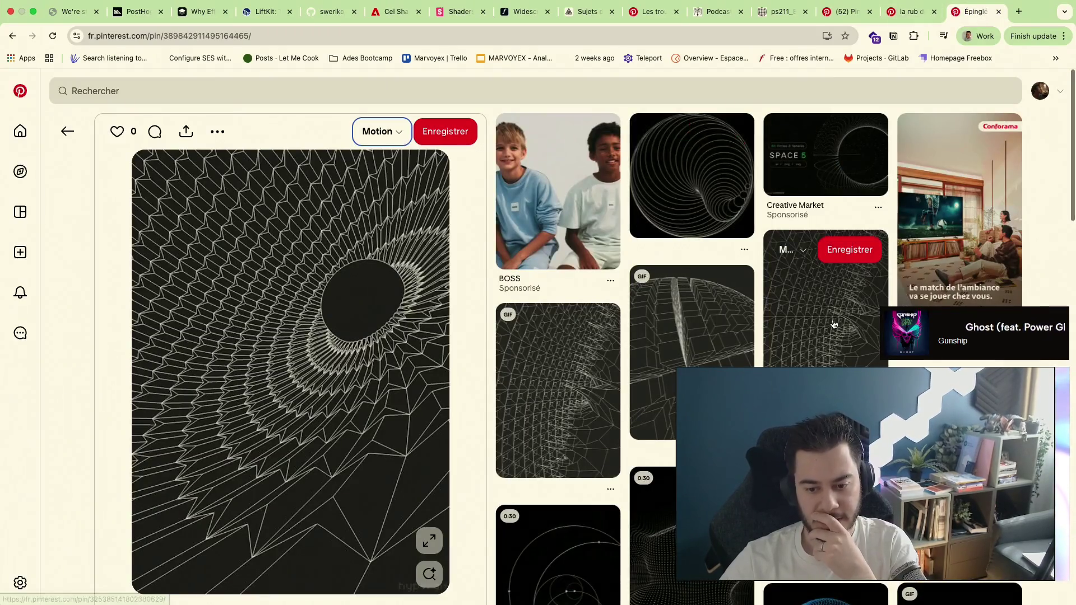
pyautogui.scroll(-2, 833, 325)
pyautogui.scroll(-4, 834, 324)
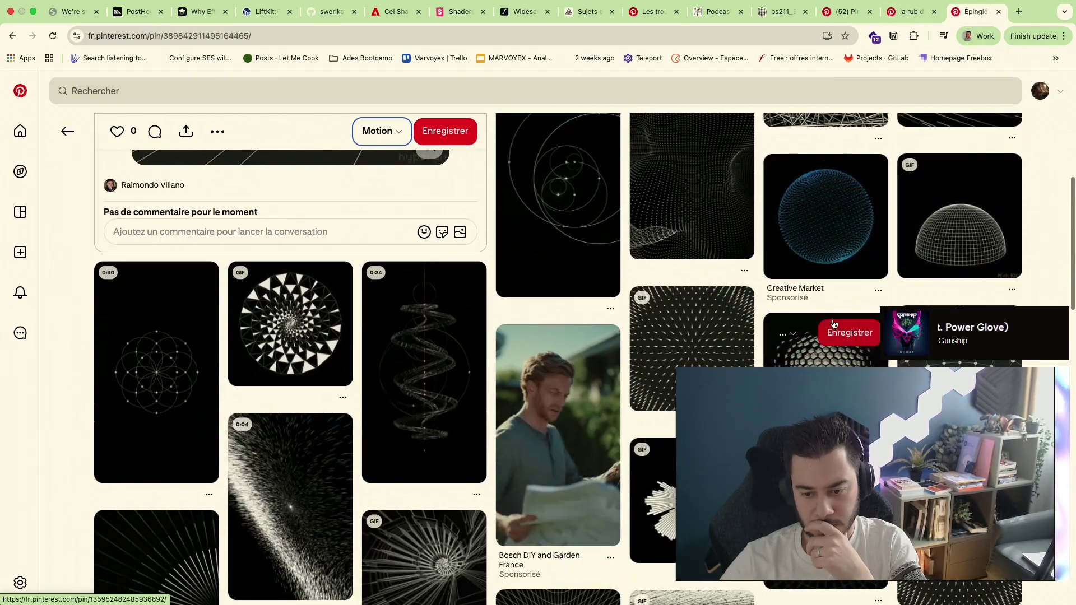
pyautogui.scroll(-2, 659, 454)
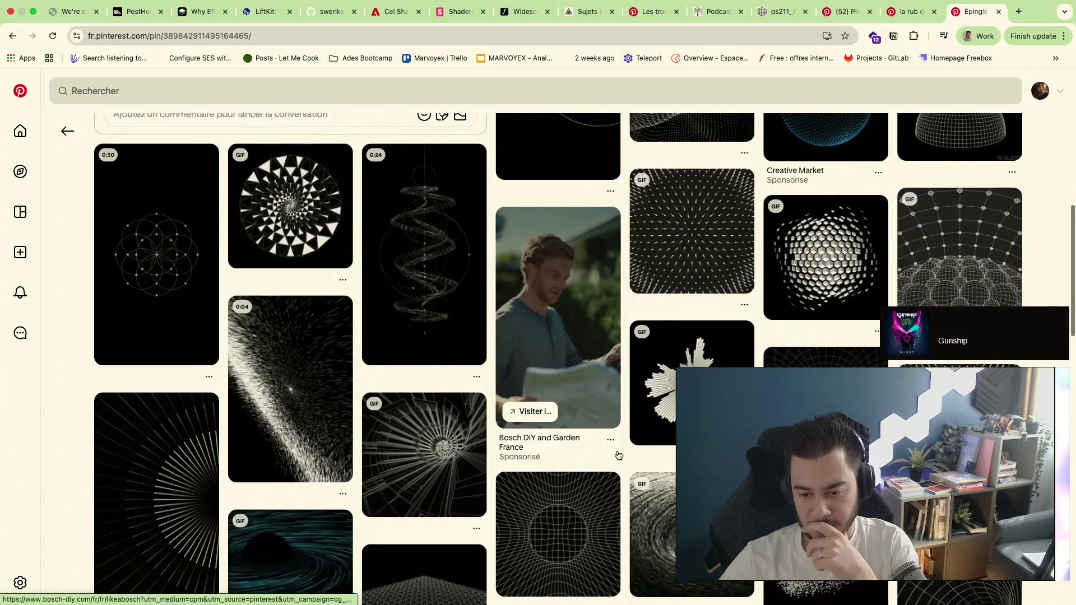
pyautogui.scroll(-1, 659, 450)
pyautogui.scroll(-2, 658, 445)
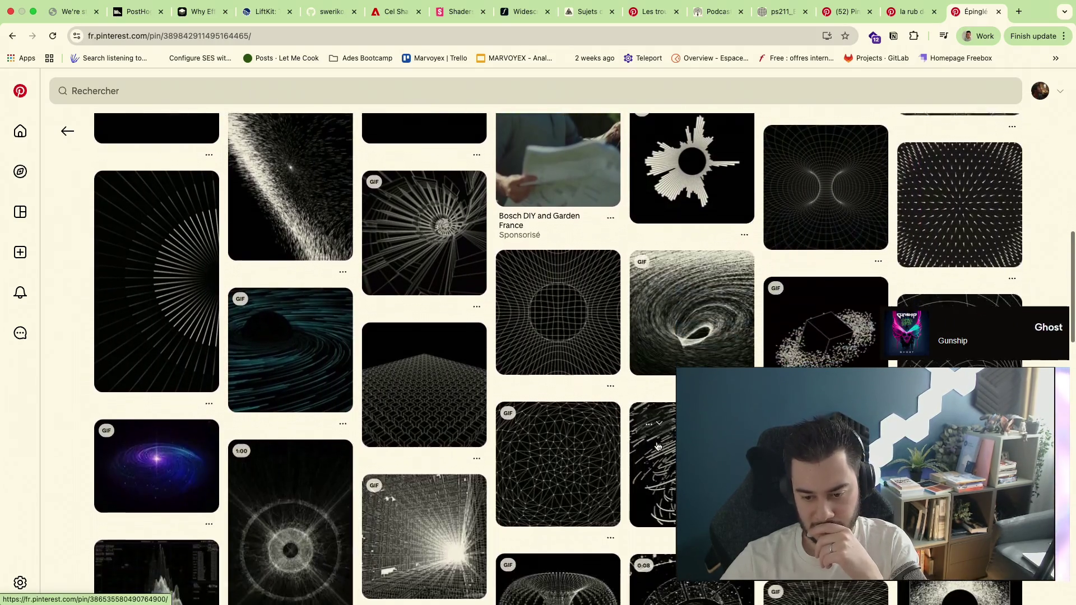
pyautogui.scroll(1, 730, 353)
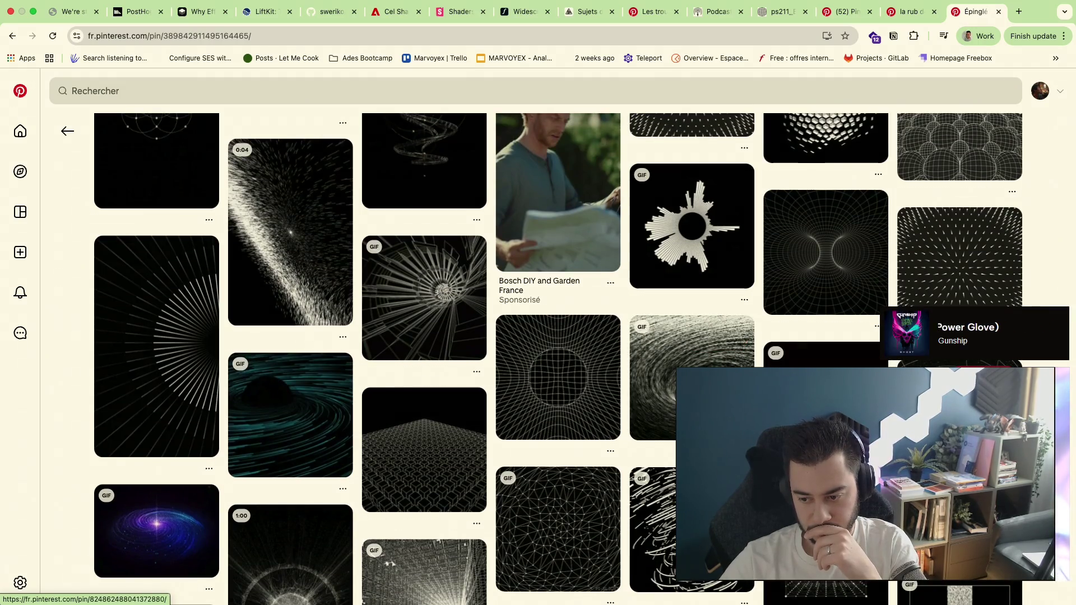
# Open the related starry wireframe tunnel pin by FIRSTWAVE in a new tab
pyautogui.click(968, 12)
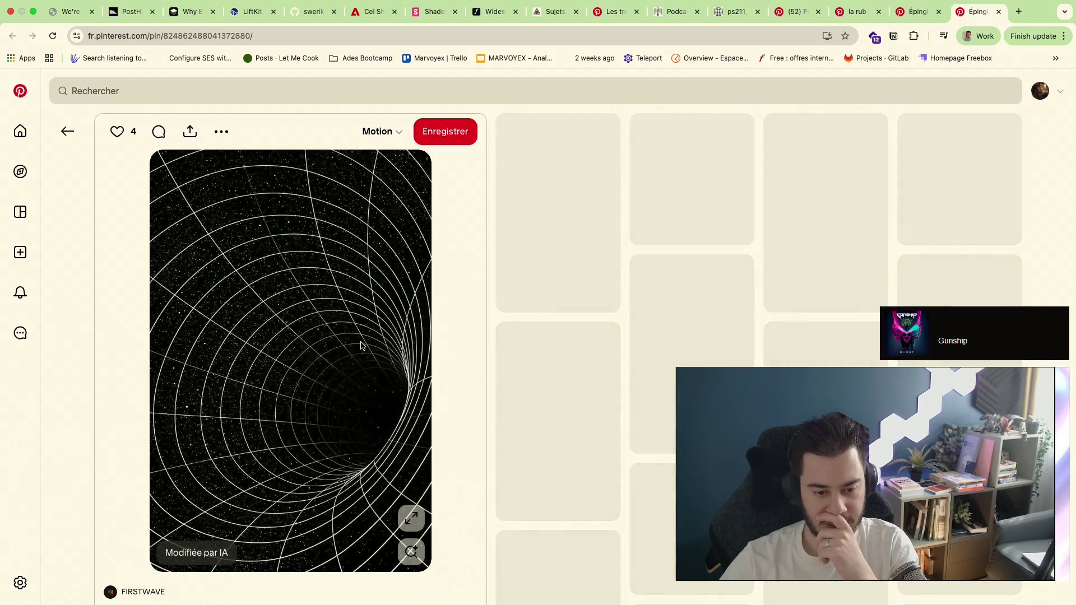